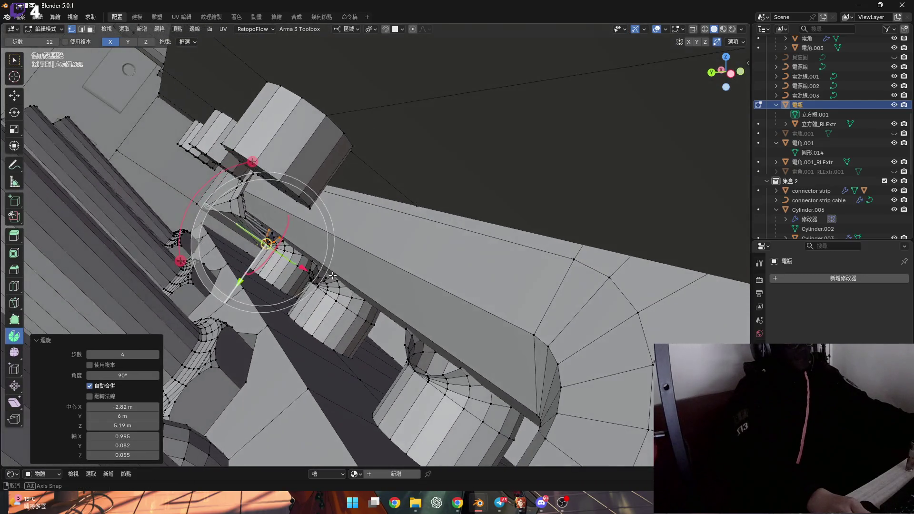
- Grow the connector's top edge-loop selection and add the neighbouring connector's top loop
{"action": "scroll", "coordinate": [341, 282], "scroll_direction": "up", "scroll_amount": 3}
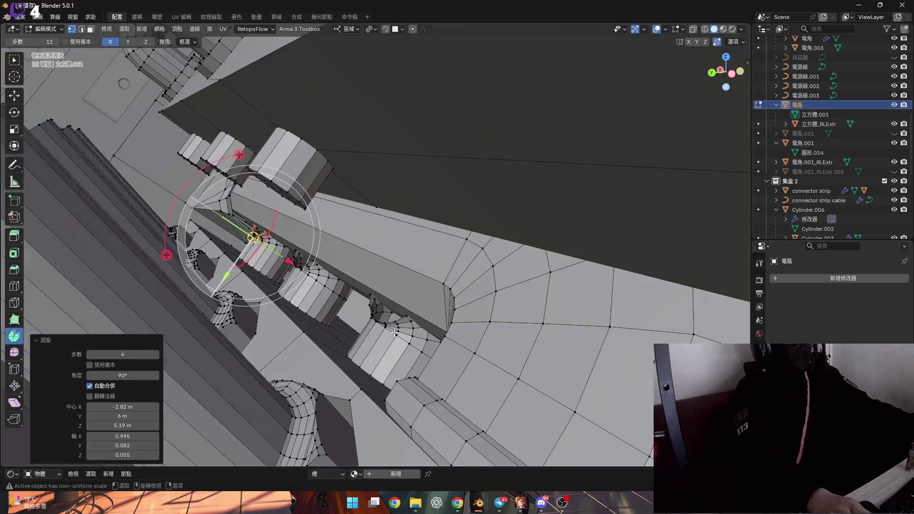
{"action": "middle_click_drag", "start_coordinate": [394, 332], "coordinate": [375, 318]}
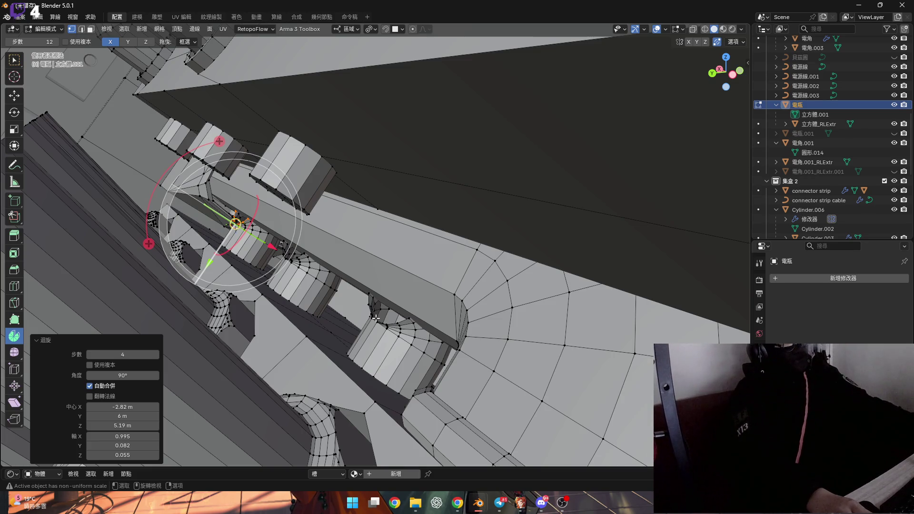
{"action": "mouse_move", "coordinate": [370, 322]}
{"action": "middle_mouse_down"}
{"action": "mouse_move", "coordinate": [383, 330]}
{"action": "mouse_move", "coordinate": [326, 272]}
{"action": "middle_mouse_up"}
{"action": "scroll", "coordinate": [319, 272], "scroll_direction": "up", "scroll_amount": 3}
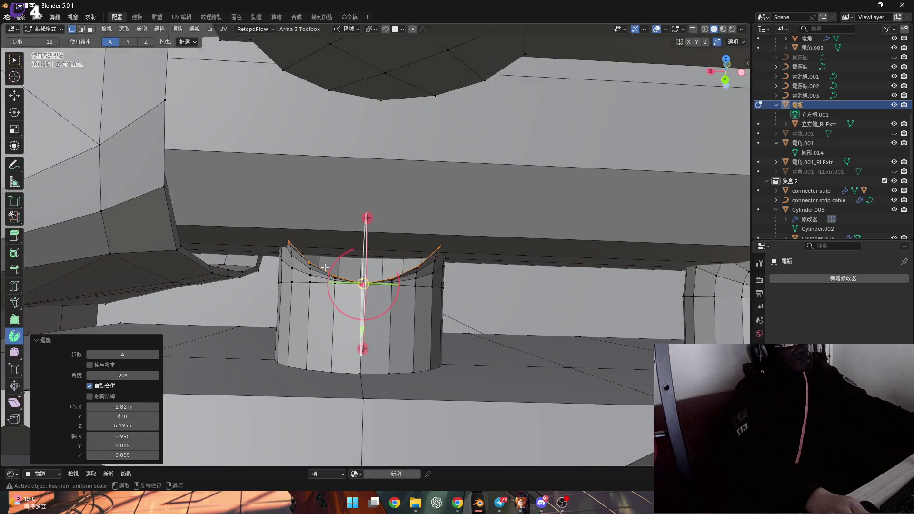
{"action": "key", "text": "ctrl+KP_Add"}
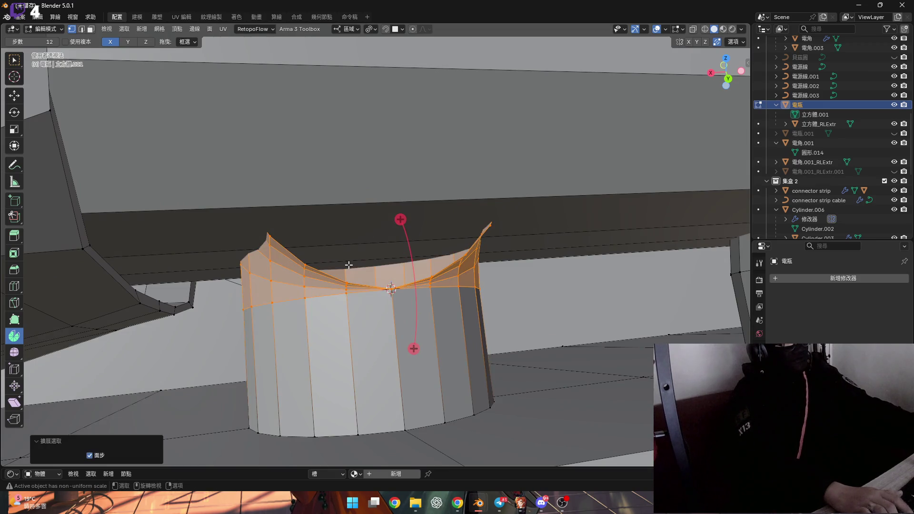
{"action": "middle_click_drag", "start_coordinate": [398, 264], "coordinate": [340, 261], "text": "shift"}
{"action": "scroll", "coordinate": [306, 239], "scroll_direction": "down", "scroll_amount": 3}
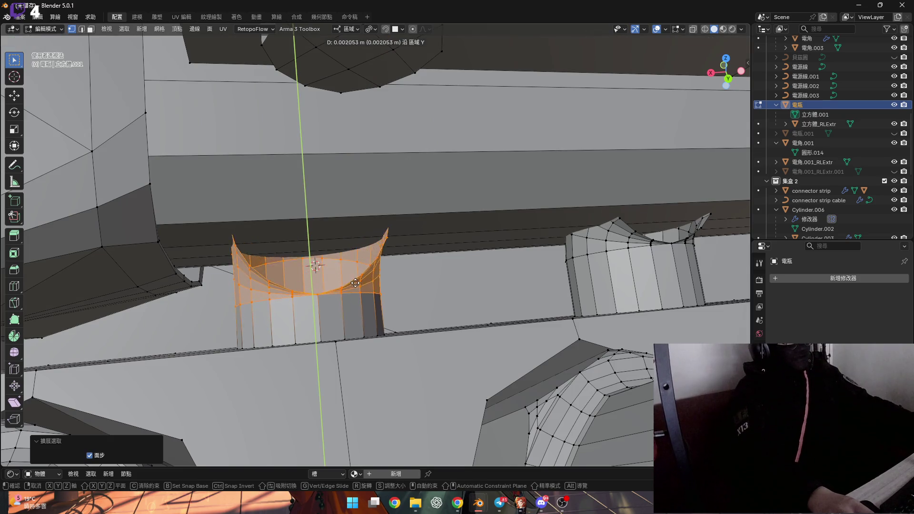
{"action": "right_click", "coordinate": [358, 316]}
{"action": "middle_click_drag", "start_coordinate": [625, 241], "coordinate": [472, 278], "text": "shift"}
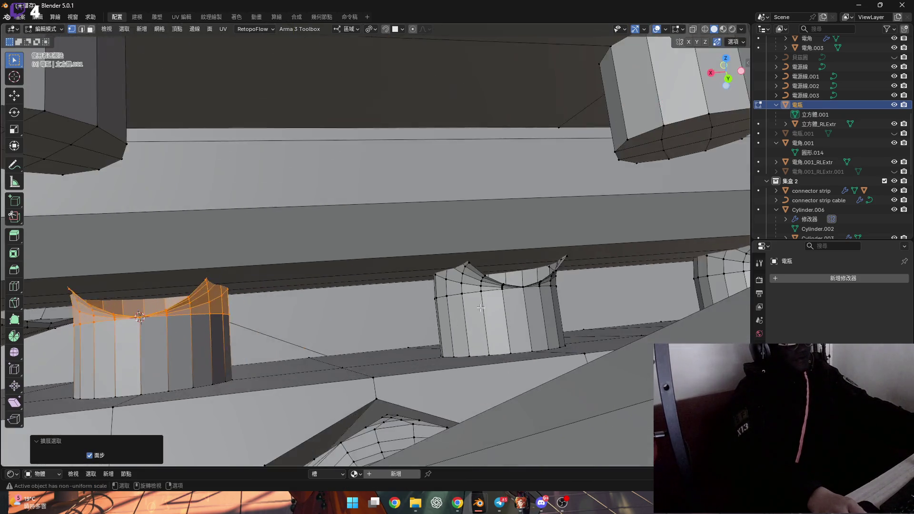
{"action": "left_click", "coordinate": [473, 278], "text": "alt"}
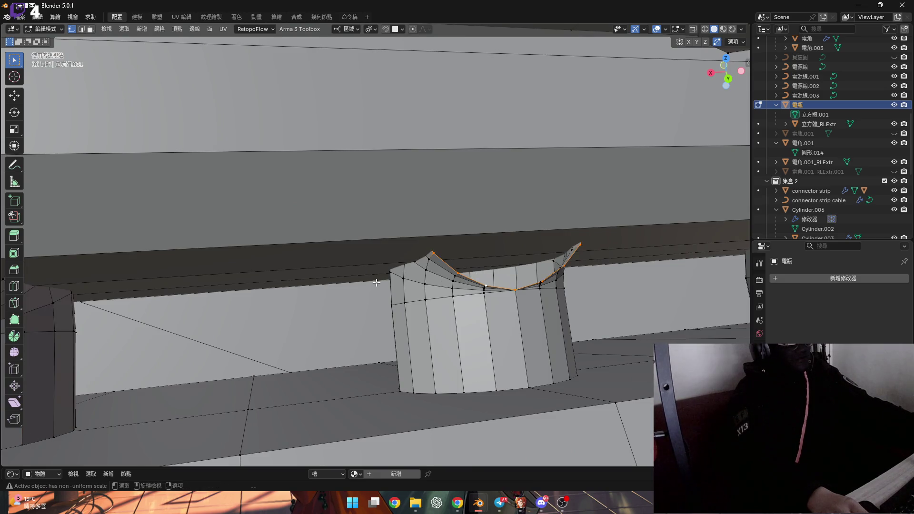
{"action": "mouse_move", "coordinate": [418, 284]}
{"action": "middle_mouse_down", "text": "shift"}
{"action": "mouse_move", "coordinate": [243, 292]}
{"action": "mouse_move", "coordinate": [388, 272]}
{"action": "mouse_move", "coordinate": [310, 296]}
{"action": "mouse_move", "coordinate": [350, 295]}
{"action": "mouse_move", "coordinate": [319, 290]}
{"action": "mouse_move", "coordinate": [352, 314]}
{"action": "middle_mouse_up", "text": "shift"}
- Grow the selected loops into face bands and move the curved caps 0.004476 m along Y
{"action": "scroll", "coordinate": [386, 340], "scroll_direction": "up", "scroll_amount": 10}
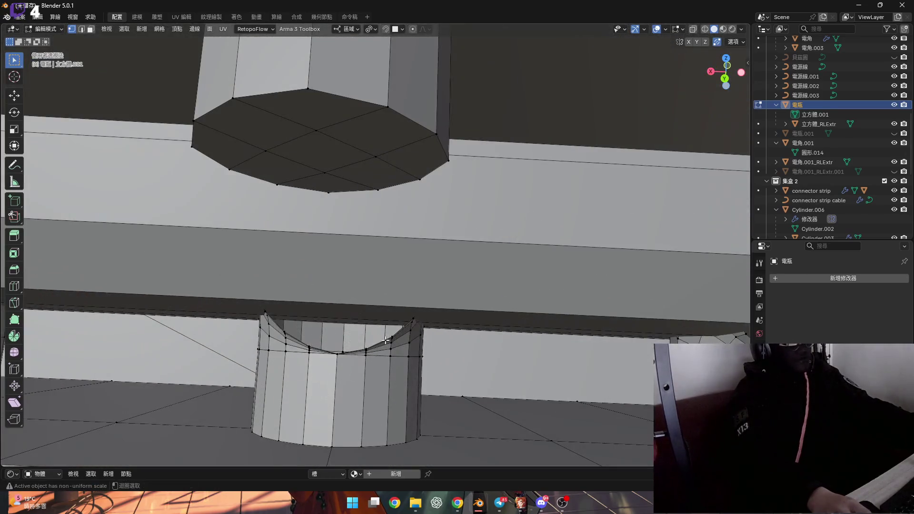
{"action": "mouse_move", "coordinate": [385, 340]}
{"action": "middle_mouse_down", "text": "shift"}
{"action": "mouse_move", "coordinate": [376, 309]}
{"action": "mouse_move", "coordinate": [210, 285]}
{"action": "mouse_move", "coordinate": [256, 277]}
{"action": "mouse_move", "coordinate": [231, 288]}
{"action": "middle_mouse_up", "text": "shift"}
{"action": "scroll", "coordinate": [193, 260], "scroll_direction": "down", "scroll_amount": 5}
{"action": "scroll", "coordinate": [256, 277], "scroll_direction": "up", "scroll_amount": 6}
{"action": "scroll", "coordinate": [278, 286], "scroll_direction": "down", "scroll_amount": 5}
{"action": "scroll", "coordinate": [230, 288], "scroll_direction": "up", "scroll_amount": 2}
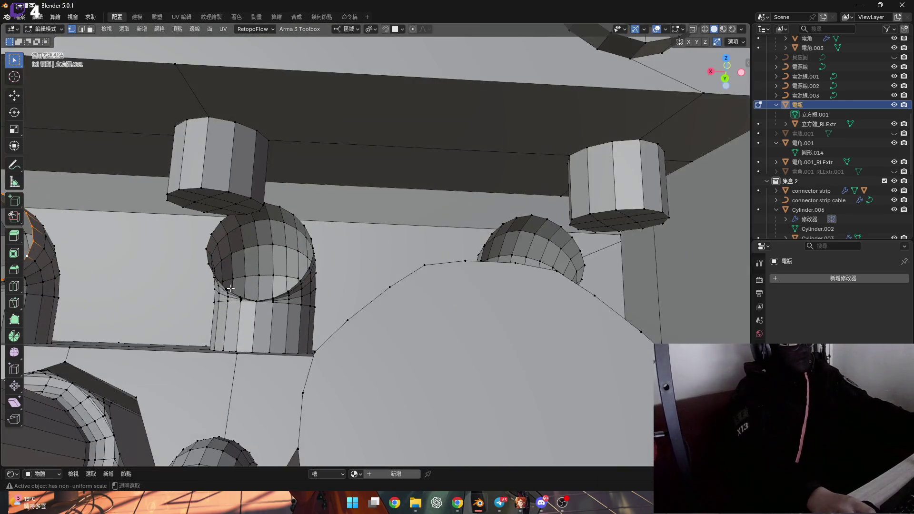
{"action": "mouse_move", "coordinate": [331, 284]}
{"action": "middle_mouse_down"}
{"action": "mouse_move", "coordinate": [230, 285]}
{"action": "mouse_move", "coordinate": [297, 284]}
{"action": "middle_mouse_up"}
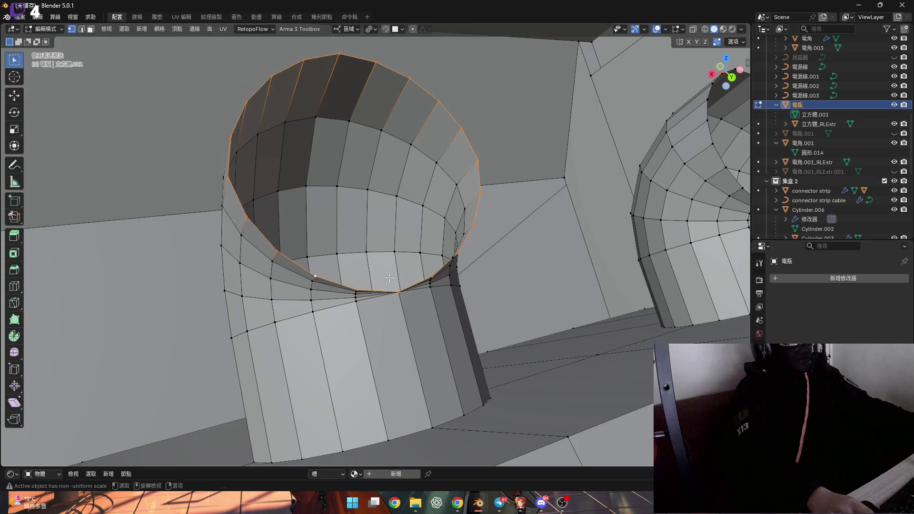
{"action": "scroll", "coordinate": [378, 277], "scroll_direction": "down", "scroll_amount": 3}
{"action": "middle_click_drag", "start_coordinate": [379, 276], "coordinate": [493, 286]}
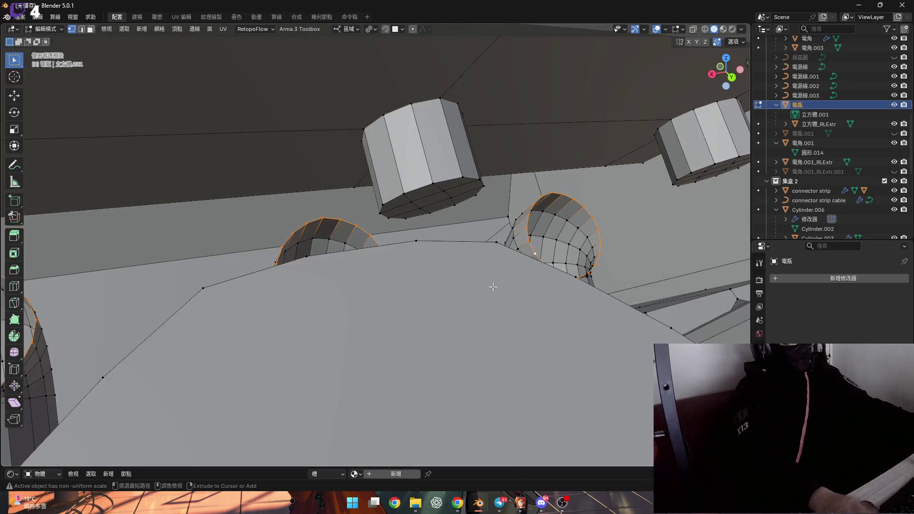
{"action": "key", "text": "ctrl+KP_Add"}
{"action": "mouse_move", "coordinate": [550, 277]}
{"action": "middle_mouse_down"}
{"action": "mouse_move", "coordinate": [544, 291]}
{"action": "mouse_move", "coordinate": [490, 253]}
{"action": "middle_mouse_up"}
{"action": "scroll", "coordinate": [543, 292], "scroll_direction": "down", "scroll_amount": 5}
{"action": "scroll", "coordinate": [518, 271], "scroll_direction": "up", "scroll_amount": 5}
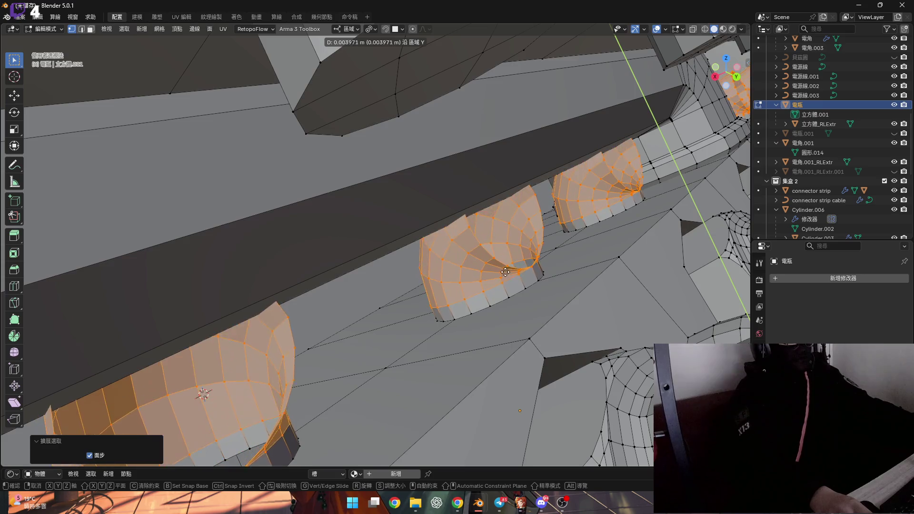
{"action": "left_click", "coordinate": [507, 275]}
- Orbit to a near top-down view to check the shifted caps along the connector row
{"action": "mouse_move", "coordinate": [507, 274]}
{"action": "middle_mouse_down"}
{"action": "mouse_move", "coordinate": [377, 270]}
{"action": "mouse_move", "coordinate": [390, 279]}
{"action": "middle_mouse_up"}
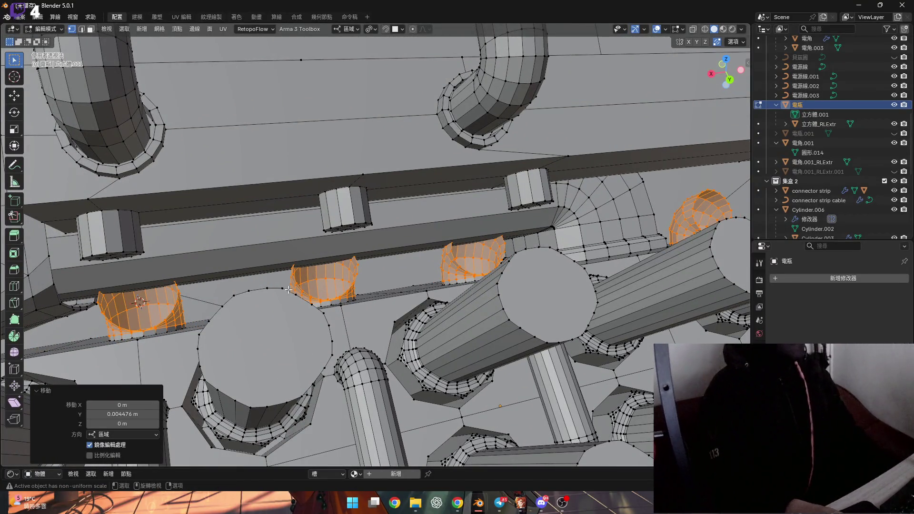
{"action": "scroll", "coordinate": [302, 273], "scroll_direction": "down", "scroll_amount": 5}
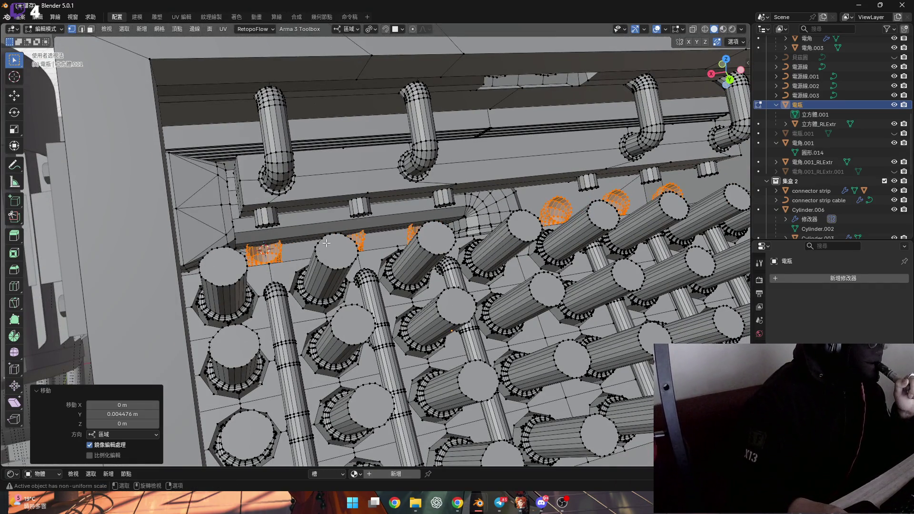
{"action": "mouse_move", "coordinate": [323, 243]}
{"action": "middle_mouse_down"}
{"action": "mouse_move", "coordinate": [299, 246]}
{"action": "mouse_move", "coordinate": [350, 233]}
{"action": "mouse_move", "coordinate": [302, 215]}
{"action": "middle_mouse_up"}
{"action": "scroll", "coordinate": [310, 216], "scroll_direction": "up", "scroll_amount": 5}
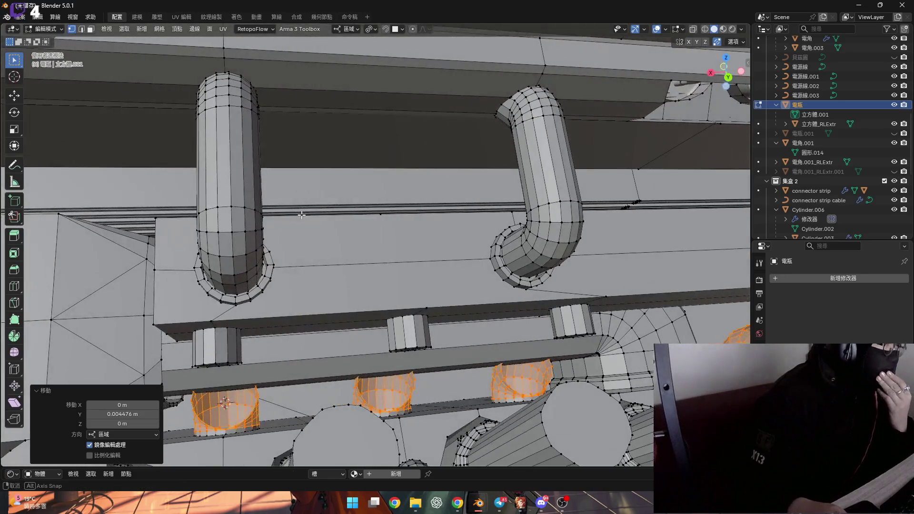
{"action": "middle_click_drag", "start_coordinate": [361, 330], "coordinate": [333, 319]}
{"action": "scroll", "coordinate": [299, 305], "scroll_direction": "up", "scroll_amount": 5}
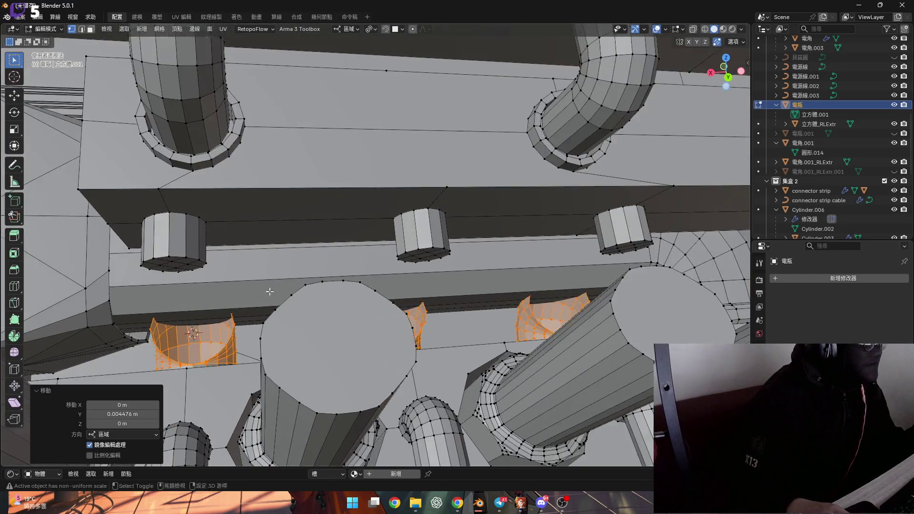
- Select the whole long strip over the connector holes and hide it
{"action": "left_click", "coordinate": [303, 324], "text": "shift"}
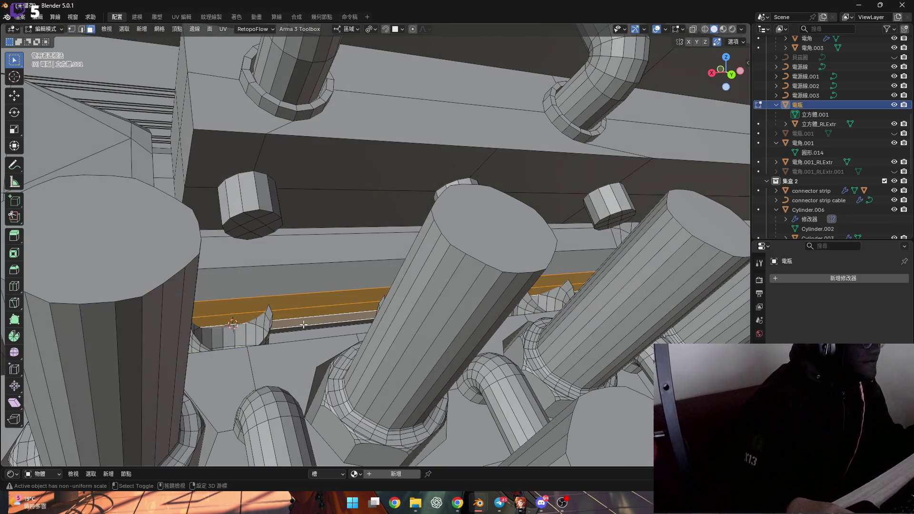
{"action": "middle_click_drag", "start_coordinate": [309, 292], "coordinate": [304, 277]}
{"action": "key", "text": "ctrl+KP_Add"}
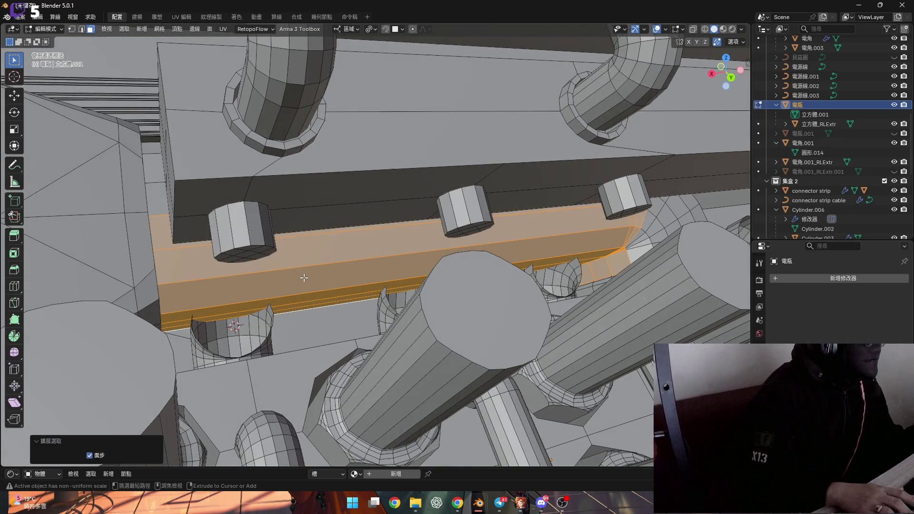
{"action": "key", "text": "h"}
{"action": "scroll", "coordinate": [257, 291], "scroll_direction": "up", "scroll_amount": 2}
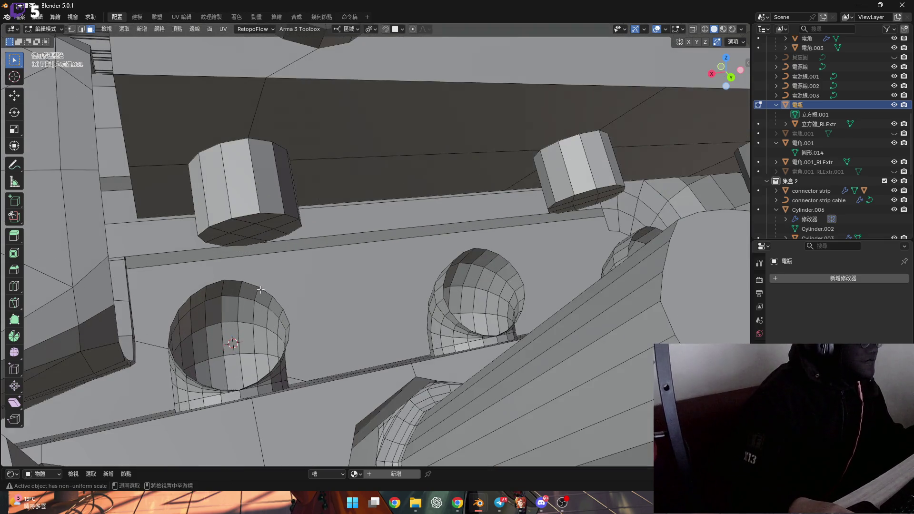
{"action": "mouse_move", "coordinate": [255, 304]}
{"action": "middle_mouse_down", "text": "shift"}
{"action": "mouse_move", "coordinate": [243, 281]}
{"action": "mouse_move", "coordinate": [271, 271]}
{"action": "mouse_move", "coordinate": [356, 277]}
{"action": "middle_mouse_up", "text": "shift"}
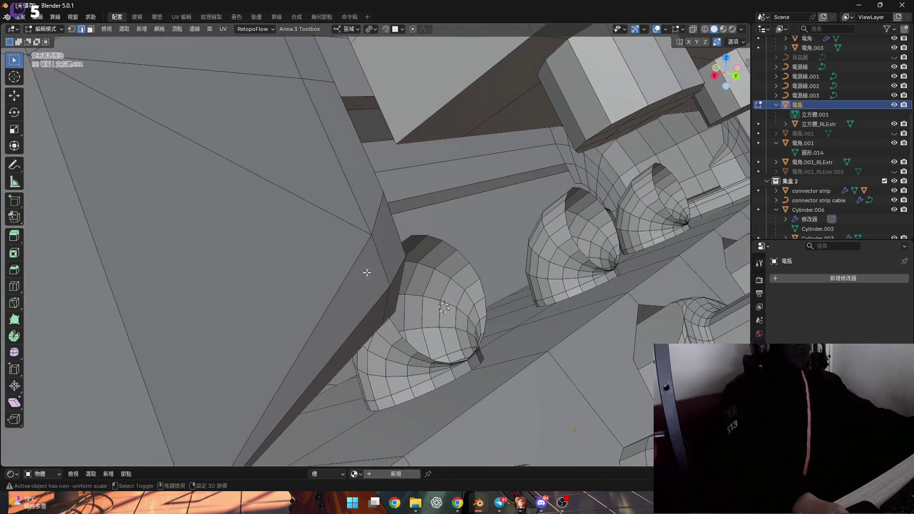
{"action": "scroll", "coordinate": [371, 271], "scroll_direction": "down", "scroll_amount": 3}
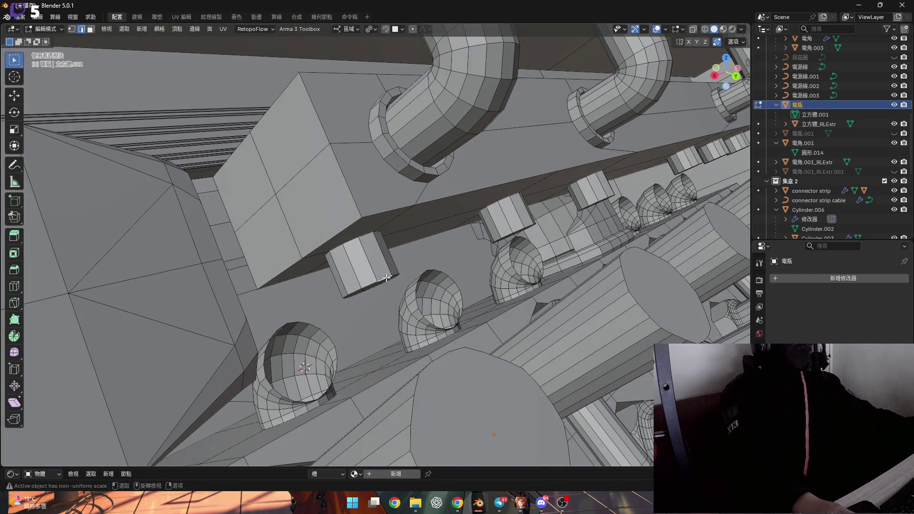
{"action": "scroll", "coordinate": [386, 278], "scroll_direction": "up", "scroll_amount": 3}
- Snap the 3D cursor to the selected corner vertex of the small block
{"action": "mouse_move", "coordinate": [387, 278]}
{"action": "middle_mouse_down"}
{"action": "mouse_move", "coordinate": [351, 327]}
{"action": "mouse_move", "coordinate": [325, 292]}
{"action": "middle_mouse_up"}
{"action": "scroll", "coordinate": [333, 339], "scroll_direction": "up", "scroll_amount": 5}
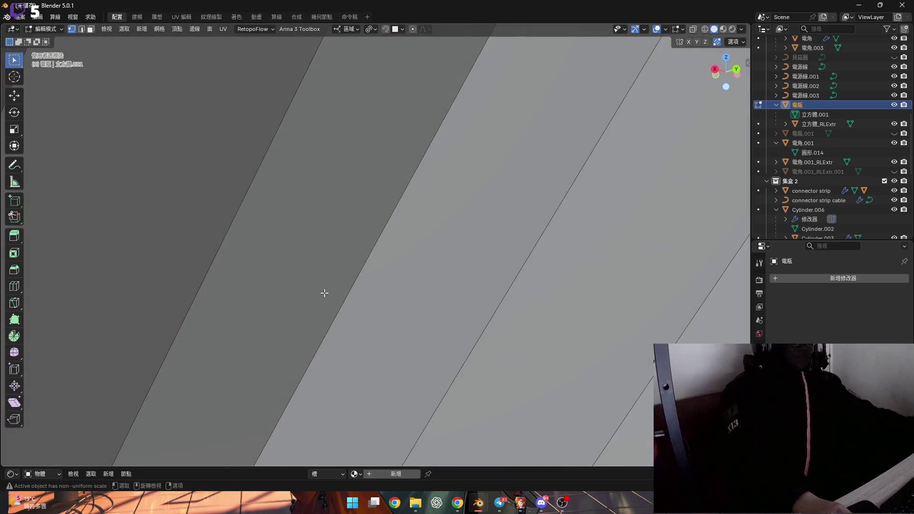
{"action": "mouse_move", "coordinate": [389, 295]}
{"action": "middle_mouse_down"}
{"action": "mouse_move", "coordinate": [310, 343]}
{"action": "mouse_move", "coordinate": [473, 296]}
{"action": "mouse_move", "coordinate": [382, 289]}
{"action": "mouse_move", "coordinate": [365, 275]}
{"action": "mouse_move", "coordinate": [320, 279]}
{"action": "mouse_move", "coordinate": [282, 348]}
{"action": "middle_mouse_up"}
{"action": "scroll", "coordinate": [365, 275], "scroll_direction": "up", "scroll_amount": 6}
{"action": "key", "text": "shift+s"}
{"action": "left_click", "coordinate": [377, 347]}
{"action": "scroll", "coordinate": [418, 312], "scroll_direction": "down", "scroll_amount": 5}
{"action": "mouse_move", "coordinate": [407, 305]}
{"action": "middle_mouse_down"}
{"action": "mouse_move", "coordinate": [418, 312]}
{"action": "mouse_move", "coordinate": [398, 247]}
{"action": "mouse_move", "coordinate": [418, 238]}
{"action": "middle_mouse_up"}
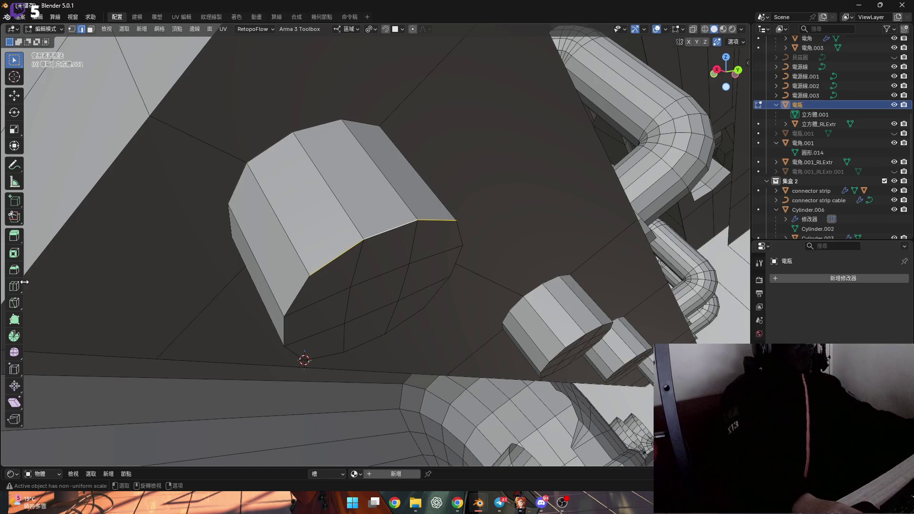
- Spin the selected edge 13.1° in 4 steps into a short curved extension
{"action": "mouse_move", "coordinate": [372, 374]}
{"action": "left_mouse_down"}
{"action": "mouse_move", "coordinate": [373, 363]}
{"action": "mouse_move", "coordinate": [374, 385]}
{"action": "left_mouse_up"}
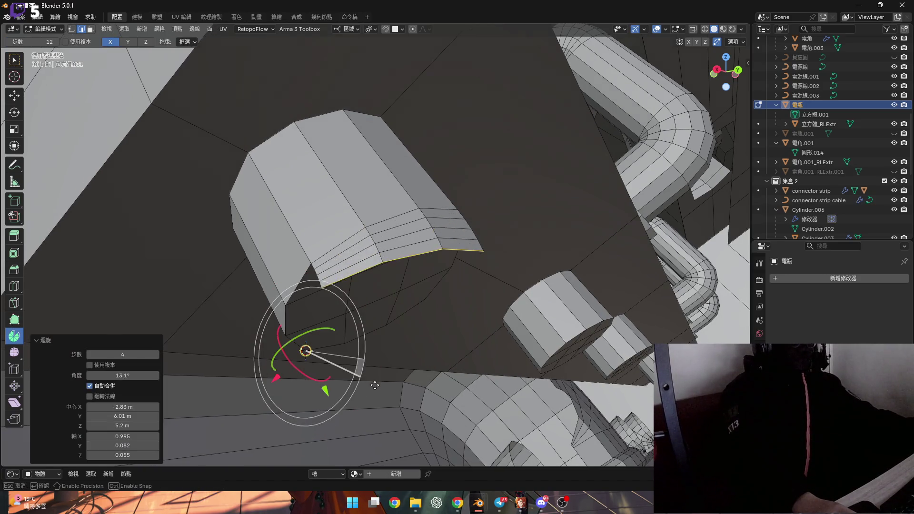
{"action": "mouse_move", "coordinate": [429, 256]}
{"action": "middle_mouse_down"}
{"action": "mouse_move", "coordinate": [419, 227]}
{"action": "mouse_move", "coordinate": [346, 225]}
{"action": "middle_mouse_up"}
{"action": "left_click", "coordinate": [394, 251]}
{"action": "mouse_move", "coordinate": [425, 265]}
{"action": "middle_mouse_down"}
{"action": "mouse_move", "coordinate": [618, 333]}
{"action": "mouse_move", "coordinate": [633, 352]}
{"action": "mouse_move", "coordinate": [556, 289]}
{"action": "mouse_move", "coordinate": [443, 297]}
{"action": "mouse_move", "coordinate": [440, 271]}
{"action": "middle_mouse_up"}
- Clear the selection and circle-select the cylinder's bottom faces
{"action": "key", "text": "c"}
{"action": "key", "text": "Escape"}
{"action": "middle_click_drag", "start_coordinate": [333, 291], "coordinate": [497, 303]}
{"action": "scroll", "coordinate": [438, 305], "scroll_direction": "down", "scroll_amount": 3}
{"action": "key", "text": "alt+a"}
{"action": "scroll", "coordinate": [497, 303], "scroll_direction": "up", "scroll_amount": 4}
{"action": "scroll", "coordinate": [496, 304], "scroll_direction": "up", "scroll_amount": 3}
{"action": "key", "text": "c"}
{"action": "left_click_drag", "start_coordinate": [465, 279], "coordinate": [511, 326]}
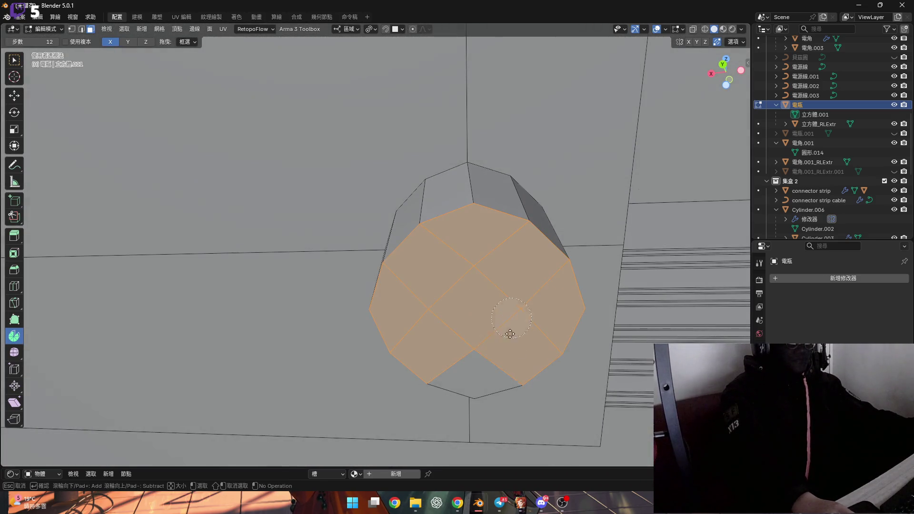
{"action": "scroll", "coordinate": [476, 338], "scroll_direction": "down", "scroll_amount": 4}
{"action": "middle_click_drag", "start_coordinate": [476, 338], "coordinate": [457, 333]}
{"action": "scroll", "coordinate": [457, 333], "scroll_direction": "up", "scroll_amount": 4}
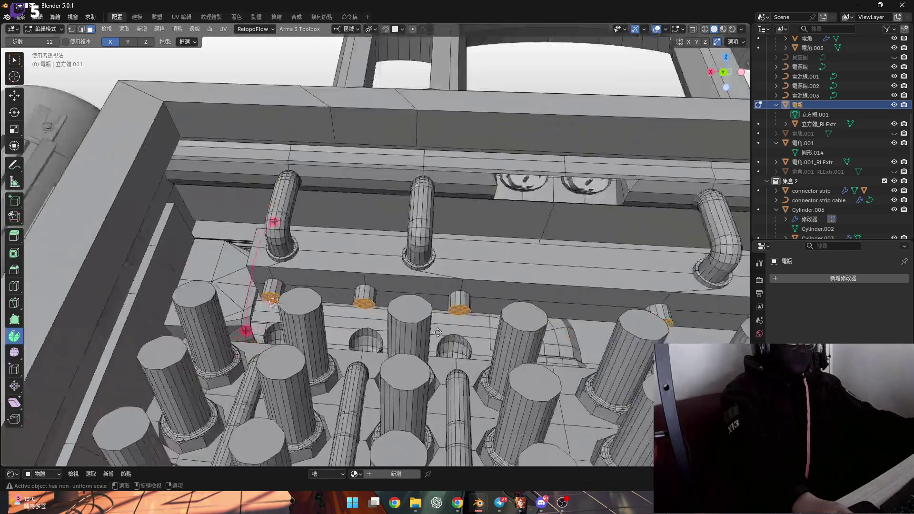
- Delete the selected bottom faces of the cylinder
{"action": "key", "text": "x"}
{"action": "left_click", "coordinate": [449, 335]}
{"action": "scroll", "coordinate": [346, 290], "scroll_direction": "up", "scroll_amount": 5}
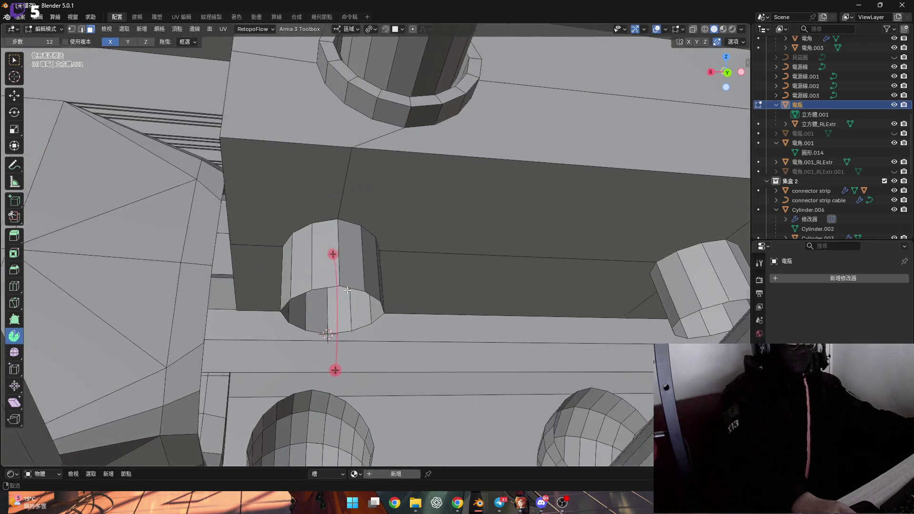
- Spin the open boundary loop of the cylinder bottom through 90°
{"action": "left_click", "coordinate": [328, 288], "text": "alt"}
{"action": "middle_click_drag", "start_coordinate": [328, 288], "coordinate": [357, 333]}
{"action": "scroll", "coordinate": [357, 333], "scroll_direction": "up", "scroll_amount": 4}
{"action": "key", "text": "1"}
{"action": "scroll", "coordinate": [362, 356], "scroll_direction": "down", "scroll_amount": 3}
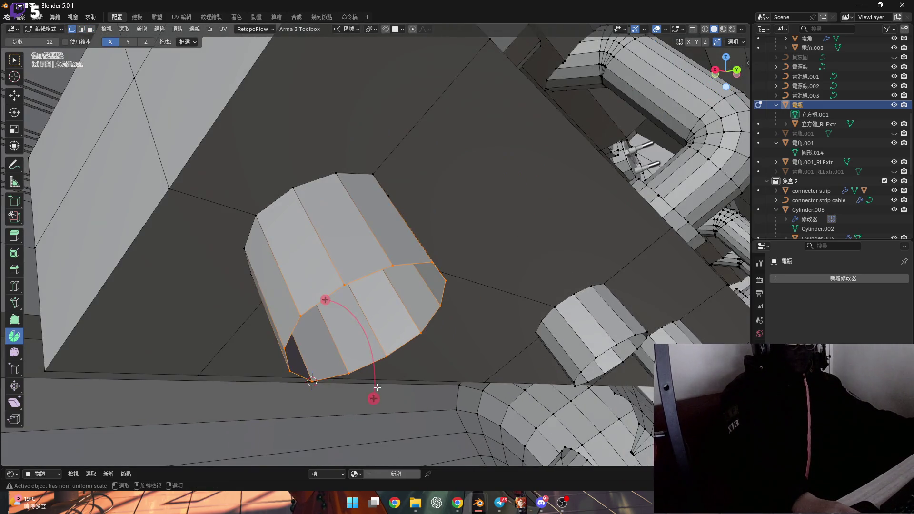
{"action": "left_click_drag", "start_coordinate": [373, 394], "coordinate": [362, 376]}
{"action": "scroll", "coordinate": [186, 376], "scroll_direction": "up", "scroll_amount": 3}
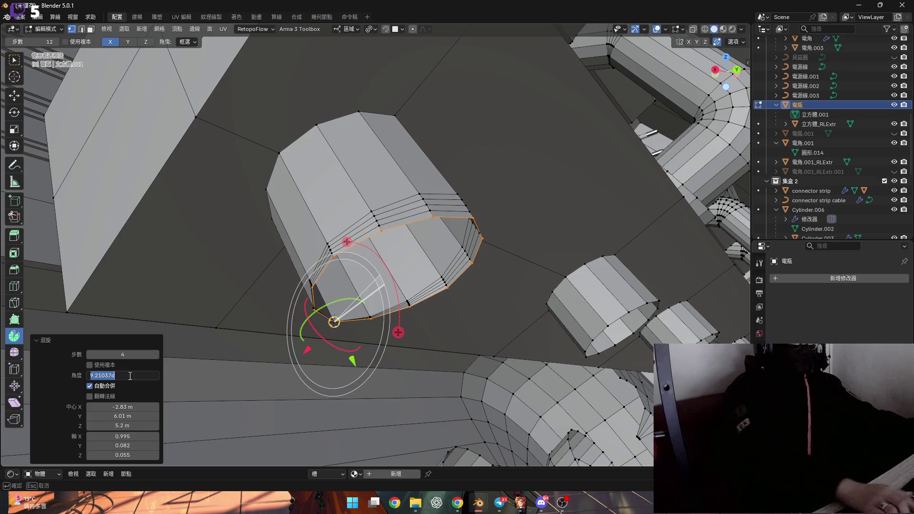
{"action": "type", "text": "90"}
{"action": "key", "text": "Return"}
- Select the stub's bottom edge loop and spin it into a 90° bend
{"action": "mouse_move", "coordinate": [333, 309]}
{"action": "middle_mouse_down"}
{"action": "mouse_move", "coordinate": [461, 277]}
{"action": "mouse_move", "coordinate": [375, 217]}
{"action": "mouse_move", "coordinate": [476, 286]}
{"action": "mouse_move", "coordinate": [363, 320]}
{"action": "mouse_move", "coordinate": [476, 305]}
{"action": "mouse_move", "coordinate": [497, 327]}
{"action": "mouse_move", "coordinate": [544, 323]}
{"action": "mouse_move", "coordinate": [428, 328]}
{"action": "middle_mouse_up"}
{"action": "scroll", "coordinate": [362, 336], "scroll_direction": "up", "scroll_amount": 10}
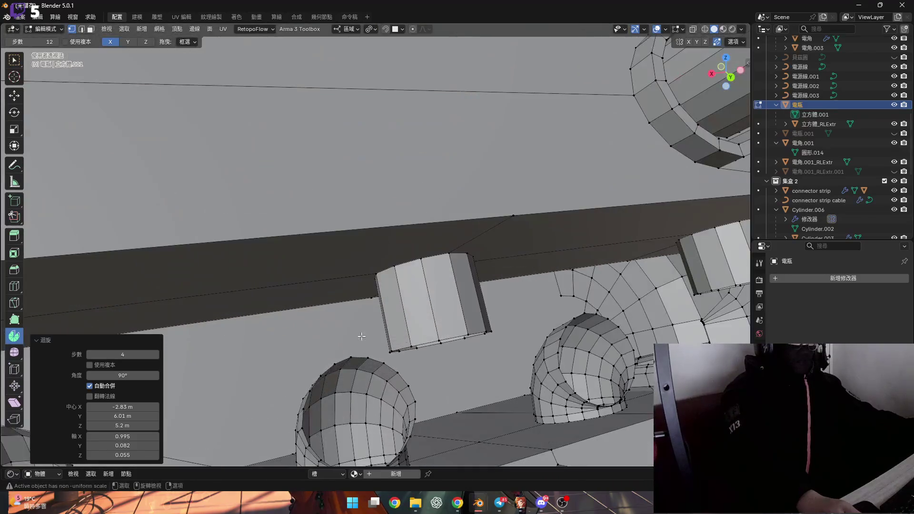
{"action": "mouse_move", "coordinate": [362, 337]}
{"action": "middle_mouse_down"}
{"action": "mouse_move", "coordinate": [389, 294]}
{"action": "mouse_move", "coordinate": [363, 331]}
{"action": "middle_mouse_up"}
{"action": "scroll", "coordinate": [375, 323], "scroll_direction": "up", "scroll_amount": 3}
{"action": "left_click", "coordinate": [388, 314], "text": "alt"}
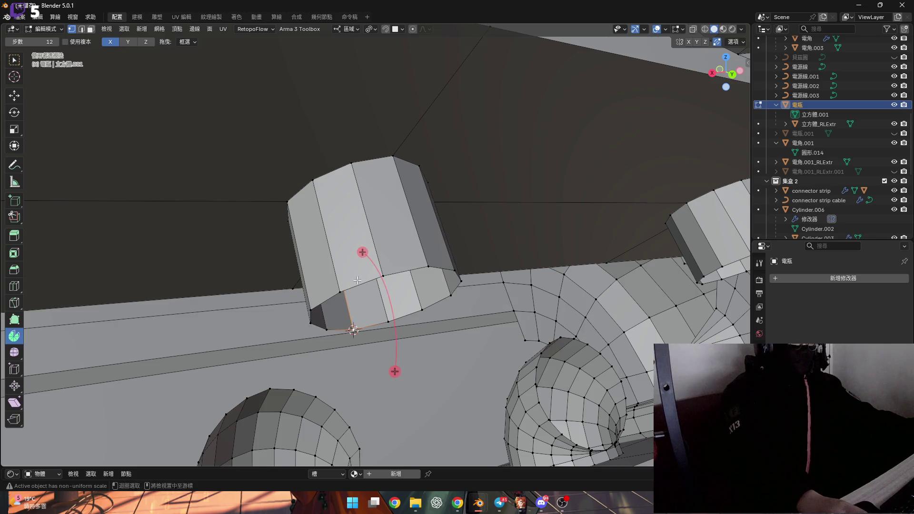
{"action": "left_click_drag", "start_coordinate": [394, 371], "coordinate": [395, 381]}
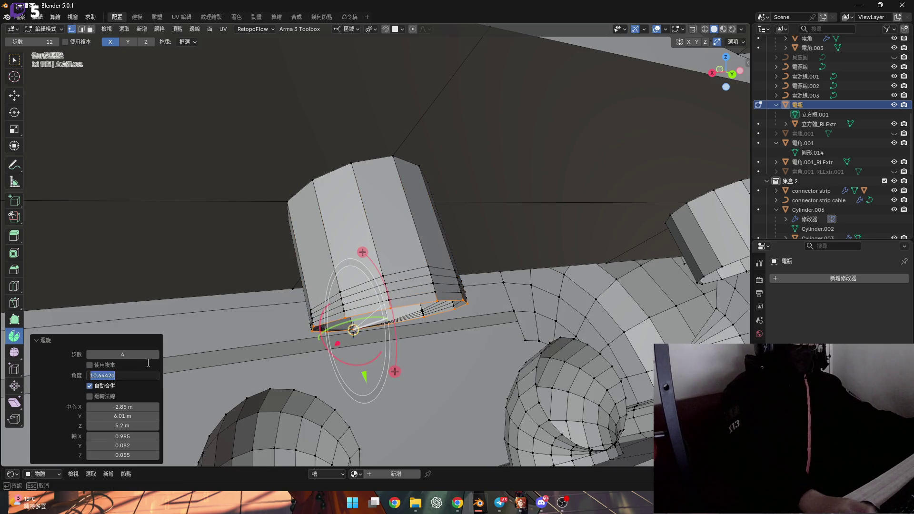
{"action": "key", "text": "Return"}
- Snap the 3D cursor to the selection and spin the stub's base loop 90°
{"action": "mouse_move", "coordinate": [199, 342]}
{"action": "middle_mouse_down"}
{"action": "mouse_move", "coordinate": [209, 333]}
{"action": "mouse_move", "coordinate": [432, 321]}
{"action": "middle_mouse_up"}
{"action": "key", "text": "ctrl+Tab"}
{"action": "left_click", "coordinate": [482, 286]}
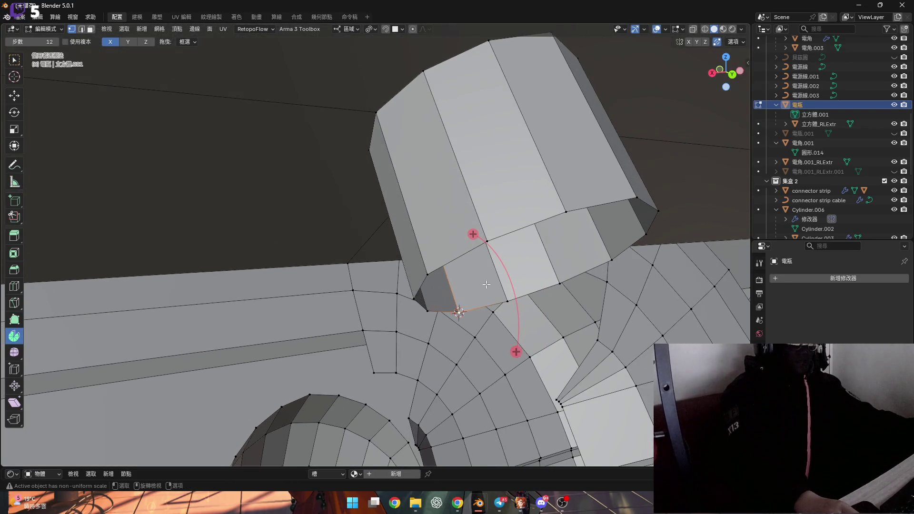
{"action": "left_click", "coordinate": [523, 224], "text": "alt"}
{"action": "middle_click", "coordinate": [523, 223], "text": "alt"}
{"action": "left_click_drag", "start_coordinate": [465, 365], "coordinate": [462, 358]}
{"action": "key", "text": "Return"}
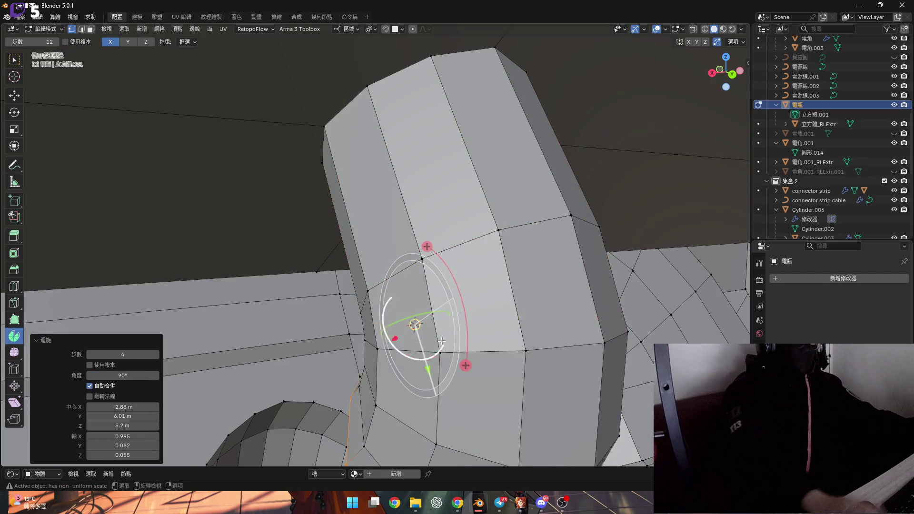
- Select the linked cylinder from its bottom edge and spin it into a 90° bend
{"action": "scroll", "coordinate": [653, 255], "scroll_direction": "down", "scroll_amount": 6}
{"action": "scroll", "coordinate": [653, 254], "scroll_direction": "up", "scroll_amount": 6}
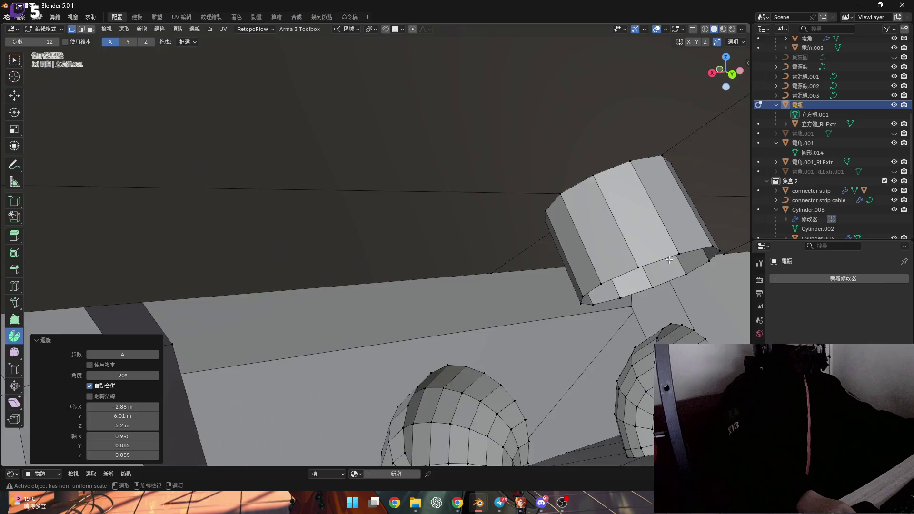
{"action": "left_click", "coordinate": [502, 319], "text": "shift"}
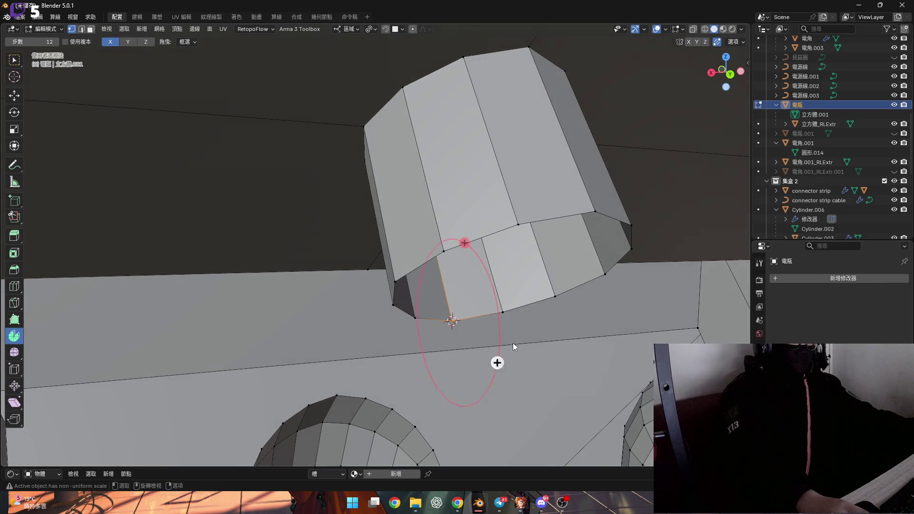
{"action": "key", "text": "l"}
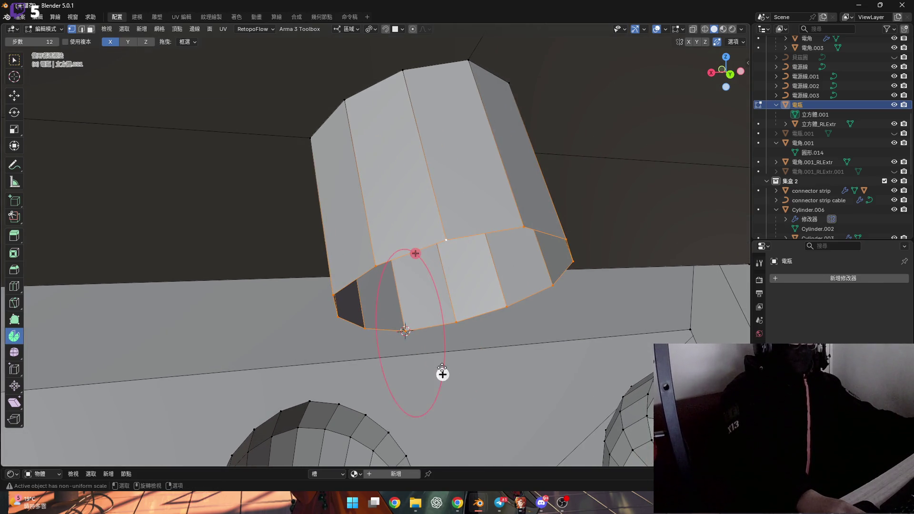
{"action": "left_click_drag", "start_coordinate": [442, 374], "coordinate": [442, 391]}
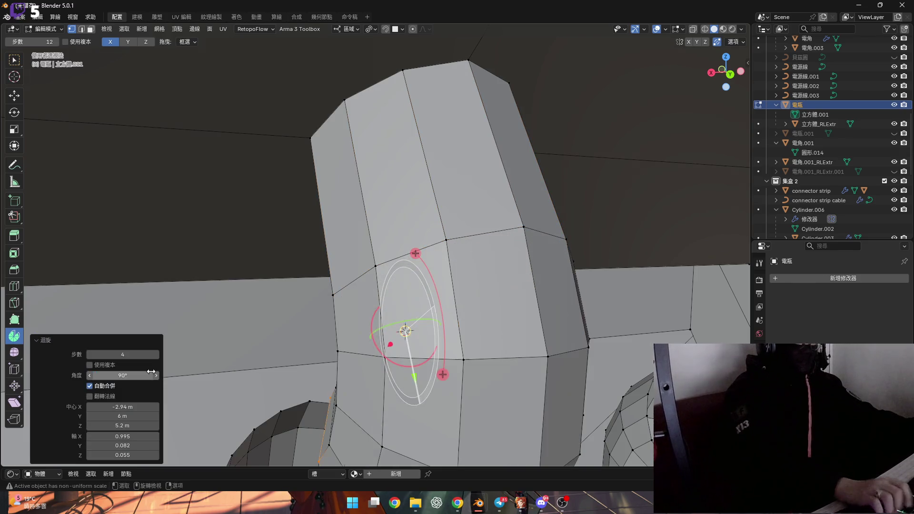
{"action": "key", "text": "Return"}
{"action": "mouse_move", "coordinate": [266, 333]}
{"action": "middle_mouse_down"}
{"action": "mouse_move", "coordinate": [458, 265]}
{"action": "mouse_move", "coordinate": [592, 313]}
{"action": "middle_mouse_up"}
{"action": "scroll", "coordinate": [593, 313], "scroll_direction": "up", "scroll_amount": 3}
- Put the 3D cursor on a bottom vertex and bend that cylinder 90° around it
{"action": "left_click", "coordinate": [533, 318]}
{"action": "key", "text": "shift+s"}
{"action": "left_click", "coordinate": [592, 364]}
{"action": "scroll", "coordinate": [523, 314], "scroll_direction": "up", "scroll_amount": 2}
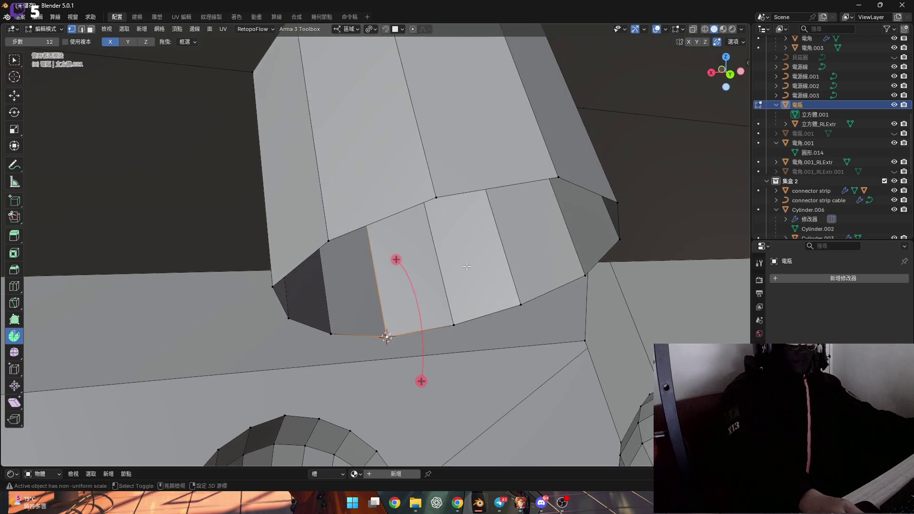
{"action": "scroll", "coordinate": [469, 266], "scroll_direction": "down", "scroll_amount": 3}
{"action": "key", "text": "l"}
{"action": "left_click_drag", "start_coordinate": [401, 339], "coordinate": [399, 383]}
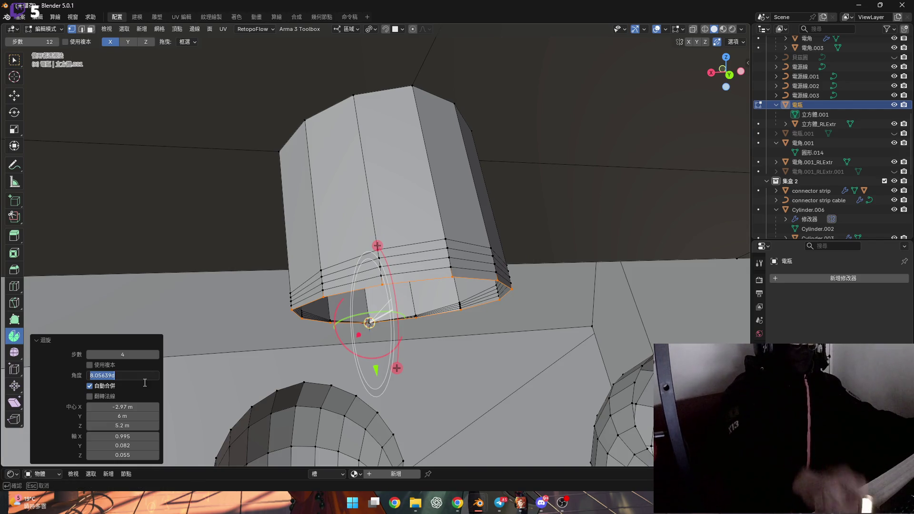
{"action": "key", "text": "Return"}
- Snap the cursor to the next stub's base vertex and spin the whole stub exactly 90°
{"action": "mouse_move", "coordinate": [147, 390]}
{"action": "middle_mouse_down"}
{"action": "mouse_move", "coordinate": [286, 333]}
{"action": "mouse_move", "coordinate": [443, 322]}
{"action": "mouse_move", "coordinate": [335, 363]}
{"action": "middle_mouse_up"}
{"action": "left_click", "coordinate": [332, 363]}
{"action": "scroll", "coordinate": [335, 352], "scroll_direction": "up", "scroll_amount": 5}
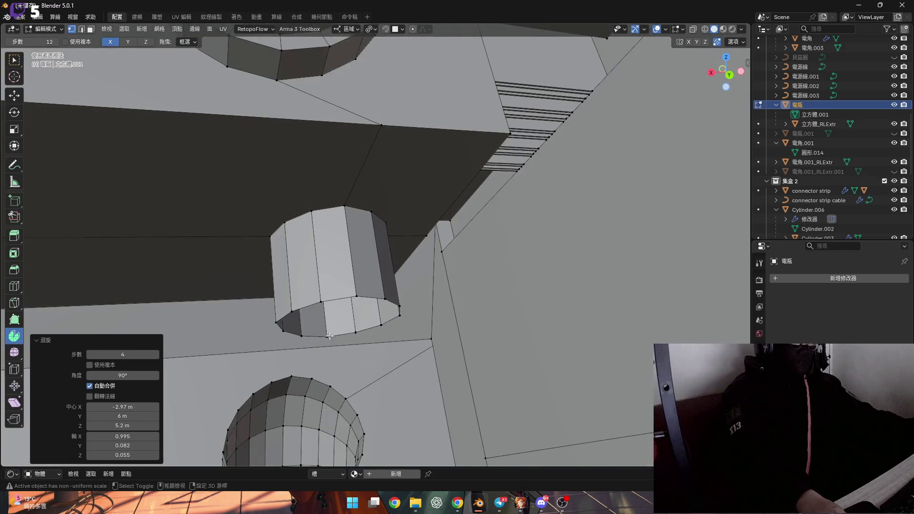
{"action": "key", "text": "shift+s"}
{"action": "left_click", "coordinate": [369, 353]}
{"action": "scroll", "coordinate": [381, 317], "scroll_direction": "down", "scroll_amount": 2}
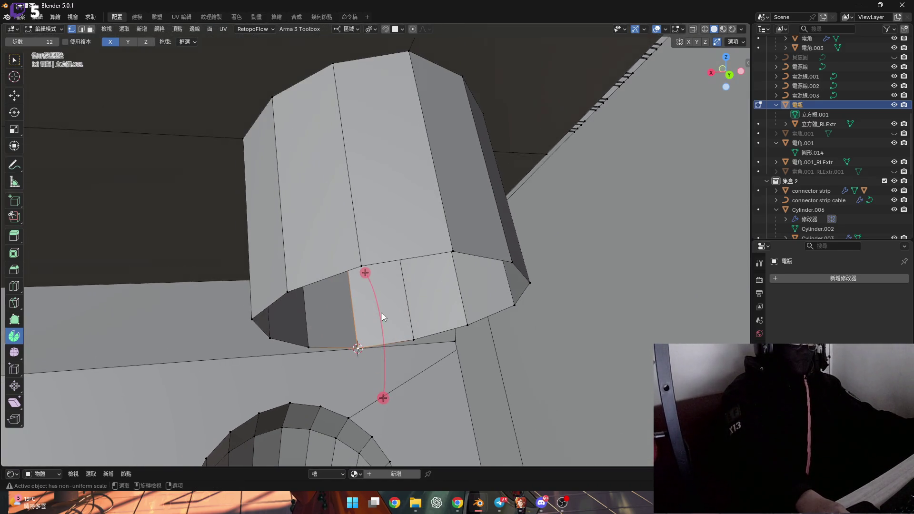
{"action": "key", "text": "a"}
{"action": "left_click_drag", "start_coordinate": [389, 390], "coordinate": [387, 373]}
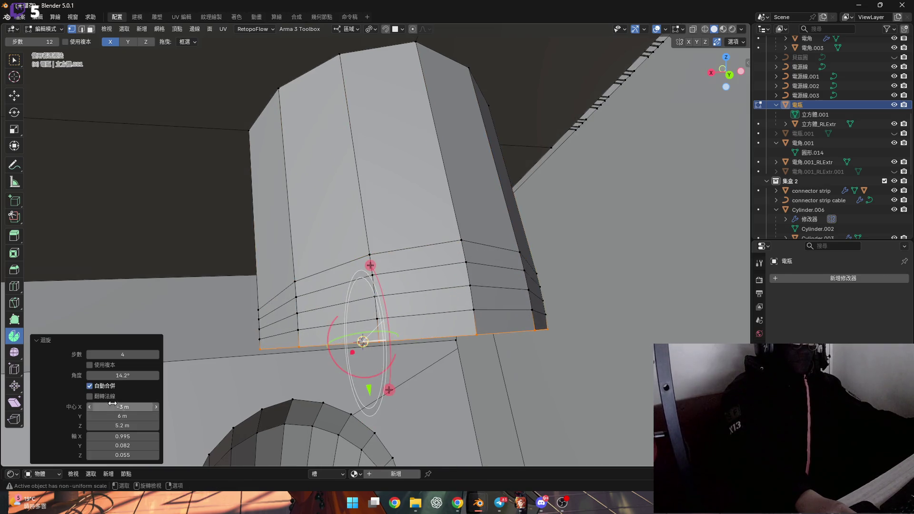
{"action": "key", "text": "Return"}
{"action": "scroll", "coordinate": [431, 312], "scroll_direction": "down", "scroll_amount": 10}
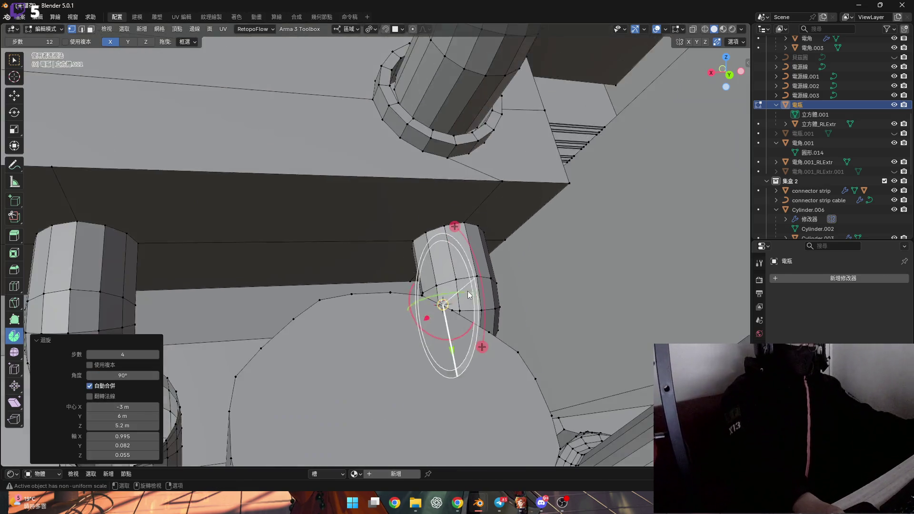
- Select the pipe opening's rim loop, grow it one ring, then shrink it back
{"action": "scroll", "coordinate": [431, 309], "scroll_direction": "up", "scroll_amount": 10}
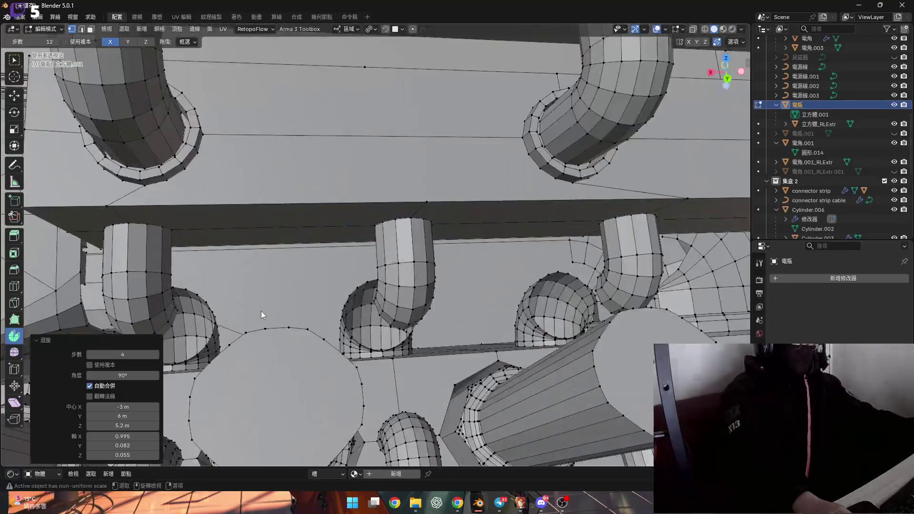
{"action": "scroll", "coordinate": [311, 283], "scroll_direction": "up", "scroll_amount": 5}
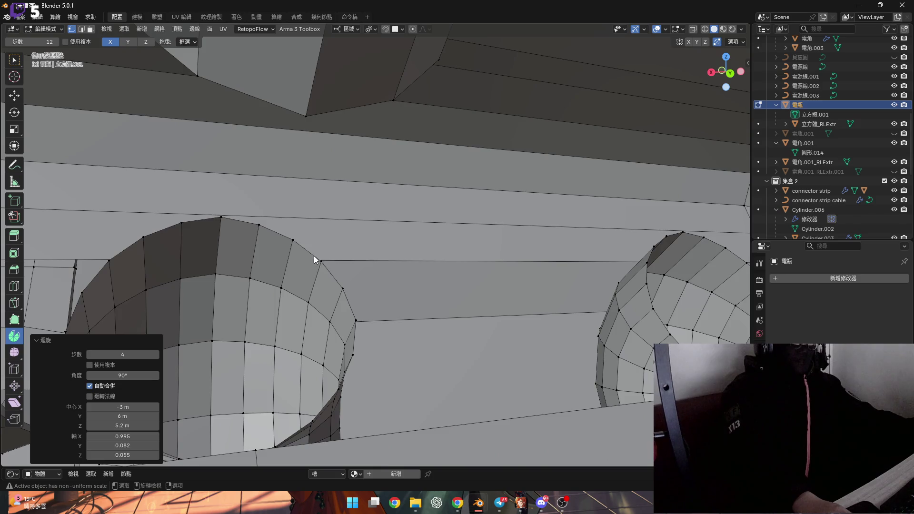
{"action": "left_click", "coordinate": [315, 260]}
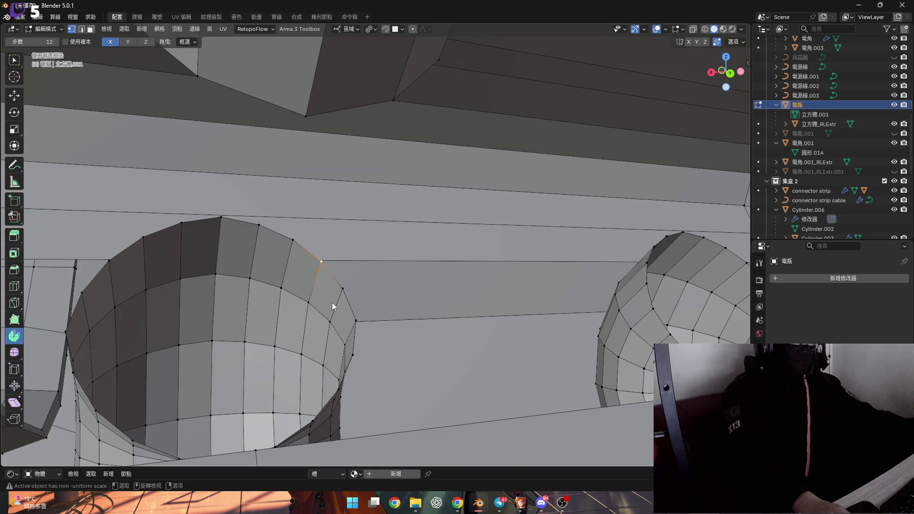
{"action": "left_click", "coordinate": [335, 286], "text": "alt"}
{"action": "mouse_move", "coordinate": [335, 286]}
{"action": "middle_mouse_down"}
{"action": "mouse_move", "coordinate": [327, 315]}
{"action": "mouse_move", "coordinate": [286, 332]}
{"action": "mouse_move", "coordinate": [262, 316]}
{"action": "mouse_move", "coordinate": [298, 333]}
{"action": "middle_mouse_up"}
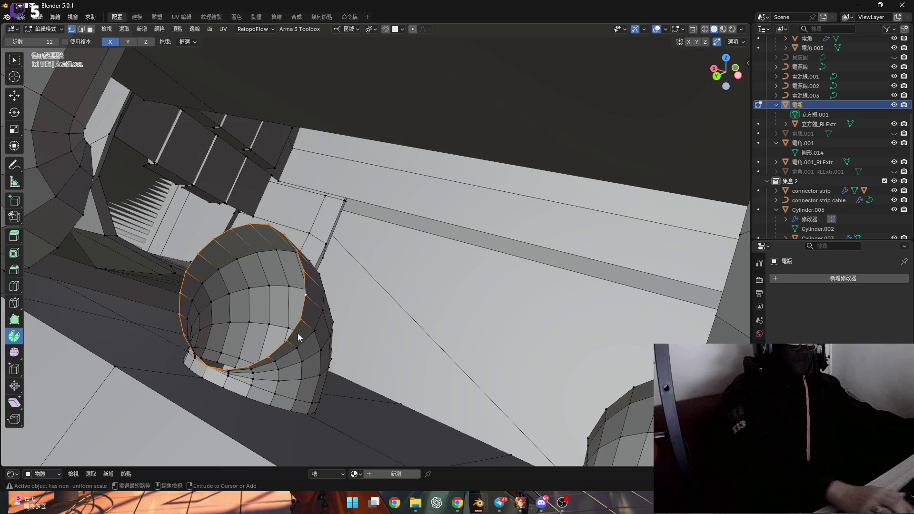
{"action": "key", "text": "ctrl+KP_Add"}
{"action": "key", "text": "ctrl+KP_Add"}
{"action": "key", "text": "ctrl+KP_Subtract"}
{"action": "key", "text": "ctrl+KP_Subtract"}
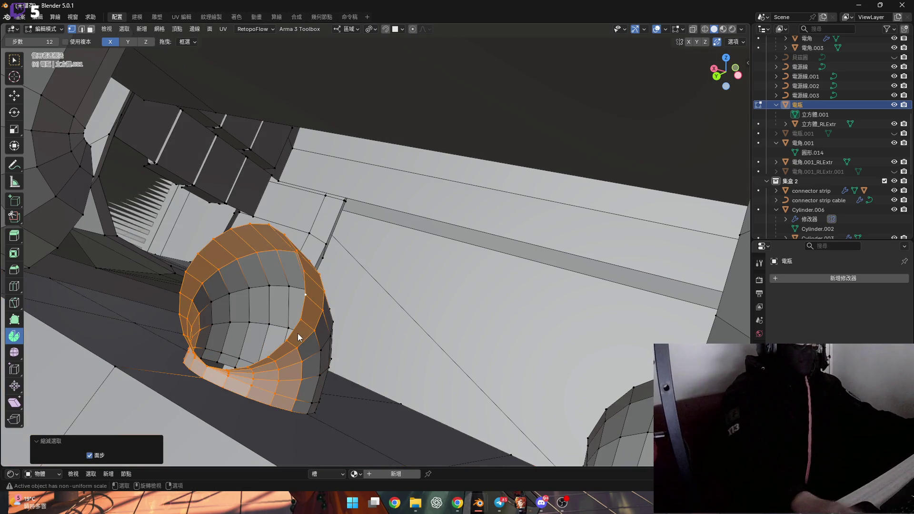
- Select the flared cone's faces, growing from the rim edge loop into a band
{"action": "middle_click_drag", "start_coordinate": [272, 330], "coordinate": [321, 304]}
{"action": "left_click", "coordinate": [312, 305]}
{"action": "middle_click_drag", "start_coordinate": [310, 303], "coordinate": [301, 393]}
{"action": "key", "text": "2"}
{"action": "left_click", "coordinate": [336, 293], "text": "alt"}
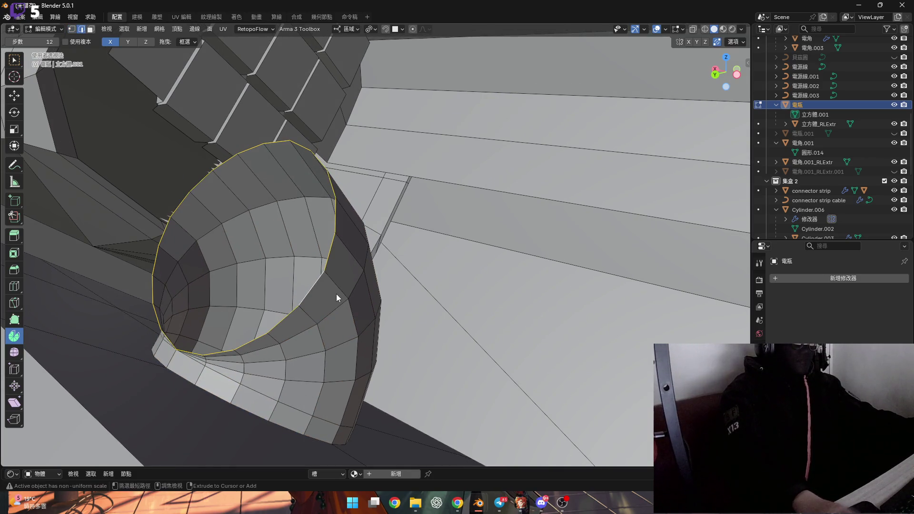
{"action": "key", "text": "ctrl+KP_Add"}
{"action": "mouse_move", "coordinate": [336, 293]}
{"action": "middle_mouse_down"}
{"action": "mouse_move", "coordinate": [285, 305]}
{"action": "mouse_move", "coordinate": [293, 270]}
{"action": "mouse_move", "coordinate": [347, 181]}
{"action": "mouse_move", "coordinate": [360, 128]}
{"action": "mouse_move", "coordinate": [330, 200]}
{"action": "mouse_move", "coordinate": [306, 180]}
{"action": "mouse_move", "coordinate": [343, 205]}
{"action": "middle_mouse_up"}
{"action": "key", "text": "3"}
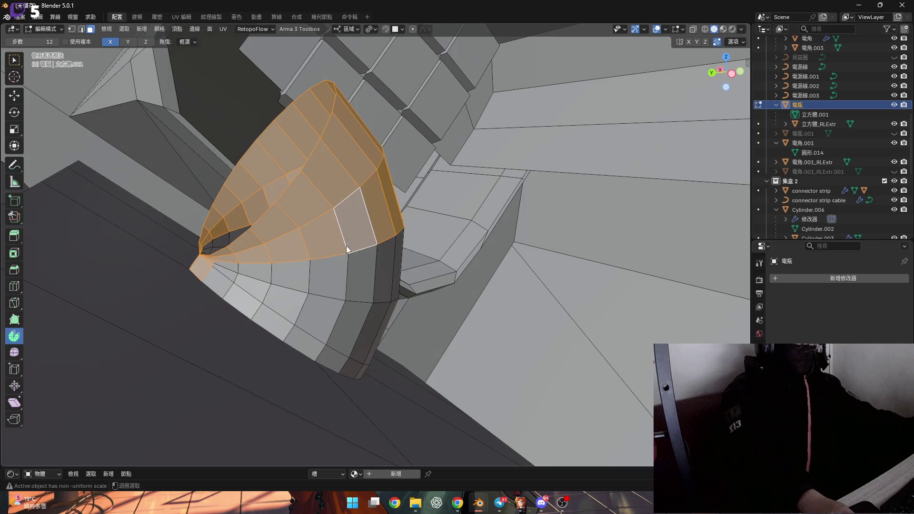
{"action": "left_click", "coordinate": [337, 222], "text": "ctrl"}
{"action": "left_click", "coordinate": [346, 242], "text": "ctrl"}
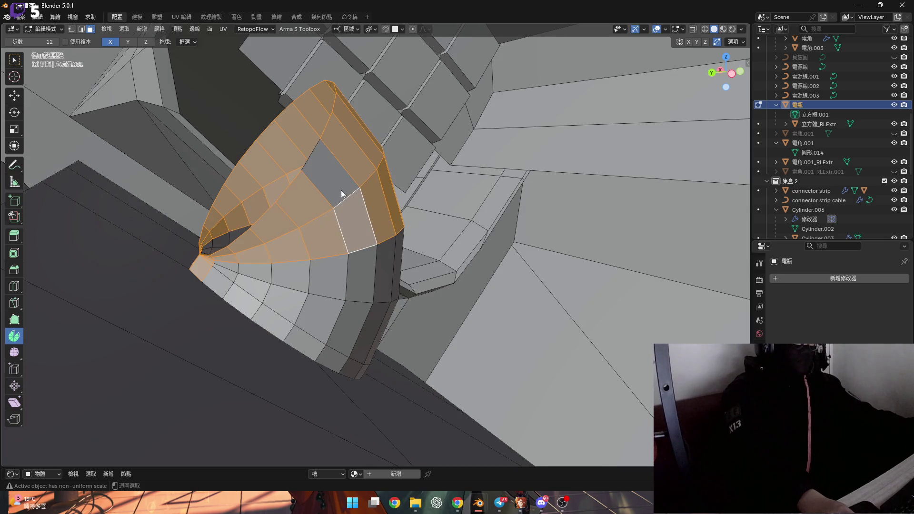
{"action": "left_click", "coordinate": [345, 301], "text": "ctrl"}
{"action": "mouse_move", "coordinate": [321, 347]}
{"action": "middle_mouse_down"}
{"action": "mouse_move", "coordinate": [321, 301]}
{"action": "mouse_move", "coordinate": [262, 278]}
{"action": "mouse_move", "coordinate": [438, 388]}
{"action": "mouse_move", "coordinate": [391, 309]}
{"action": "mouse_move", "coordinate": [383, 336]}
{"action": "mouse_move", "coordinate": [435, 360]}
{"action": "mouse_move", "coordinate": [387, 333]}
{"action": "mouse_move", "coordinate": [404, 105]}
{"action": "middle_mouse_up"}
- Scale the cone faces to about 0.94, then shrink them inward about 0.073 m along normals
{"action": "key", "text": "s"}
{"action": "left_click", "coordinate": [434, 381]}
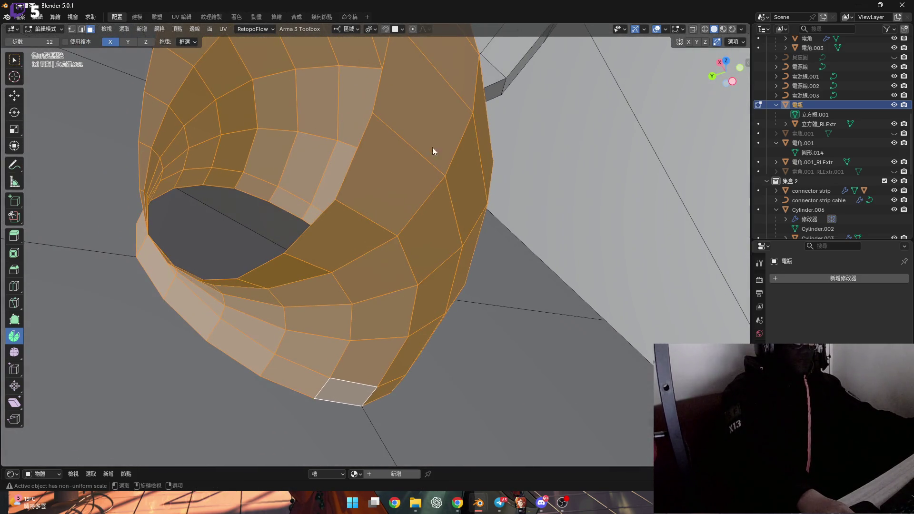
{"action": "key", "text": "alt+s"}
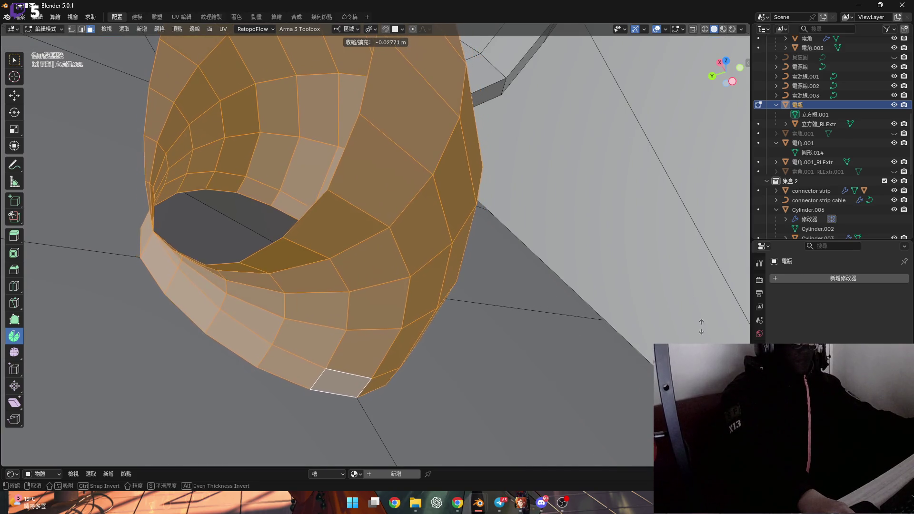
{"action": "left_click", "coordinate": [396, 158]}
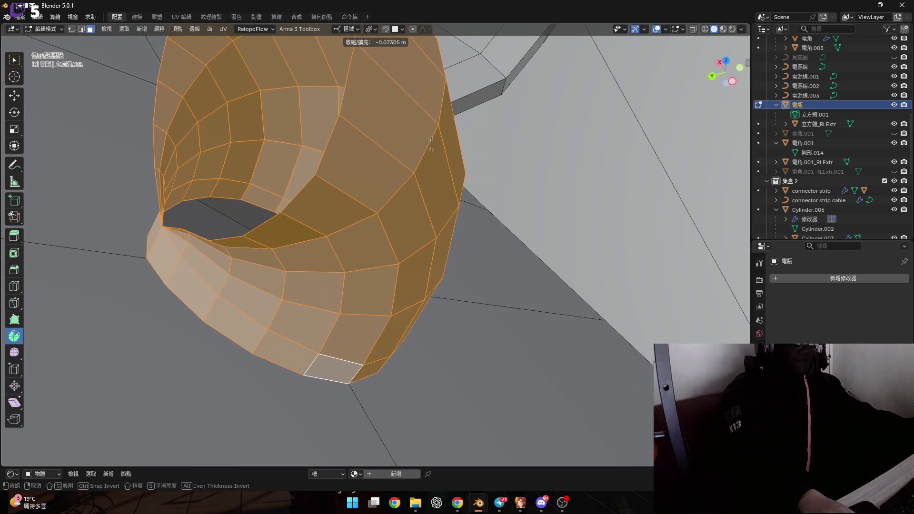
{"action": "scroll", "coordinate": [396, 159], "scroll_direction": "down", "scroll_amount": 5}
{"action": "mouse_move", "coordinate": [396, 159]}
{"action": "middle_mouse_down"}
{"action": "mouse_move", "coordinate": [396, 172]}
{"action": "mouse_move", "coordinate": [412, 168]}
{"action": "middle_mouse_up"}
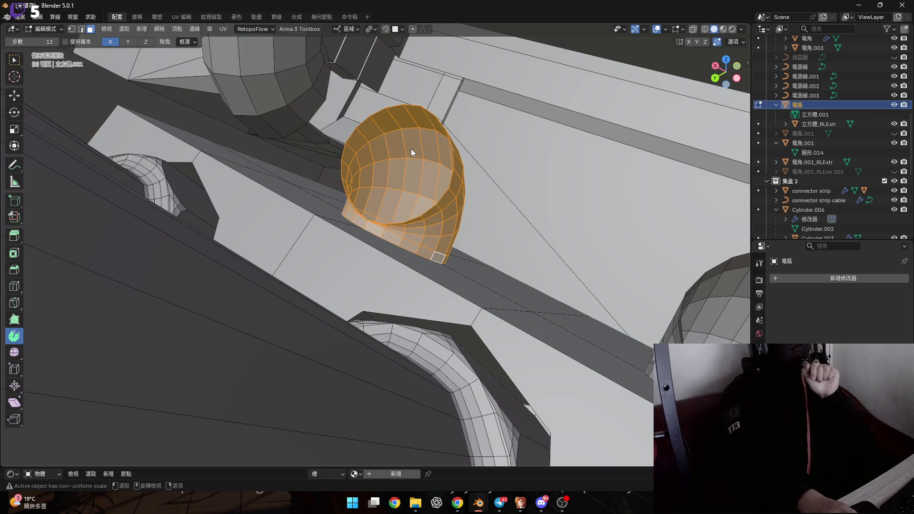
{"action": "mouse_move", "coordinate": [349, 127]}
{"action": "middle_mouse_down"}
{"action": "mouse_move", "coordinate": [355, 150]}
{"action": "mouse_move", "coordinate": [331, 136]}
{"action": "mouse_move", "coordinate": [367, 168]}
{"action": "mouse_move", "coordinate": [234, 121]}
{"action": "mouse_move", "coordinate": [327, 142]}
{"action": "middle_mouse_up"}
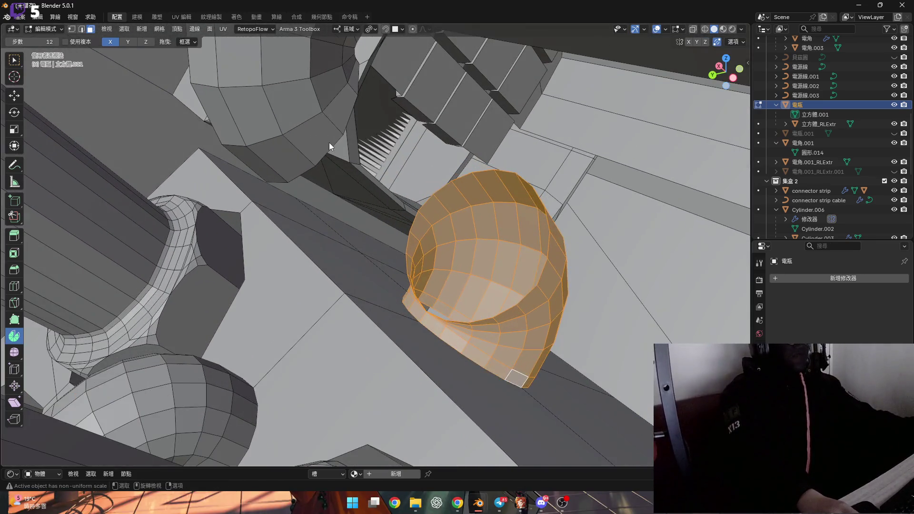
- Select the upper and lower opening rim loops and bridge them into a tube
{"action": "left_click", "coordinate": [329, 141]}
{"action": "key", "text": "2"}
{"action": "left_click", "coordinate": [330, 142], "text": "alt"}
{"action": "left_click", "coordinate": [537, 241], "text": "alt+shift"}
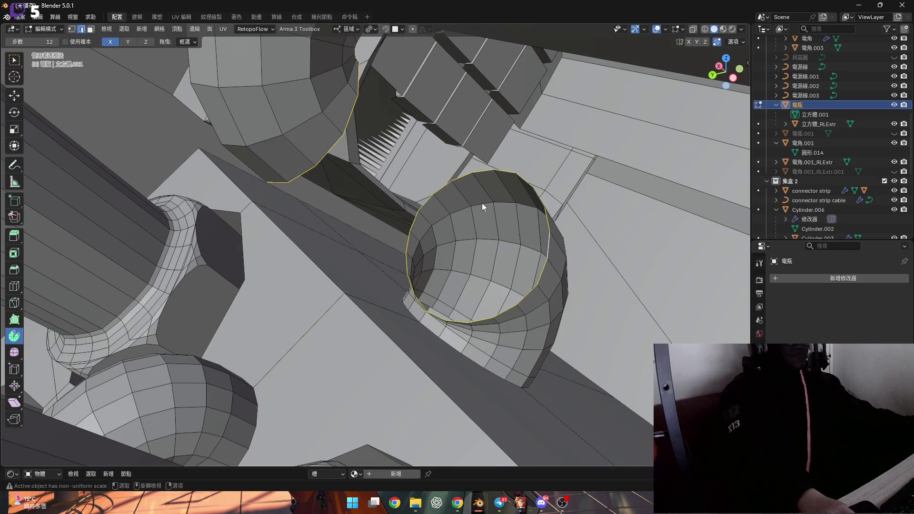
{"action": "scroll", "coordinate": [456, 198], "scroll_direction": "up", "scroll_amount": 5}
{"action": "scroll", "coordinate": [470, 198], "scroll_direction": "down", "scroll_amount": 4}
{"action": "key", "text": "ctrl+e"}
{"action": "left_click", "coordinate": [472, 199]}
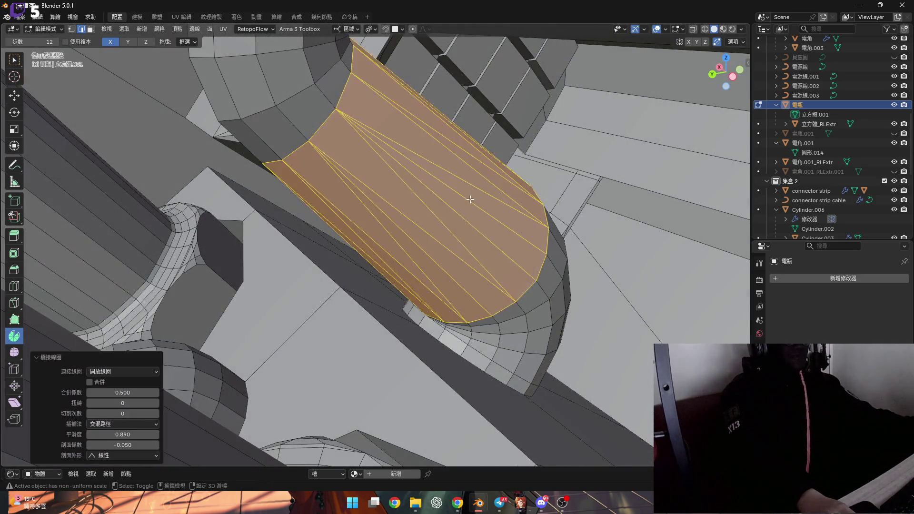
{"action": "scroll", "coordinate": [446, 208], "scroll_direction": "up", "scroll_amount": 3}
- Convert the bridge's triangles to quads with 40° face and shape angle limits
{"action": "key", "text": "alt+j"}
{"action": "mouse_move", "coordinate": [437, 206]}
{"action": "middle_mouse_down"}
{"action": "mouse_move", "coordinate": [265, 259]}
{"action": "mouse_move", "coordinate": [453, 235]}
{"action": "mouse_move", "coordinate": [443, 220]}
{"action": "middle_mouse_up"}
{"action": "scroll", "coordinate": [443, 220], "scroll_direction": "down", "scroll_amount": 3}
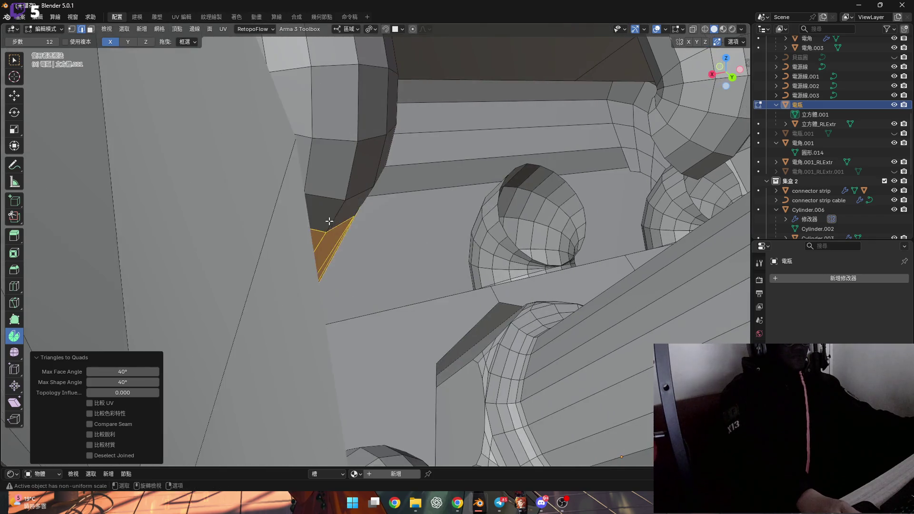
{"action": "scroll", "coordinate": [333, 228], "scroll_direction": "up", "scroll_amount": 5}
{"action": "key", "text": "ctrl+r"}
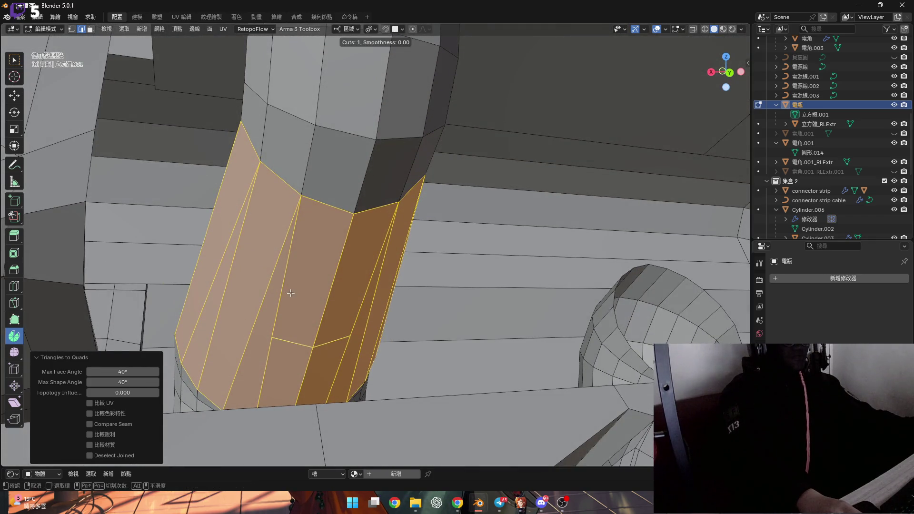
{"action": "key", "text": "Escape"}
{"action": "mouse_move", "coordinate": [255, 320]}
{"action": "middle_mouse_down"}
{"action": "mouse_move", "coordinate": [261, 306]}
{"action": "mouse_move", "coordinate": [241, 321]}
{"action": "mouse_move", "coordinate": [395, 276]}
{"action": "mouse_move", "coordinate": [404, 259]}
{"action": "middle_mouse_up"}
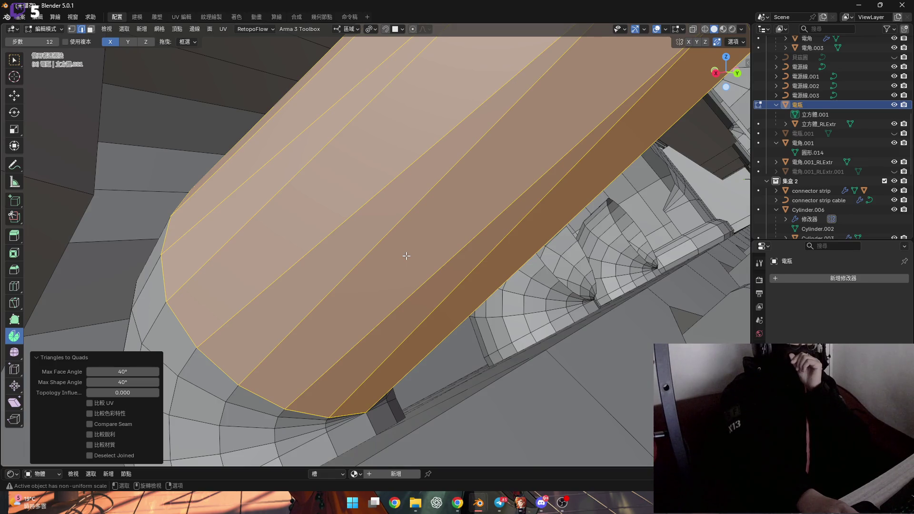
{"action": "mouse_move", "coordinate": [405, 256]}
{"action": "middle_mouse_down"}
{"action": "mouse_move", "coordinate": [351, 285]}
{"action": "mouse_move", "coordinate": [369, 252]}
{"action": "mouse_move", "coordinate": [366, 236]}
{"action": "mouse_move", "coordinate": [408, 221]}
{"action": "middle_mouse_up"}
{"action": "left_click", "coordinate": [409, 220], "text": "alt"}
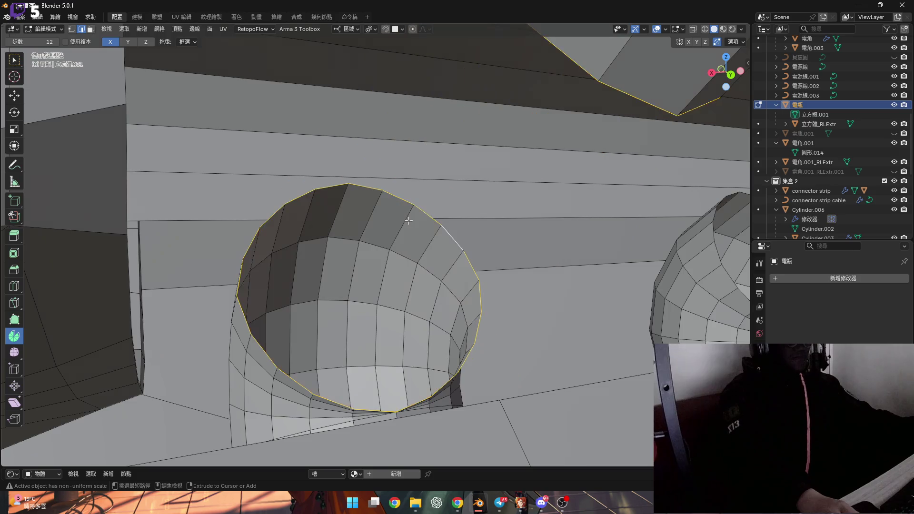
- Grow the selection over the funnel and pick its linked faces, then deselect everything
{"action": "middle_click_drag", "start_coordinate": [587, 242], "coordinate": [438, 277]}
{"action": "mouse_move", "coordinate": [306, 296]}
{"action": "middle_mouse_down"}
{"action": "mouse_move", "coordinate": [234, 302]}
{"action": "mouse_move", "coordinate": [278, 281]}
{"action": "middle_mouse_up"}
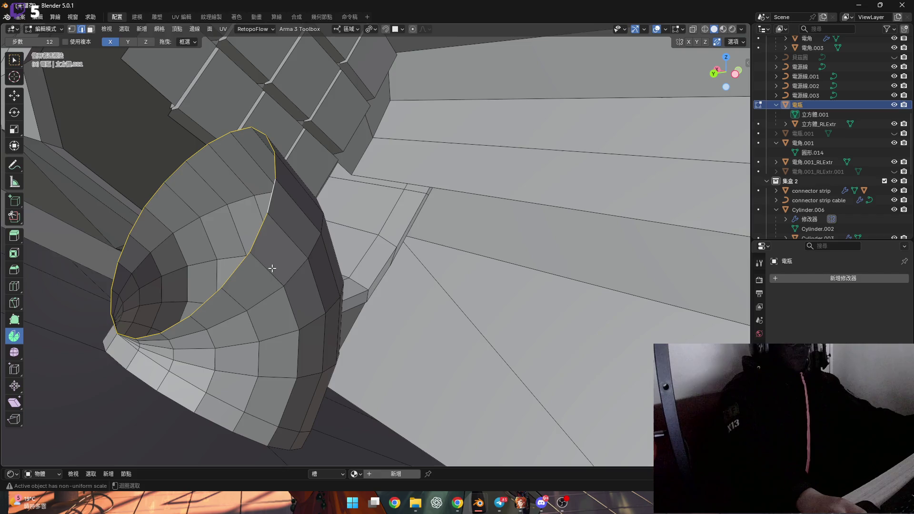
{"action": "key", "text": "ctrl+KP_Add"}
{"action": "key", "text": "ctrl+KP_Add"}
{"action": "key", "text": "ctrl+KP_Add"}
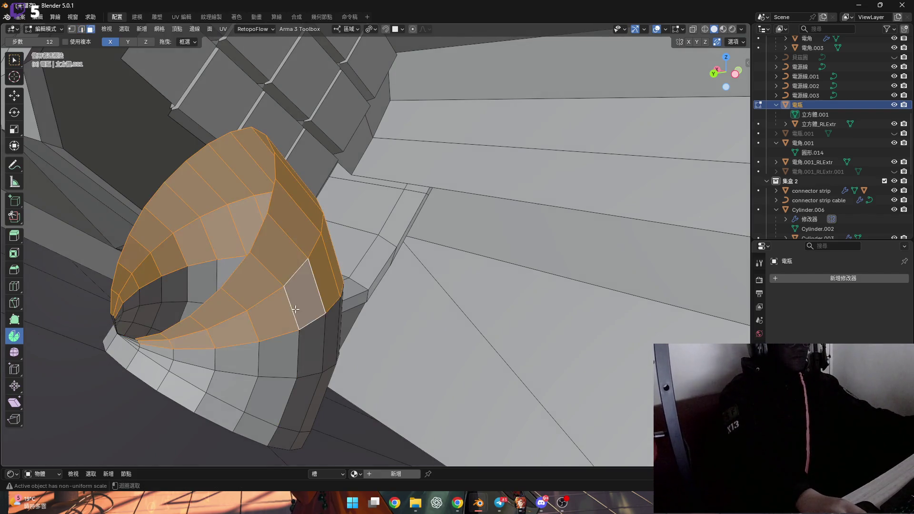
{"action": "middle_click_drag", "start_coordinate": [272, 270], "coordinate": [274, 363]}
{"action": "mouse_move", "coordinate": [279, 291]}
{"action": "middle_mouse_down", "text": "ctrl"}
{"action": "mouse_move", "coordinate": [344, 284]}
{"action": "mouse_move", "coordinate": [299, 302]}
{"action": "mouse_move", "coordinate": [328, 267]}
{"action": "mouse_move", "coordinate": [359, 328]}
{"action": "mouse_move", "coordinate": [327, 287]}
{"action": "mouse_move", "coordinate": [475, 286]}
{"action": "mouse_move", "coordinate": [431, 321]}
{"action": "mouse_move", "coordinate": [428, 314]}
{"action": "mouse_move", "coordinate": [435, 329]}
{"action": "mouse_move", "coordinate": [421, 280]}
{"action": "middle_mouse_up", "text": "ctrl"}
{"action": "key", "text": "l"}
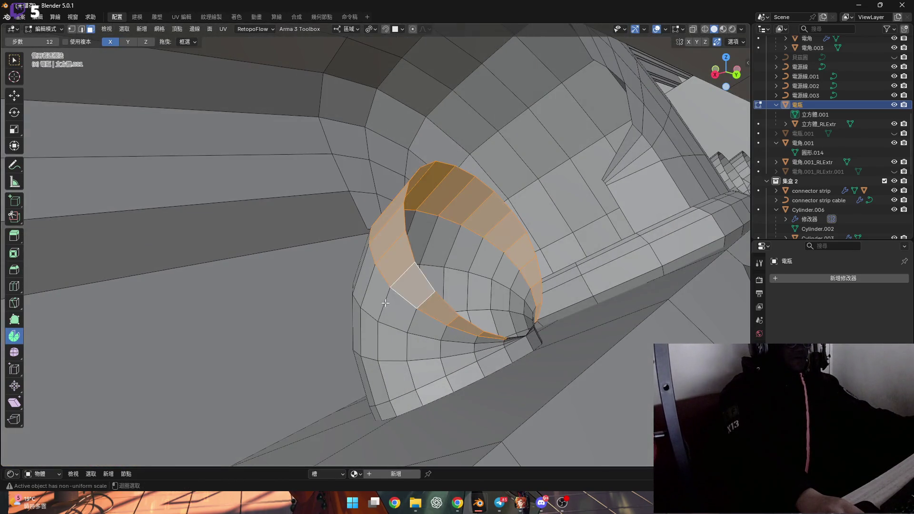
{"action": "key", "text": "l"}
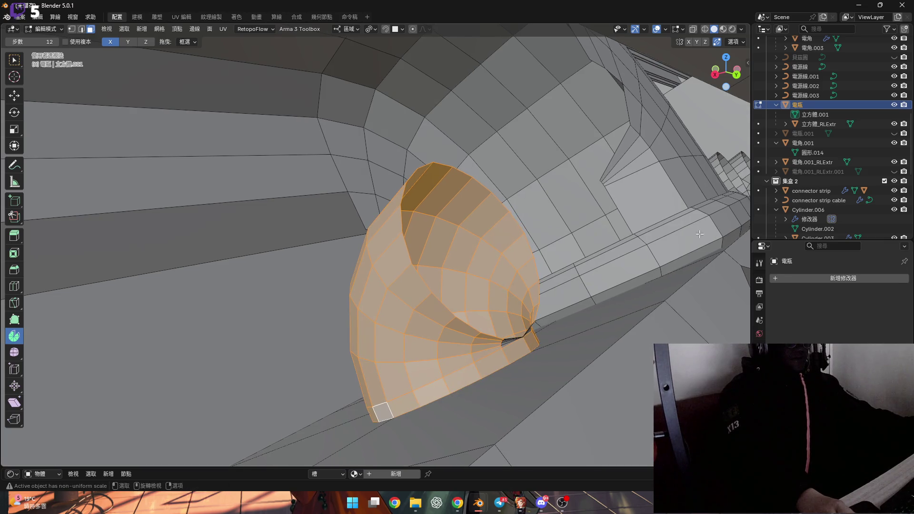
{"action": "scroll", "coordinate": [480, 261], "scroll_direction": "up", "scroll_amount": 5}
{"action": "key", "text": "alt+a"}
{"action": "scroll", "coordinate": [469, 235], "scroll_direction": "down", "scroll_amount": 2}
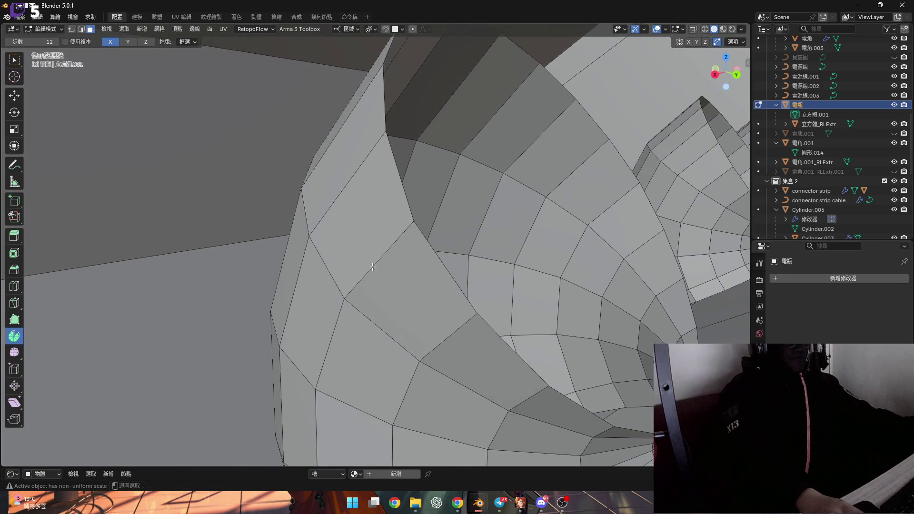
- Select the funnel's face loops from the upper rings down to the lower rings
{"action": "left_click", "coordinate": [342, 312], "text": "alt"}
{"action": "scroll", "coordinate": [368, 300], "scroll_direction": "down", "scroll_amount": 3}
{"action": "left_click", "coordinate": [345, 238], "text": "alt+shift"}
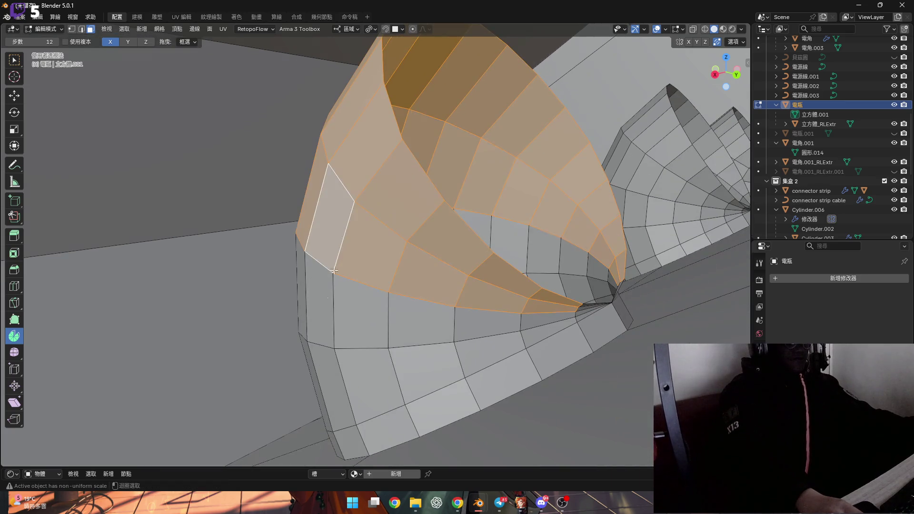
{"action": "left_click", "coordinate": [345, 362], "text": "alt+shift"}
{"action": "left_click", "coordinate": [344, 380], "text": "alt+shift"}
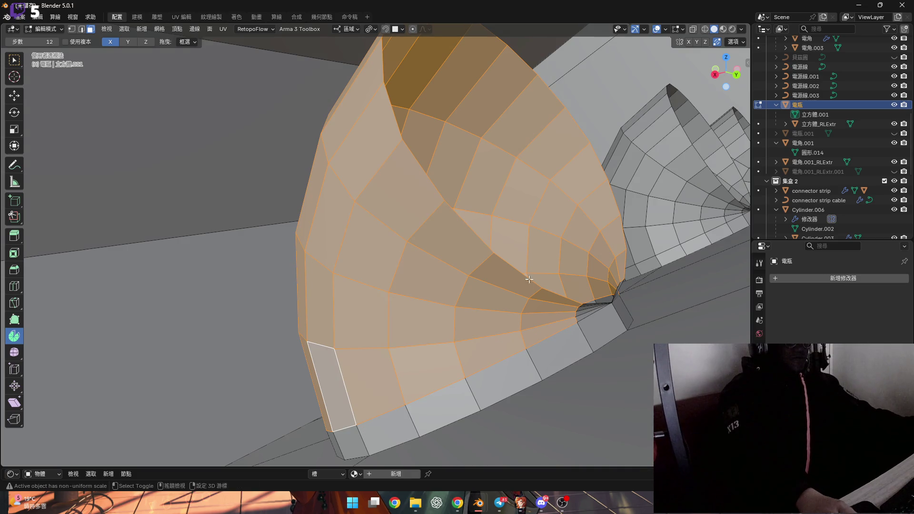
{"action": "middle_click_drag", "start_coordinate": [392, 369], "coordinate": [597, 167]}
{"action": "scroll", "coordinate": [598, 167], "scroll_direction": "up", "scroll_amount": 6}
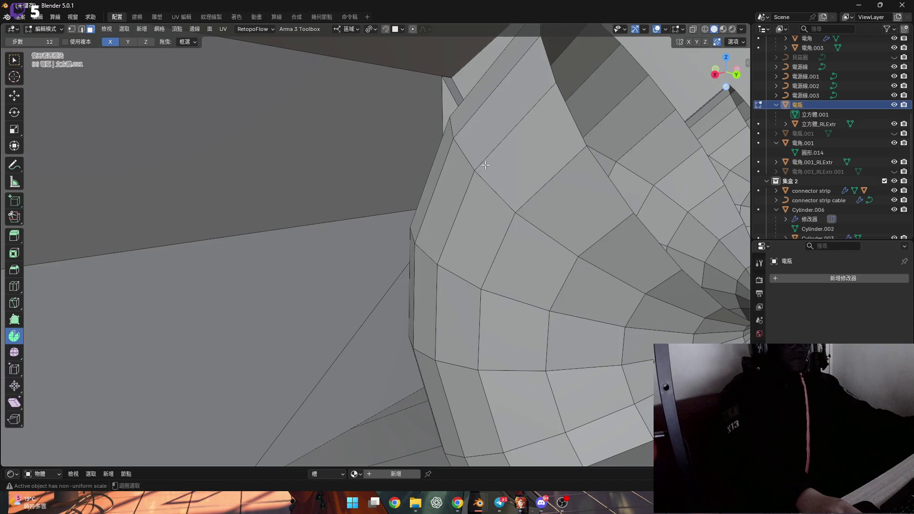
{"action": "left_click", "coordinate": [469, 181], "text": "alt+shift"}
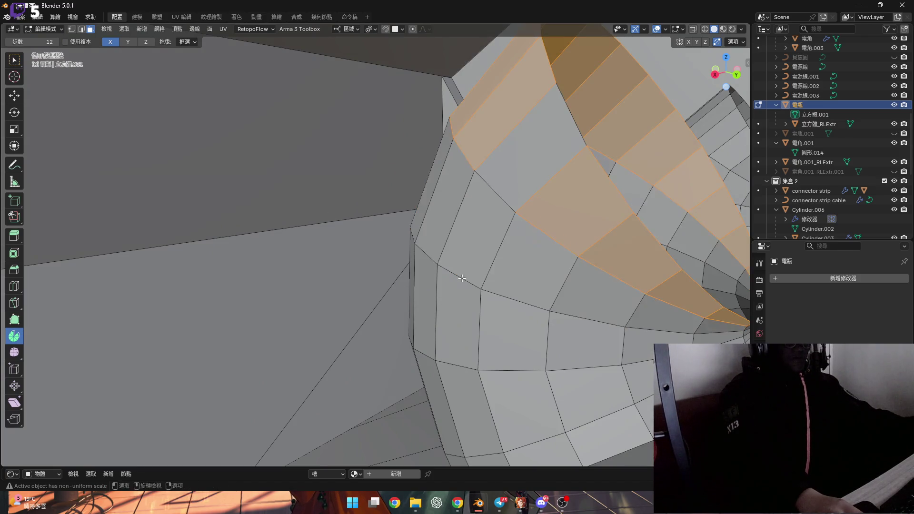
{"action": "left_click", "coordinate": [447, 284], "text": "alt+shift"}
{"action": "left_click", "coordinate": [462, 358], "text": "alt+shift"}
{"action": "scroll", "coordinate": [457, 364], "scroll_direction": "down", "scroll_amount": 4}
{"action": "left_click", "coordinate": [448, 392], "text": "alt+shift"}
- Add the remaining funnel face loops down to the bottom and delete the selected faces
{"action": "middle_click_drag", "start_coordinate": [626, 217], "coordinate": [607, 196]}
{"action": "scroll", "coordinate": [607, 196], "scroll_direction": "up", "scroll_amount": 6}
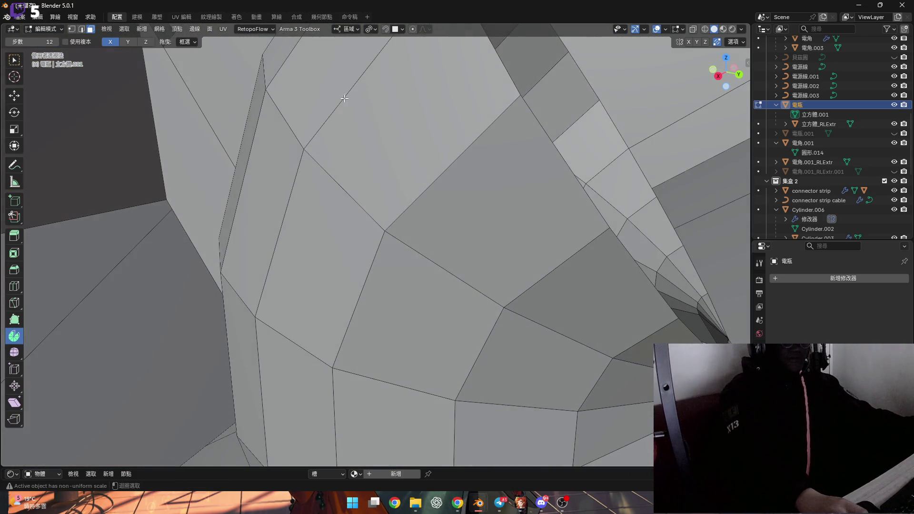
{"action": "scroll", "coordinate": [344, 98], "scroll_direction": "down", "scroll_amount": 5}
{"action": "middle_click_drag", "start_coordinate": [344, 98], "coordinate": [341, 285]}
{"action": "left_click", "coordinate": [314, 233], "text": "alt+shift"}
{"action": "left_click", "coordinate": [340, 304], "text": "alt+shift"}
{"action": "left_click", "coordinate": [348, 348], "text": "alt+shift"}
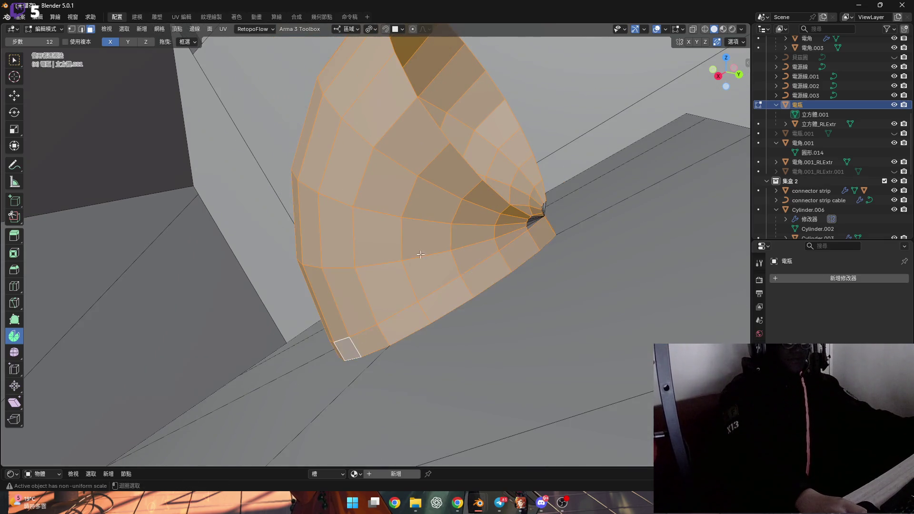
{"action": "key", "text": "x"}
{"action": "left_click", "coordinate": [462, 172]}
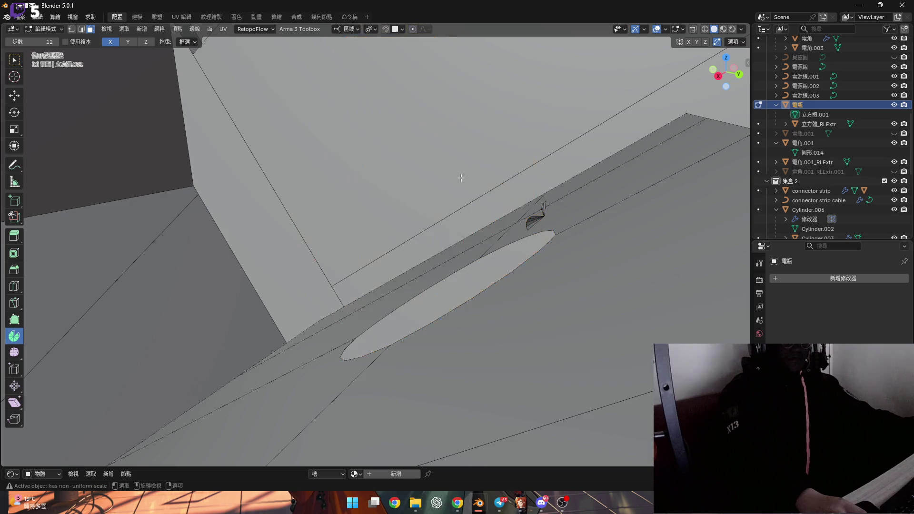
- Delete the leftover bowtie faces at the opening
{"action": "mouse_move", "coordinate": [462, 171]}
{"action": "middle_mouse_down"}
{"action": "mouse_move", "coordinate": [609, 225]}
{"action": "mouse_move", "coordinate": [563, 215]}
{"action": "middle_mouse_up"}
{"action": "mouse_move", "coordinate": [640, 202]}
{"action": "middle_mouse_down"}
{"action": "mouse_move", "coordinate": [555, 159]}
{"action": "mouse_move", "coordinate": [526, 175]}
{"action": "middle_mouse_up"}
{"action": "key", "text": "x"}
{"action": "left_click", "coordinate": [555, 160]}
{"action": "key", "text": "x"}
{"action": "left_click", "coordinate": [494, 196]}
{"action": "mouse_move", "coordinate": [581, 187]}
{"action": "middle_mouse_down"}
{"action": "mouse_move", "coordinate": [599, 169]}
{"action": "mouse_move", "coordinate": [546, 138]}
{"action": "middle_mouse_up"}
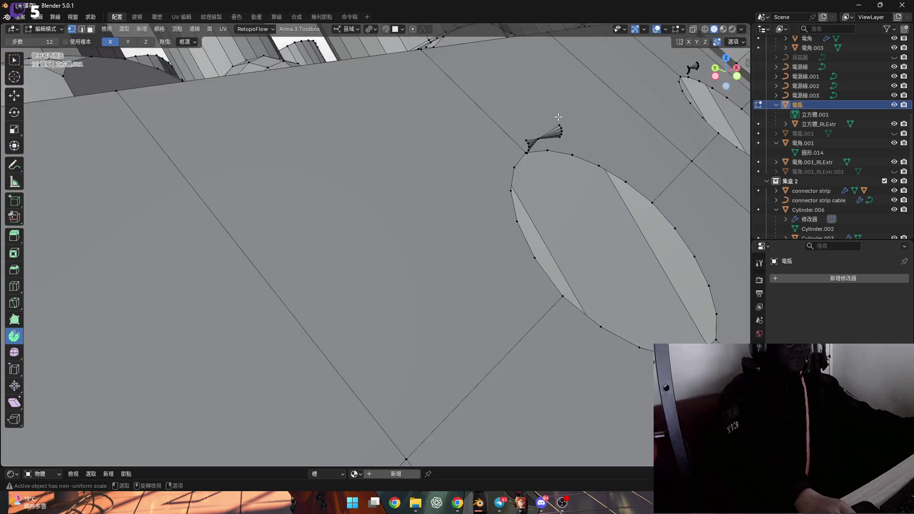
{"action": "scroll", "coordinate": [536, 143], "scroll_direction": "up", "scroll_amount": 3}
{"action": "scroll", "coordinate": [537, 141], "scroll_direction": "down", "scroll_amount": 6}
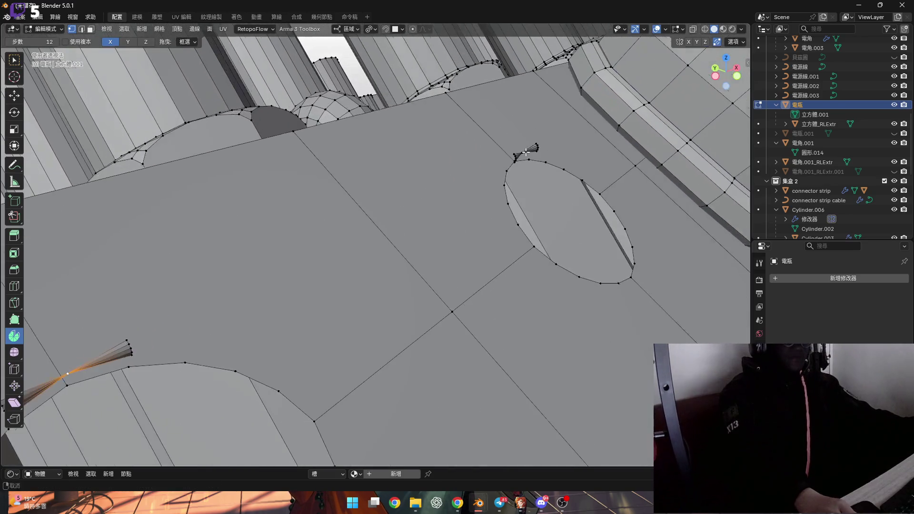
- Extrude the pipe stub's open edge down along Z by 0.014615 m
{"action": "mouse_move", "coordinate": [526, 152]}
{"action": "middle_mouse_down"}
{"action": "mouse_move", "coordinate": [580, 135]}
{"action": "mouse_move", "coordinate": [534, 242]}
{"action": "middle_mouse_up"}
{"action": "mouse_move", "coordinate": [502, 141]}
{"action": "middle_mouse_down"}
{"action": "mouse_move", "coordinate": [465, 106]}
{"action": "mouse_move", "coordinate": [445, 216]}
{"action": "mouse_move", "coordinate": [452, 210]}
{"action": "mouse_move", "coordinate": [423, 239]}
{"action": "mouse_move", "coordinate": [376, 186]}
{"action": "middle_mouse_up"}
{"action": "middle_click_drag", "start_coordinate": [419, 166], "coordinate": [468, 168]}
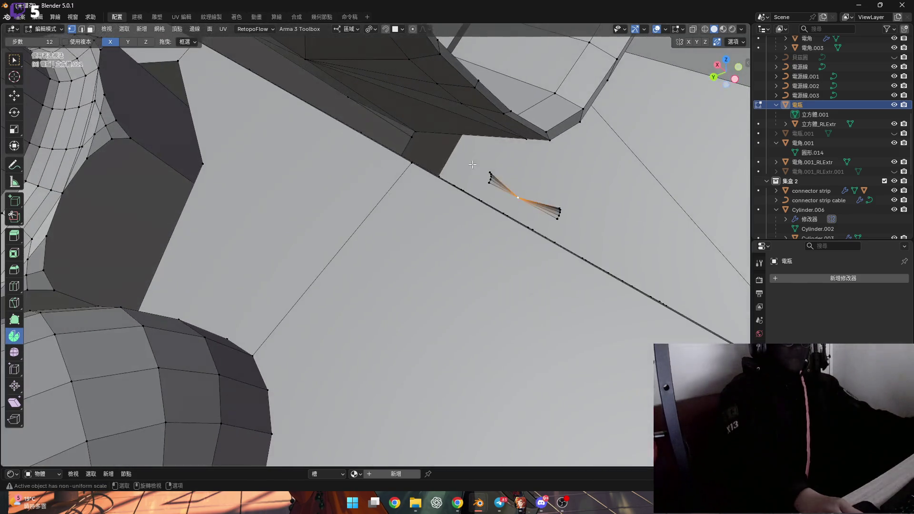
{"action": "scroll", "coordinate": [491, 148], "scroll_direction": "up", "scroll_amount": 8}
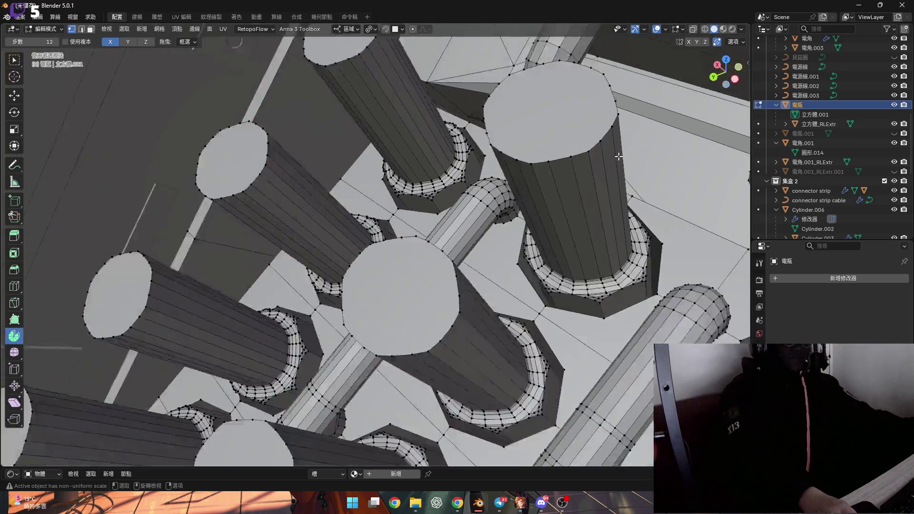
{"action": "mouse_move", "coordinate": [618, 156]}
{"action": "middle_mouse_down"}
{"action": "mouse_move", "coordinate": [408, 205]}
{"action": "mouse_move", "coordinate": [406, 235]}
{"action": "mouse_move", "coordinate": [399, 220]}
{"action": "mouse_move", "coordinate": [338, 206]}
{"action": "mouse_move", "coordinate": [448, 228]}
{"action": "mouse_move", "coordinate": [395, 181]}
{"action": "middle_mouse_up"}
{"action": "key", "text": "2"}
{"action": "scroll", "coordinate": [394, 179], "scroll_direction": "down", "scroll_amount": 2}
{"action": "scroll", "coordinate": [426, 152], "scroll_direction": "up", "scroll_amount": 4}
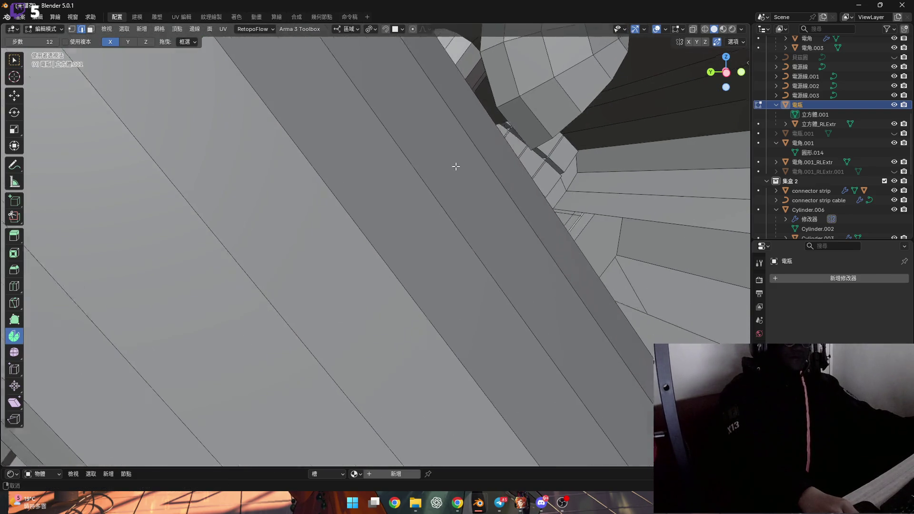
{"action": "scroll", "coordinate": [549, 141], "scroll_direction": "down", "scroll_amount": 3}
{"action": "scroll", "coordinate": [535, 140], "scroll_direction": "down", "scroll_amount": 2}
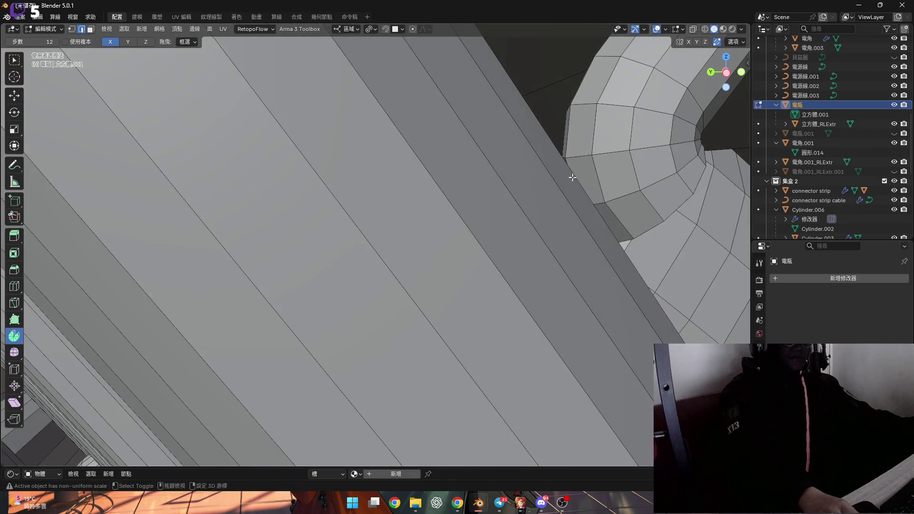
{"action": "scroll", "coordinate": [580, 201], "scroll_direction": "down", "scroll_amount": 3}
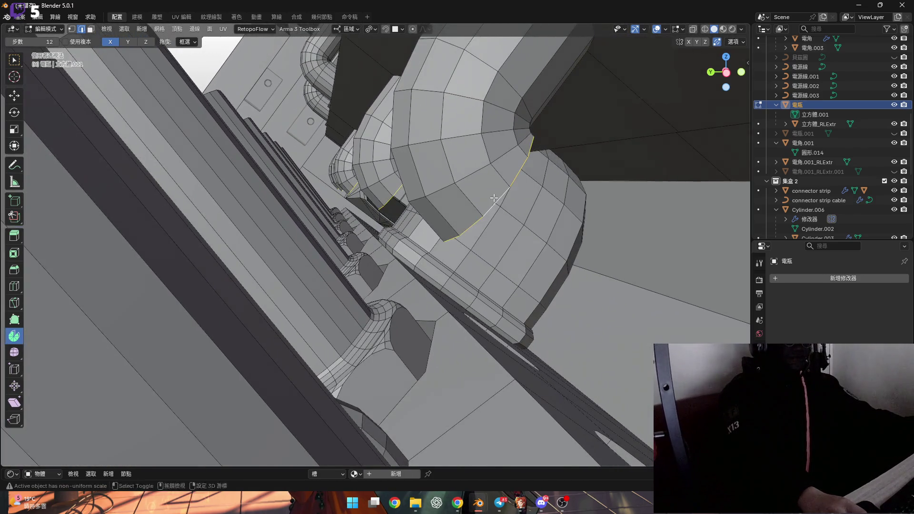
{"action": "middle_click_drag", "start_coordinate": [494, 198], "coordinate": [428, 211]}
{"action": "middle_click_drag", "start_coordinate": [482, 182], "coordinate": [512, 195], "text": "shift"}
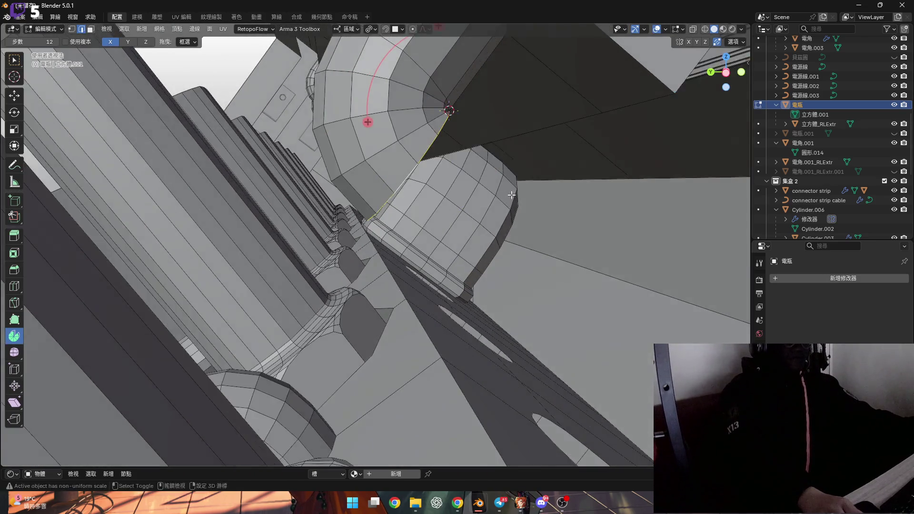
{"action": "mouse_move", "coordinate": [395, 183]}
{"action": "middle_mouse_down"}
{"action": "mouse_move", "coordinate": [438, 235]}
{"action": "mouse_move", "coordinate": [452, 163]}
{"action": "mouse_move", "coordinate": [340, 142]}
{"action": "middle_mouse_up"}
{"action": "mouse_move", "coordinate": [471, 195]}
{"action": "middle_mouse_down"}
{"action": "mouse_move", "coordinate": [376, 209]}
{"action": "mouse_move", "coordinate": [547, 233]}
{"action": "middle_mouse_up"}
{"action": "scroll", "coordinate": [371, 209], "scroll_direction": "up", "scroll_amount": 3}
{"action": "scroll", "coordinate": [591, 245], "scroll_direction": "up", "scroll_amount": 5}
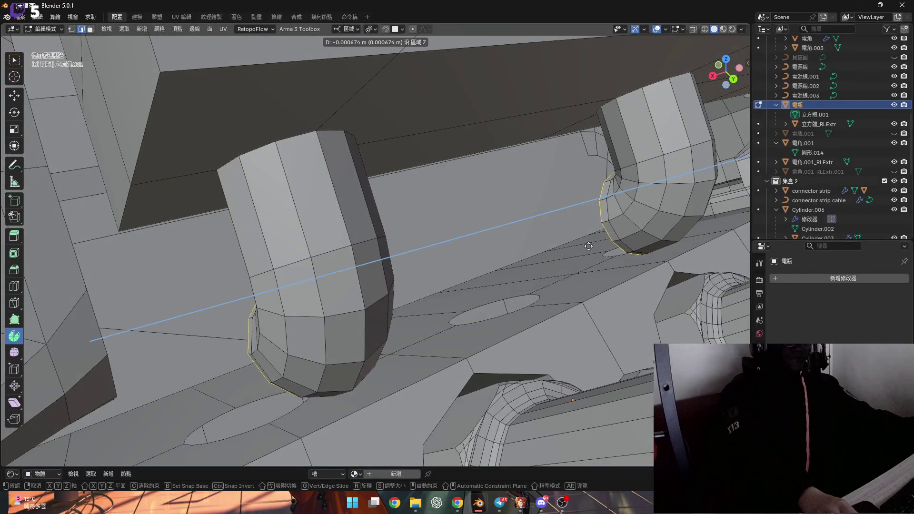
{"action": "left_click", "coordinate": [536, 261]}
{"action": "mouse_move", "coordinate": [536, 261]}
{"action": "middle_mouse_down"}
{"action": "mouse_move", "coordinate": [538, 242]}
{"action": "mouse_move", "coordinate": [592, 217]}
{"action": "middle_mouse_up"}
{"action": "scroll", "coordinate": [592, 216], "scroll_direction": "up", "scroll_amount": 3}
{"action": "left_click_drag", "start_coordinate": [715, 84], "coordinate": [710, 46]}
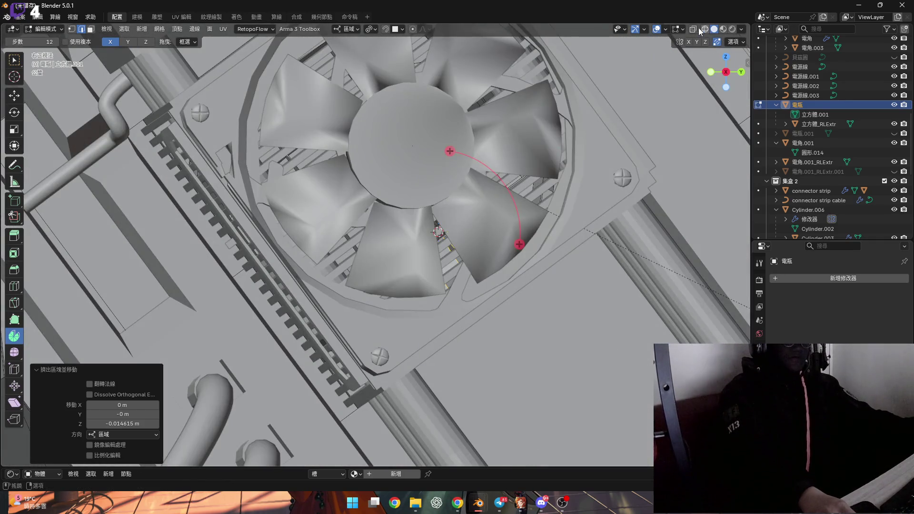
- Inspect the elbow in X-ray from the right side view, then turn X-ray off
{"action": "key", "text": "alt+z"}
{"action": "key", "text": "KP_3"}
{"action": "mouse_move", "coordinate": [430, 213]}
{"action": "middle_mouse_down"}
{"action": "mouse_move", "coordinate": [440, 215]}
{"action": "mouse_move", "coordinate": [430, 221]}
{"action": "middle_mouse_up"}
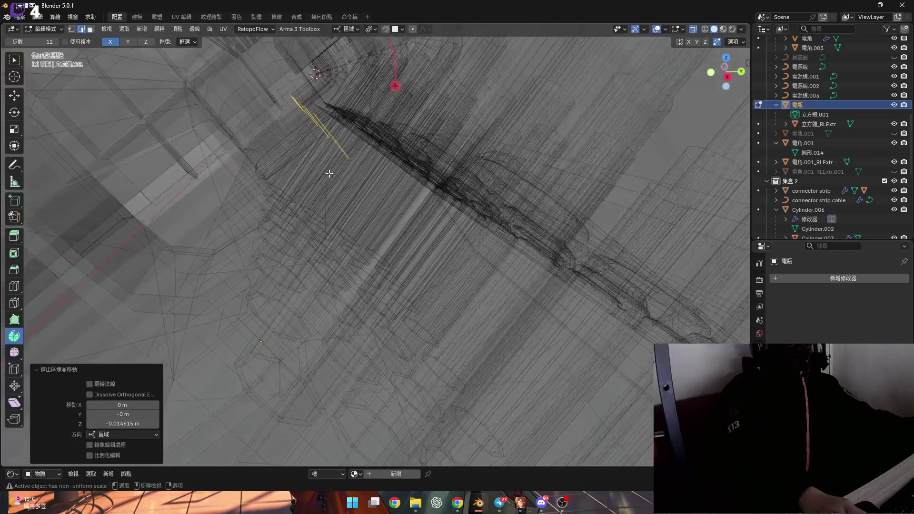
{"action": "scroll", "coordinate": [329, 173], "scroll_direction": "up", "scroll_amount": 3}
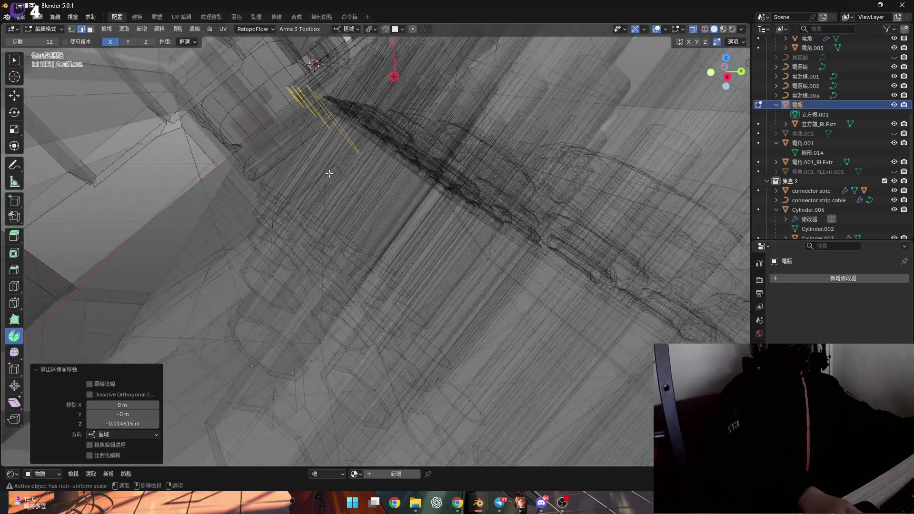
{"action": "middle_click_drag", "start_coordinate": [350, 210], "coordinate": [348, 190]}
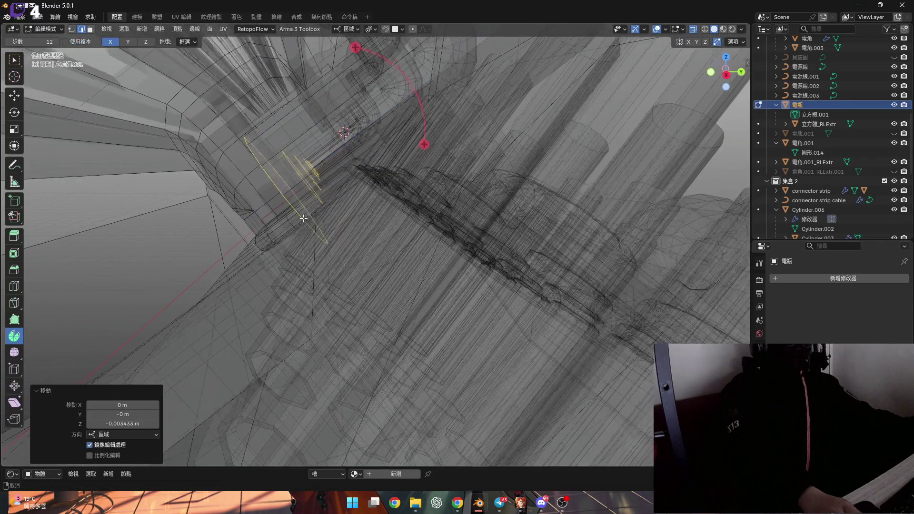
{"action": "scroll", "coordinate": [341, 190], "scroll_direction": "up", "scroll_amount": 10}
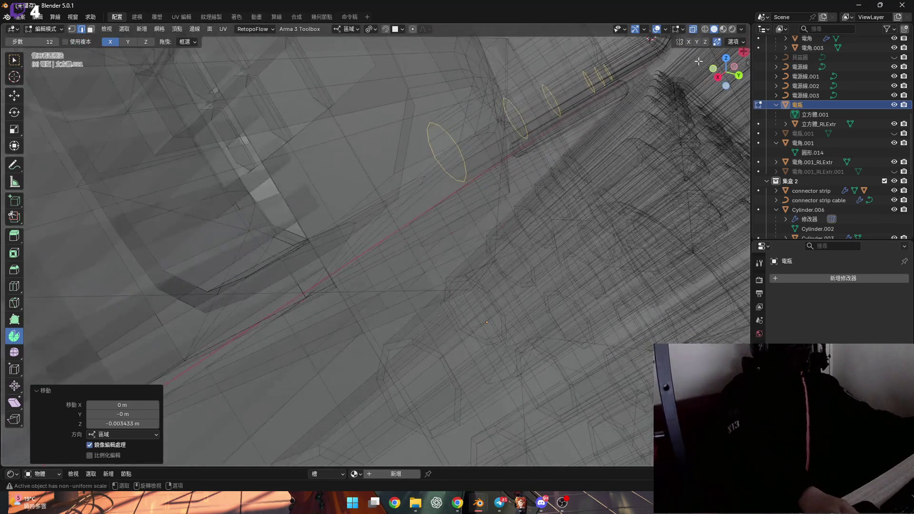
{"action": "left_click", "coordinate": [694, 30]}
{"action": "scroll", "coordinate": [485, 251], "scroll_direction": "down", "scroll_amount": 8}
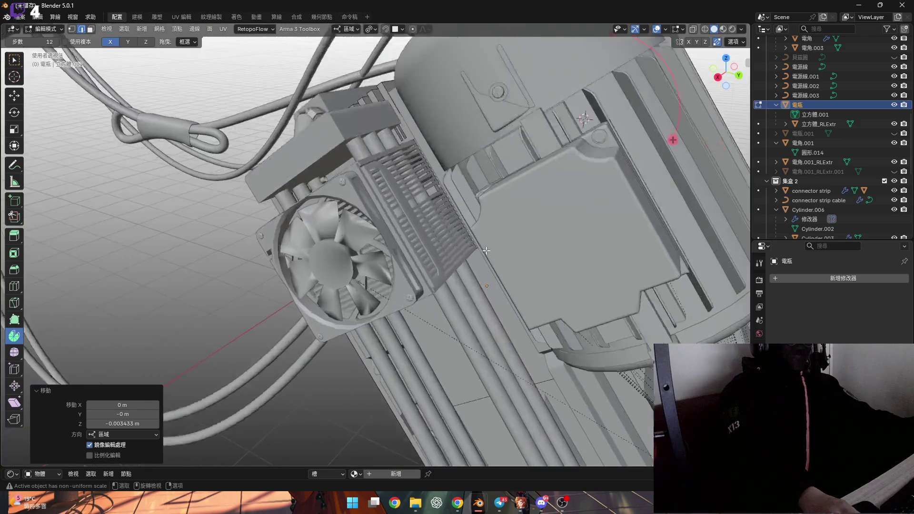
{"action": "scroll", "coordinate": [486, 250], "scroll_direction": "down", "scroll_amount": 5}
{"action": "middle_click_drag", "start_coordinate": [485, 250], "coordinate": [376, 300]}
{"action": "scroll", "coordinate": [376, 299], "scroll_direction": "up", "scroll_amount": 10}
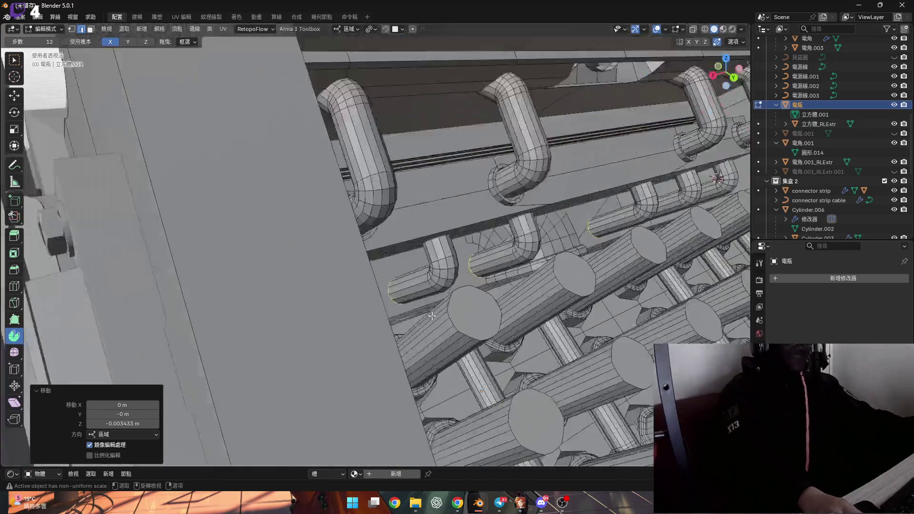
{"action": "scroll", "coordinate": [376, 300], "scroll_direction": "up", "scroll_amount": 10}
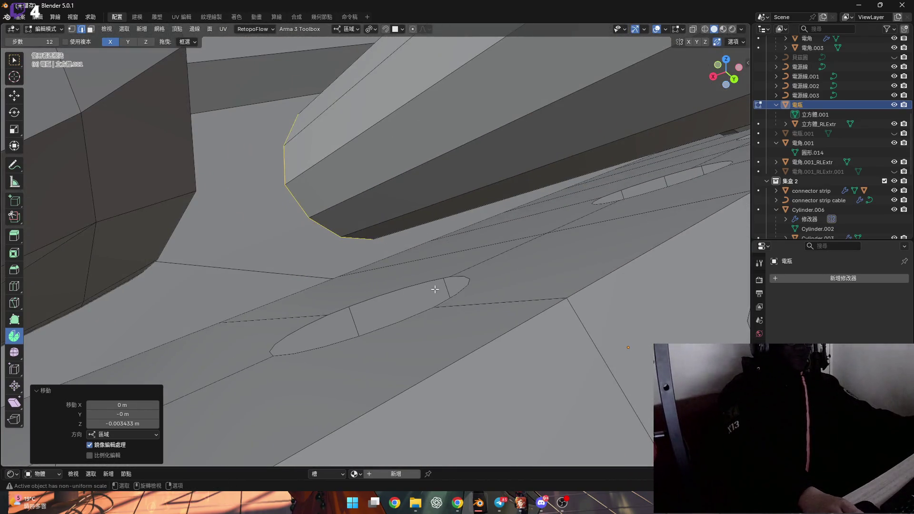
- Flatten the stray vertex to zero height with a Z scale of 0
{"action": "key", "text": "1"}
{"action": "mouse_move", "coordinate": [448, 279]}
{"action": "middle_mouse_down", "text": "shift"}
{"action": "mouse_move", "coordinate": [473, 245]}
{"action": "mouse_move", "coordinate": [514, 245]}
{"action": "mouse_move", "coordinate": [506, 259]}
{"action": "mouse_move", "coordinate": [537, 237]}
{"action": "mouse_move", "coordinate": [562, 234]}
{"action": "middle_mouse_up", "text": "shift"}
{"action": "left_click", "coordinate": [452, 285]}
{"action": "key", "text": "s"}
{"action": "key", "text": "z"}
{"action": "key", "text": "z"}
{"action": "key", "text": "0"}
{"action": "key", "text": "Return"}
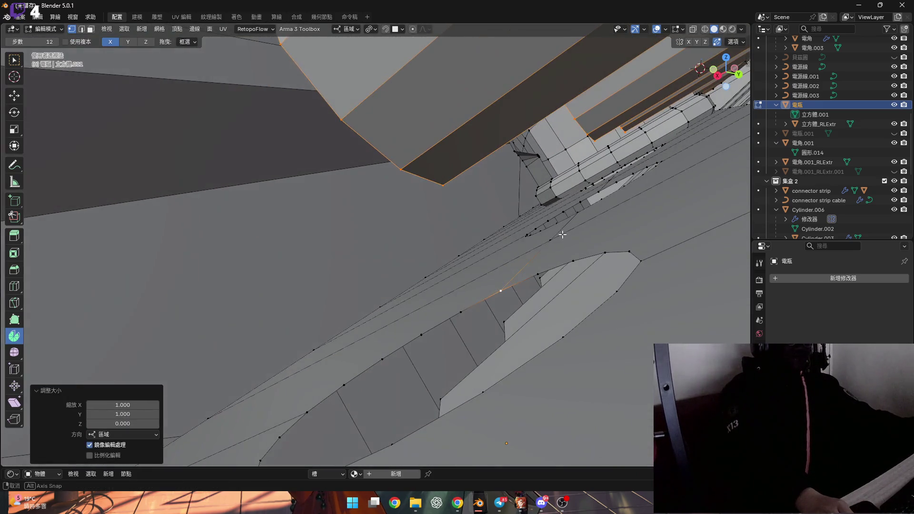
{"action": "left_click", "coordinate": [533, 272]}
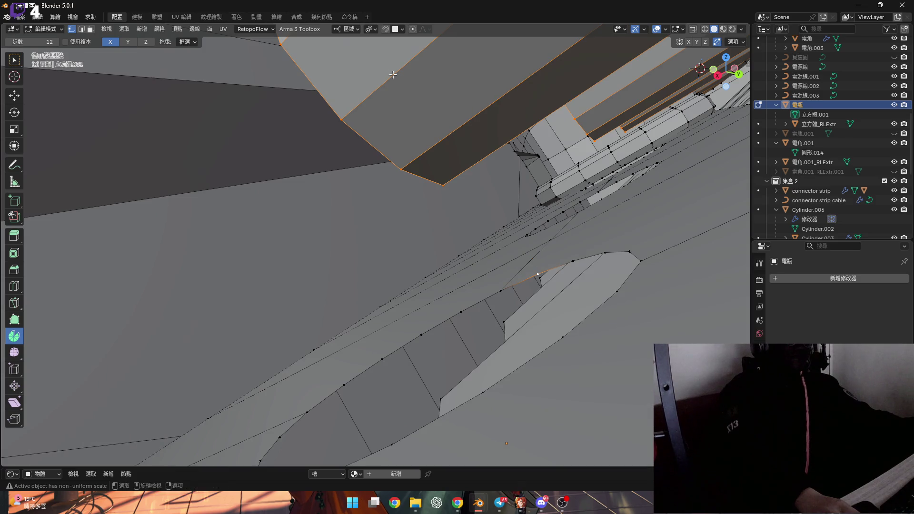
- Set the transform Pivot Point to Active Element
{"action": "left_click", "coordinate": [371, 30]}
{"action": "left_click", "coordinate": [401, 95]}
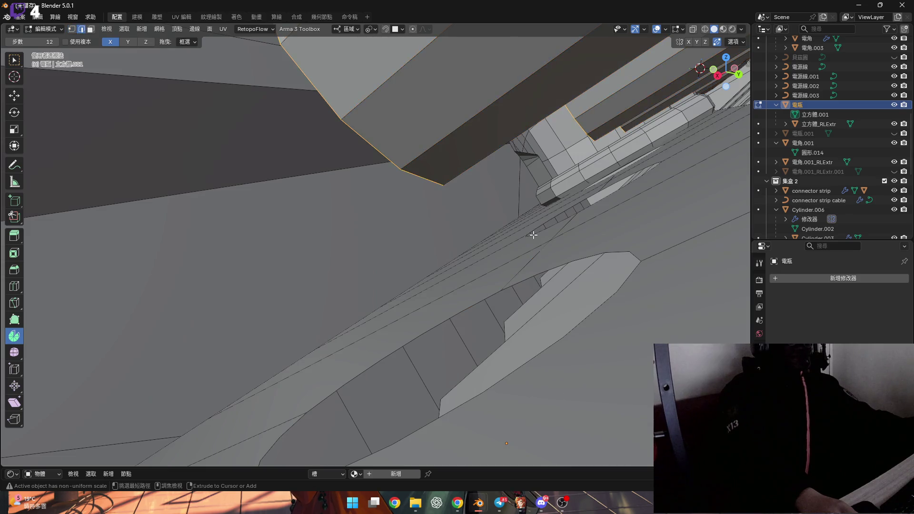
{"action": "left_click", "coordinate": [373, 30]}
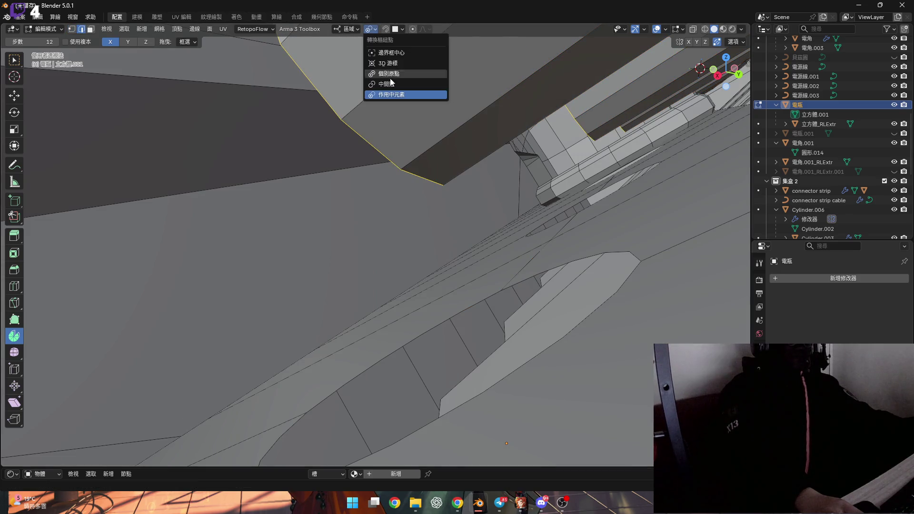
{"action": "left_click", "coordinate": [402, 99]}
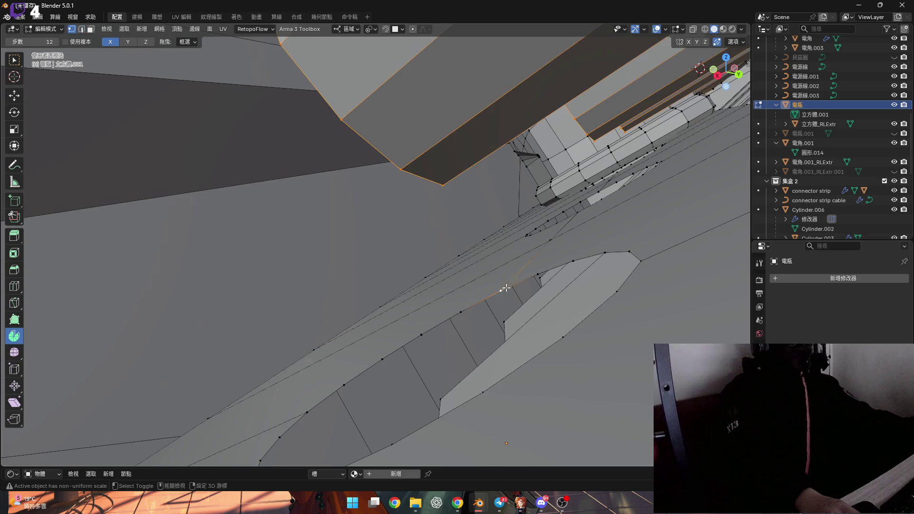
- Scale the connector's stray vertices to 0 along Z to flatten them
{"action": "key", "text": "z"}
{"action": "key", "text": "0"}
{"action": "key", "text": "Return"}
{"action": "mouse_move", "coordinate": [587, 227]}
{"action": "middle_mouse_down"}
{"action": "mouse_move", "coordinate": [562, 204]}
{"action": "mouse_move", "coordinate": [628, 61]}
{"action": "mouse_move", "coordinate": [492, 201]}
{"action": "mouse_move", "coordinate": [492, 220]}
{"action": "middle_mouse_up"}
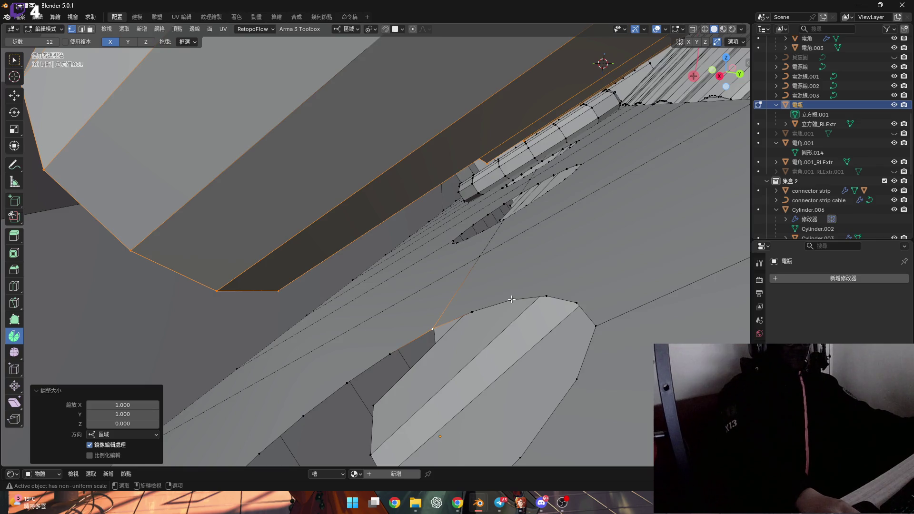
{"action": "key", "text": "alt+a"}
{"action": "key", "text": "s"}
{"action": "key", "text": "z"}
{"action": "key", "text": "0"}
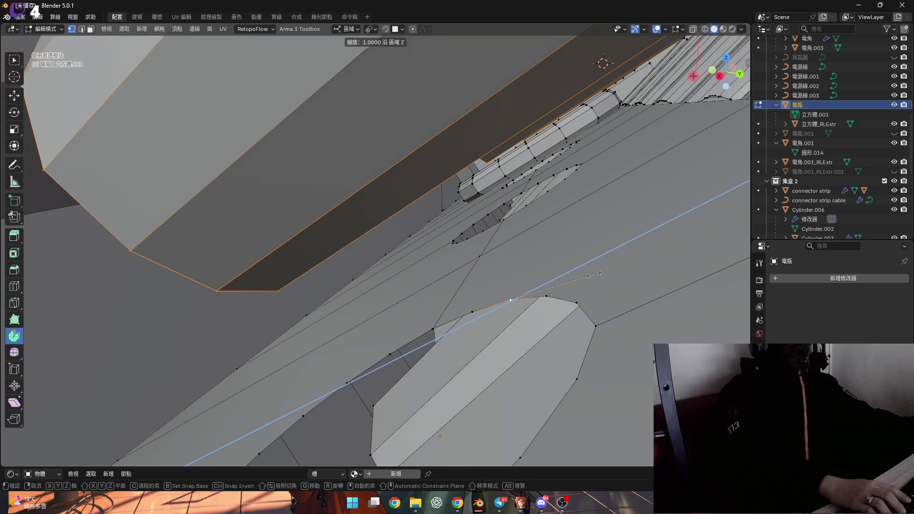
{"action": "key", "text": "Return"}
- Spin the top face's edge in 4 steps through about −79.5° into a curved hood
{"action": "mouse_move", "coordinate": [570, 237]}
{"action": "middle_mouse_down"}
{"action": "mouse_move", "coordinate": [543, 236]}
{"action": "mouse_move", "coordinate": [540, 210]}
{"action": "mouse_move", "coordinate": [528, 226]}
{"action": "middle_mouse_up"}
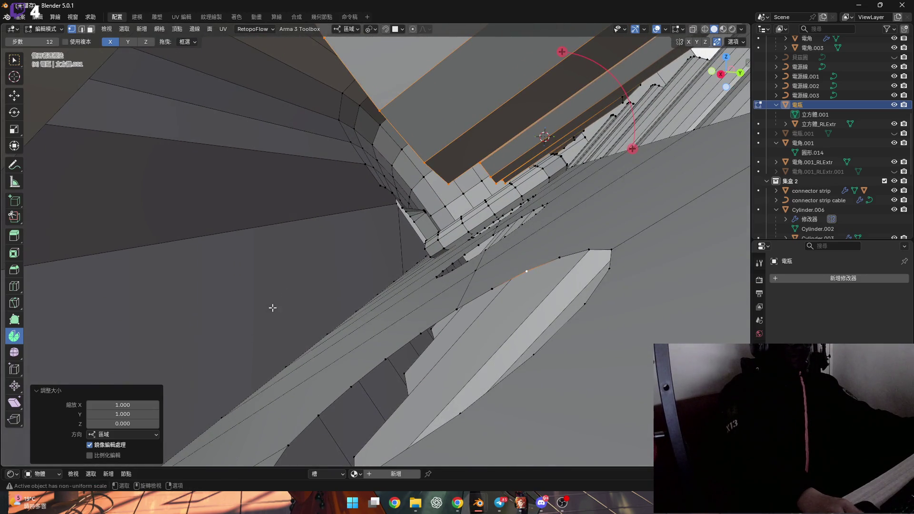
{"action": "middle_click_drag", "start_coordinate": [288, 324], "coordinate": [456, 204]}
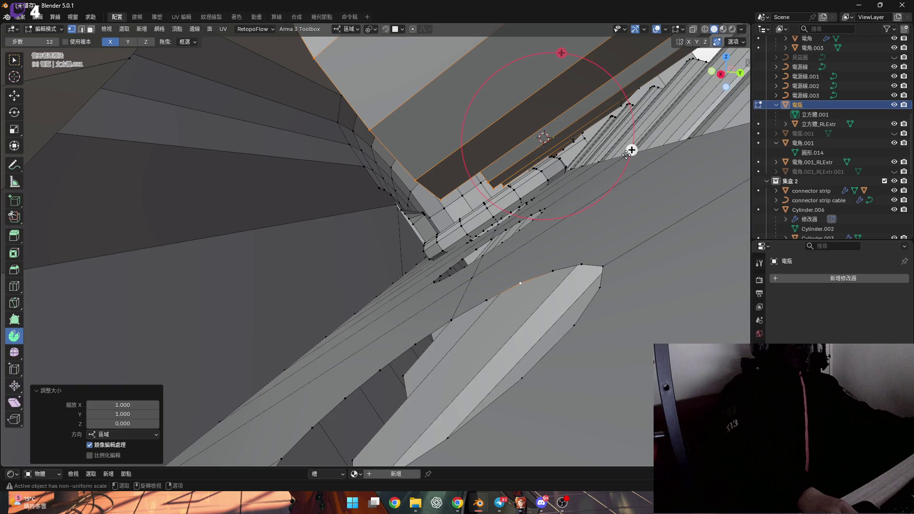
{"action": "middle_click_drag", "start_coordinate": [527, 215], "coordinate": [514, 205]}
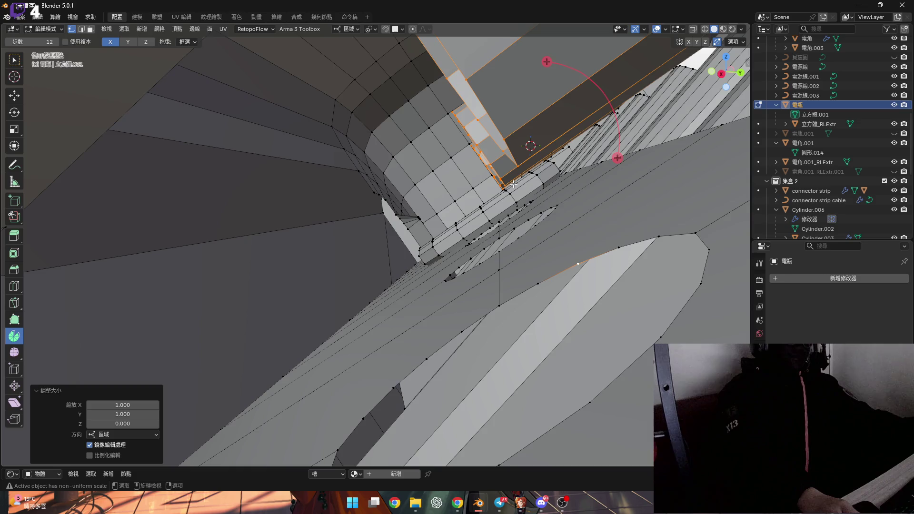
{"action": "scroll", "coordinate": [513, 184], "scroll_direction": "up", "scroll_amount": 4}
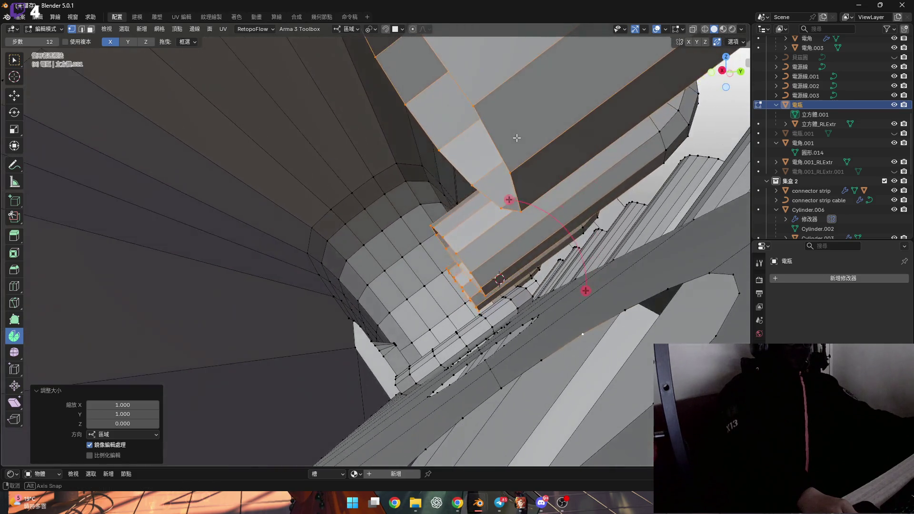
{"action": "left_click", "coordinate": [521, 213]}
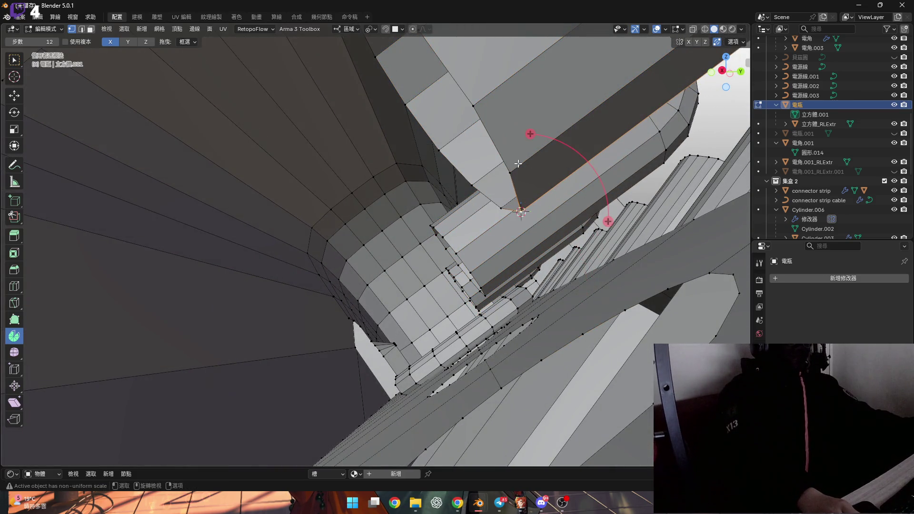
{"action": "mouse_move", "coordinate": [514, 159]}
{"action": "middle_mouse_down"}
{"action": "mouse_move", "coordinate": [512, 148]}
{"action": "mouse_move", "coordinate": [519, 206]}
{"action": "middle_mouse_up"}
{"action": "mouse_move", "coordinate": [597, 297]}
{"action": "left_mouse_down"}
{"action": "mouse_move", "coordinate": [576, 203]}
{"action": "mouse_move", "coordinate": [545, 159]}
{"action": "left_mouse_up"}
{"action": "mouse_move", "coordinate": [545, 160]}
{"action": "middle_mouse_down", "text": "shift"}
{"action": "mouse_move", "coordinate": [567, 198]}
{"action": "mouse_move", "coordinate": [481, 255]}
{"action": "mouse_move", "coordinate": [462, 323]}
{"action": "mouse_move", "coordinate": [380, 286]}
{"action": "mouse_move", "coordinate": [345, 303]}
{"action": "middle_mouse_up", "text": "shift"}
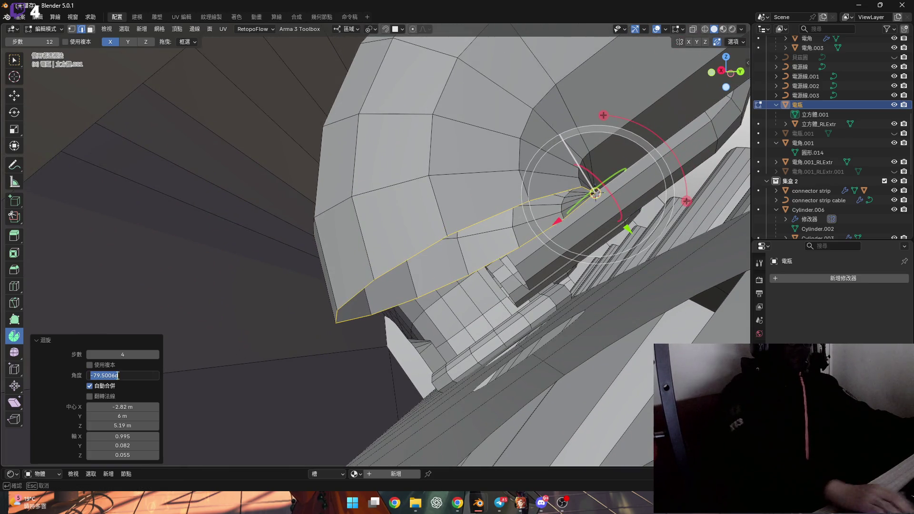
- Commit the -90° bend, then briefly reveal and re-hide the hidden faces while inspecting it
{"action": "key", "text": "Return"}
{"action": "mouse_move", "coordinate": [266, 238]}
{"action": "middle_mouse_down"}
{"action": "mouse_move", "coordinate": [291, 193]}
{"action": "mouse_move", "coordinate": [376, 184]}
{"action": "middle_mouse_up"}
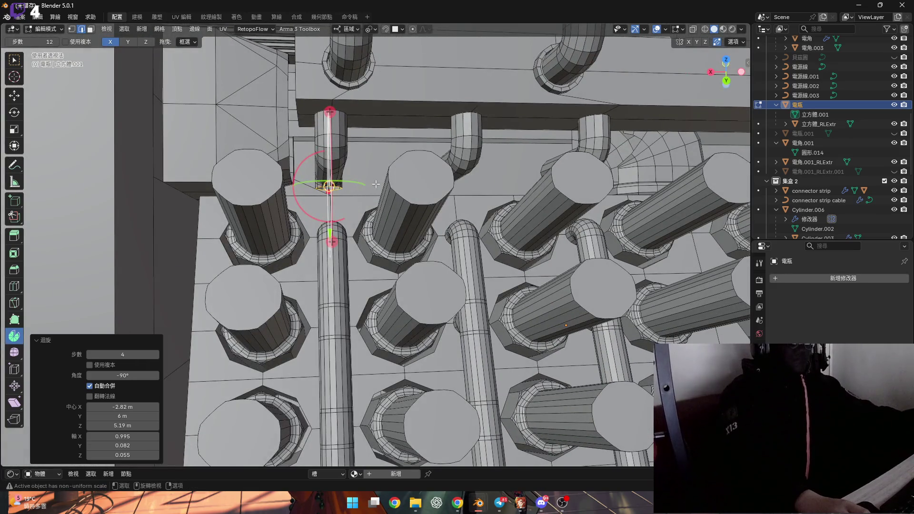
{"action": "key", "text": "alt+h"}
{"action": "scroll", "coordinate": [374, 182], "scroll_direction": "up", "scroll_amount": 5}
{"action": "middle_click_drag", "start_coordinate": [374, 183], "coordinate": [293, 203]}
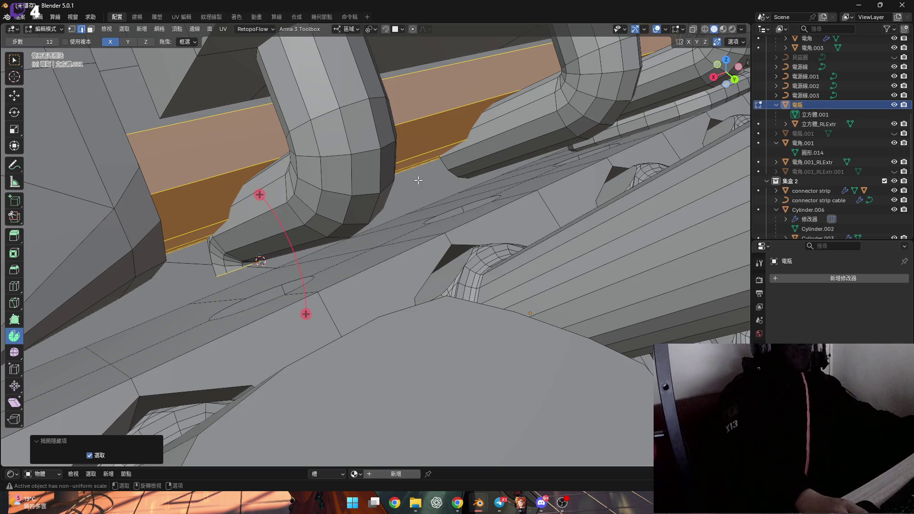
{"action": "key", "text": "ctrl+z"}
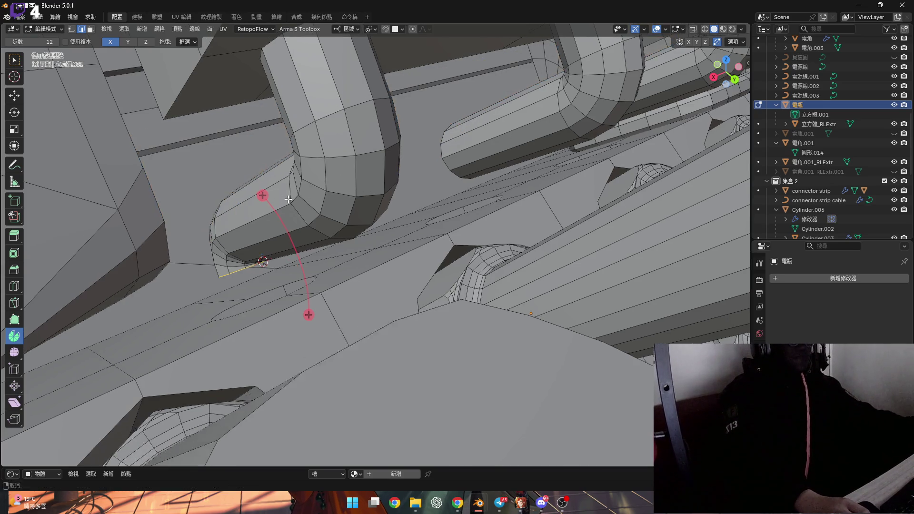
{"action": "scroll", "coordinate": [346, 192], "scroll_direction": "up", "scroll_amount": 5}
{"action": "middle_click_drag", "start_coordinate": [346, 192], "coordinate": [511, 197]}
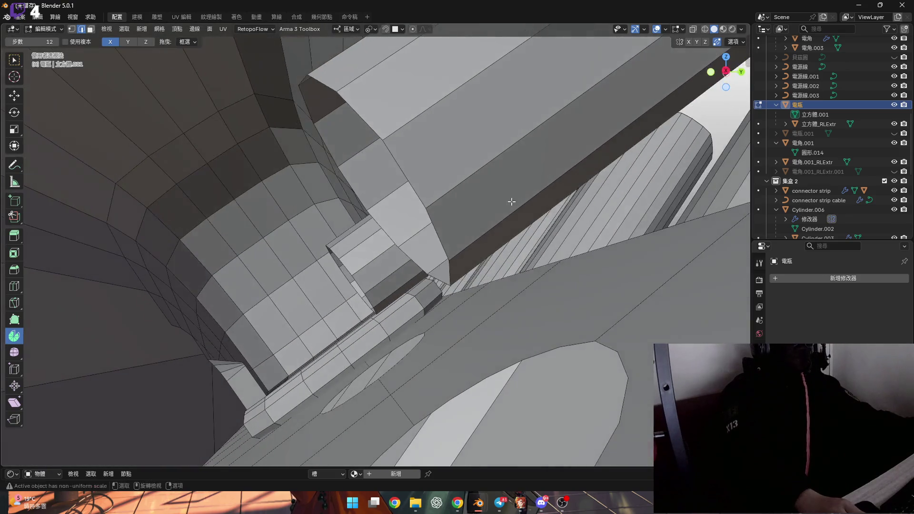
{"action": "middle_click_drag", "start_coordinate": [455, 276], "coordinate": [457, 253]}
- Snap the cursor to the selected pipe-end vertex and spin it through -90°
{"action": "key", "text": "shift+s"}
{"action": "left_click", "coordinate": [459, 221]}
{"action": "middle_click_drag", "start_coordinate": [432, 175], "coordinate": [478, 188]}
{"action": "mouse_move", "coordinate": [478, 189]}
{"action": "left_mouse_down"}
{"action": "mouse_move", "coordinate": [333, 309]}
{"action": "mouse_move", "coordinate": [179, 336]}
{"action": "left_mouse_up"}
{"action": "type", "text": "-90"}
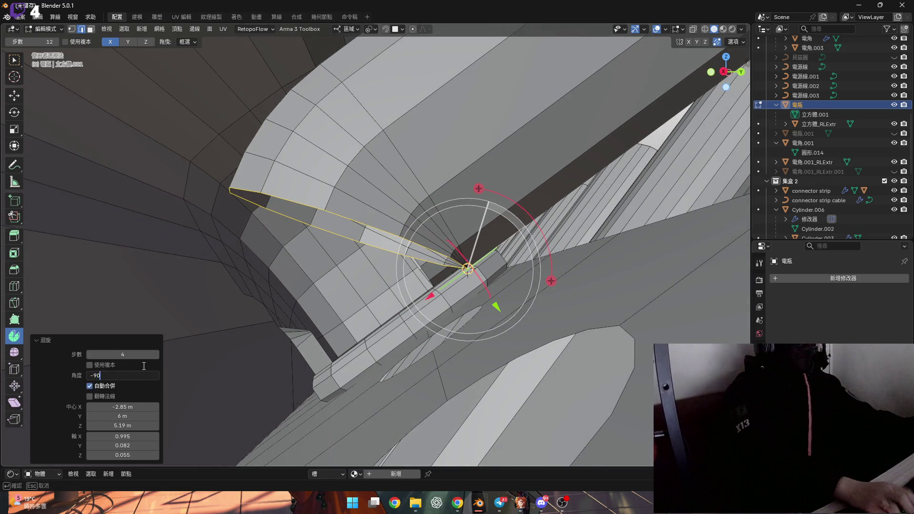
{"action": "key", "text": "Return"}
{"action": "mouse_move", "coordinate": [500, 256]}
{"action": "middle_mouse_down", "text": "shift"}
{"action": "mouse_move", "coordinate": [357, 265]}
{"action": "mouse_move", "coordinate": [332, 284]}
{"action": "mouse_move", "coordinate": [333, 316]}
{"action": "mouse_move", "coordinate": [333, 286]}
{"action": "mouse_move", "coordinate": [343, 314]}
{"action": "middle_mouse_up", "text": "shift"}
- Snap the cursor to the corner vertex, select the linked part and spin it 90°
{"action": "key", "text": "1"}
{"action": "left_click", "coordinate": [344, 314]}
{"action": "key", "text": "shift+s"}
{"action": "key", "text": "2"}
{"action": "key", "text": "1"}
{"action": "key", "text": "l"}
{"action": "middle_click_drag", "start_coordinate": [326, 219], "coordinate": [338, 226], "text": "shift"}
{"action": "left_click_drag", "start_coordinate": [437, 335], "coordinate": [437, 298]}
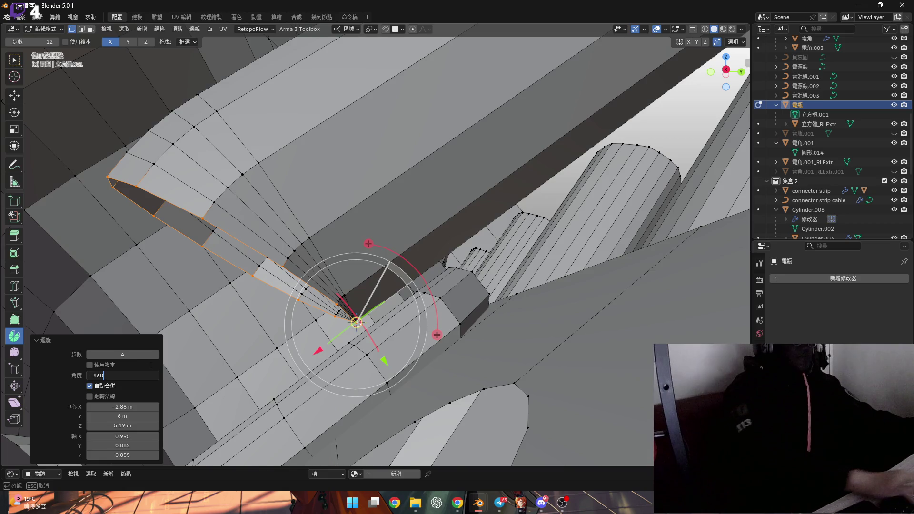
{"action": "key", "text": "Return"}
{"action": "scroll", "coordinate": [332, 297], "scroll_direction": "up", "scroll_amount": 5}
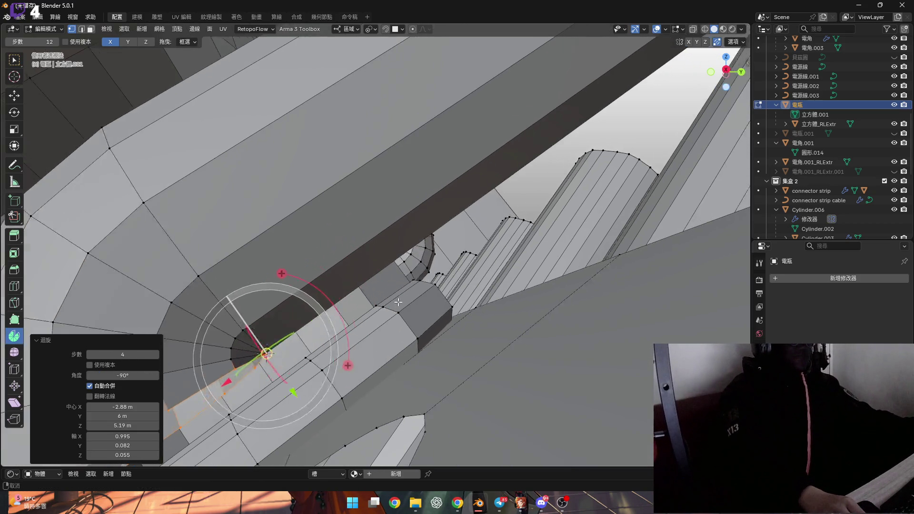
{"action": "mouse_move", "coordinate": [332, 297]}
{"action": "middle_mouse_down"}
{"action": "mouse_move", "coordinate": [327, 271]}
{"action": "mouse_move", "coordinate": [351, 259]}
{"action": "mouse_move", "coordinate": [328, 322]}
{"action": "mouse_move", "coordinate": [366, 326]}
{"action": "mouse_move", "coordinate": [322, 290]}
{"action": "mouse_move", "coordinate": [321, 268]}
{"action": "middle_mouse_up"}
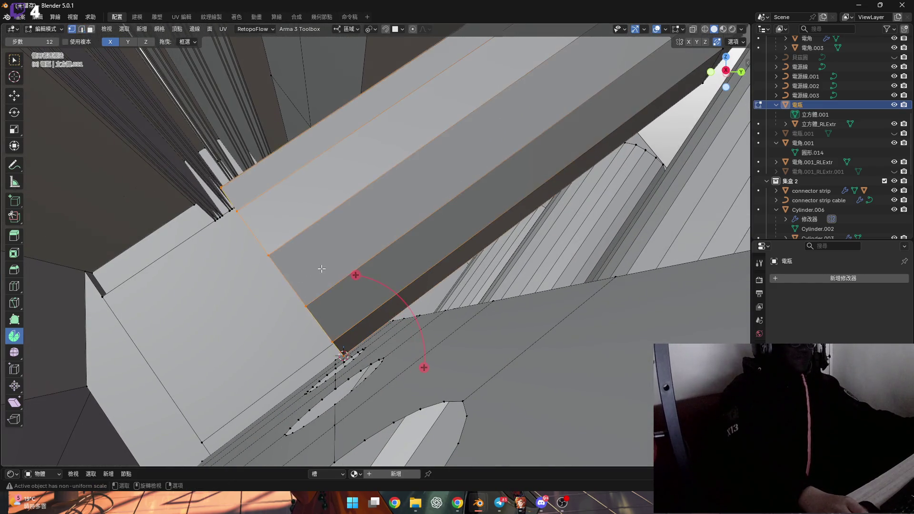
- Spin the selected edges into a -90° bend
{"action": "mouse_move", "coordinate": [423, 366]}
{"action": "left_mouse_down"}
{"action": "mouse_move", "coordinate": [362, 314]}
{"action": "mouse_move", "coordinate": [373, 294]}
{"action": "left_mouse_up"}
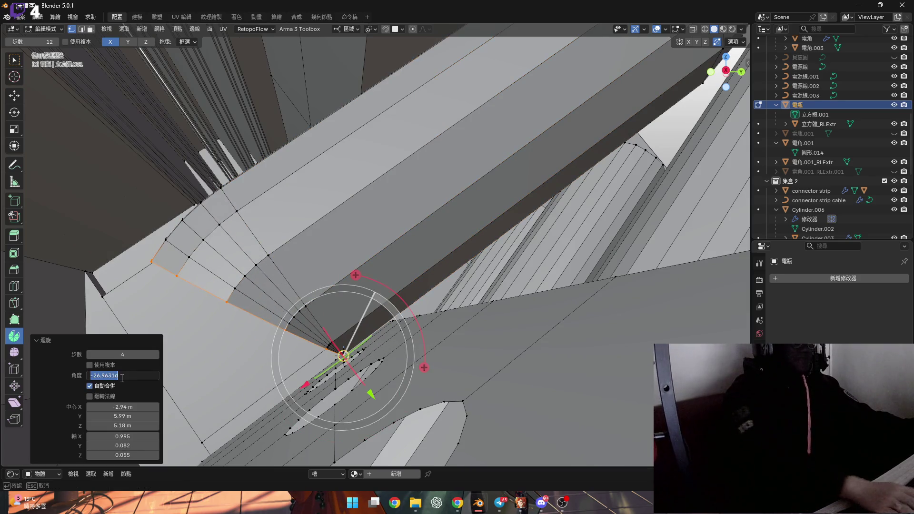
{"action": "type", "text": "-90"}
{"action": "key", "text": "Return"}
{"action": "scroll", "coordinate": [434, 362], "scroll_direction": "up", "scroll_amount": 6}
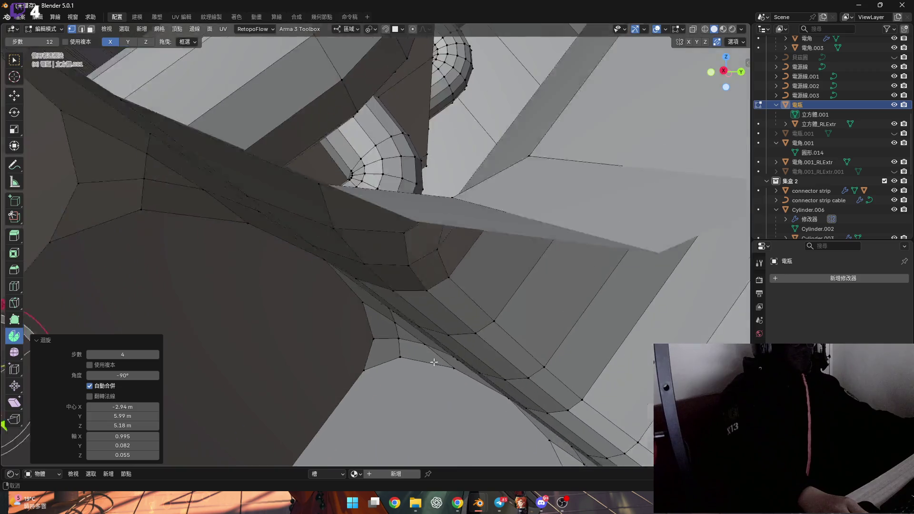
{"action": "mouse_move", "coordinate": [433, 362]}
{"action": "middle_mouse_down", "text": "shift"}
{"action": "mouse_move", "coordinate": [289, 285]}
{"action": "mouse_move", "coordinate": [241, 290]}
{"action": "mouse_move", "coordinate": [315, 277]}
{"action": "mouse_move", "coordinate": [298, 289]}
{"action": "mouse_move", "coordinate": [298, 332]}
{"action": "middle_mouse_up", "text": "shift"}
- Select the edge loop around the long box and spin it -90°
{"action": "middle_click_drag", "start_coordinate": [322, 302], "coordinate": [249, 286], "text": "shift"}
{"action": "left_click", "coordinate": [249, 286], "text": "alt"}
{"action": "left_click_drag", "start_coordinate": [386, 368], "coordinate": [385, 368]}
{"action": "key", "text": "Return"}
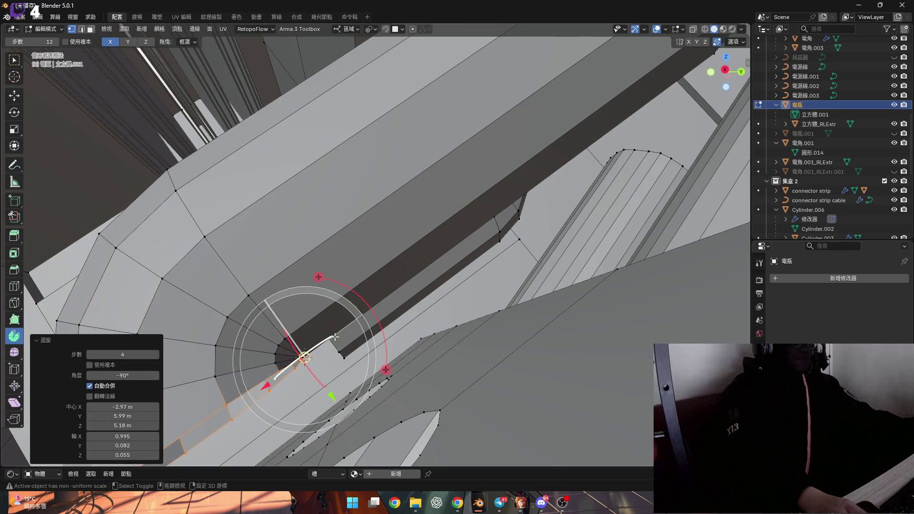
{"action": "scroll", "coordinate": [351, 322], "scroll_direction": "up", "scroll_amount": 2}
{"action": "scroll", "coordinate": [336, 320], "scroll_direction": "up", "scroll_amount": 5}
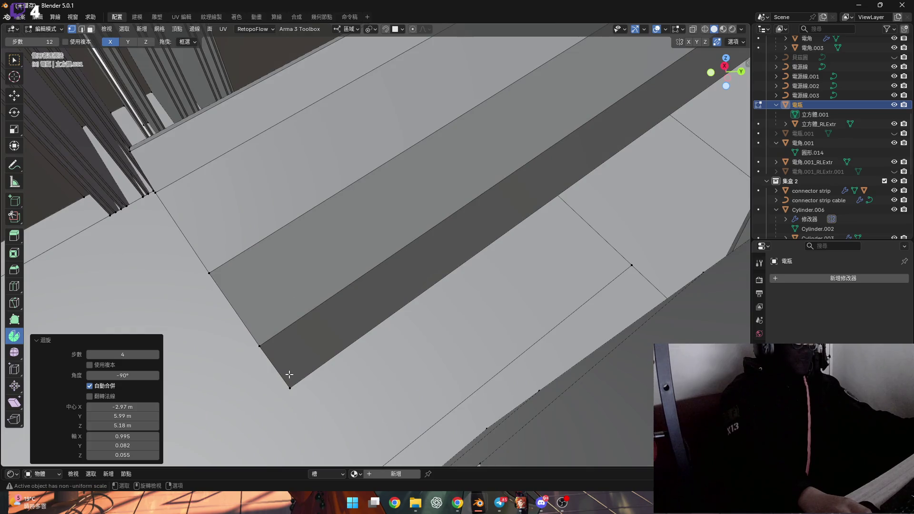
{"action": "mouse_move", "coordinate": [289, 374]}
{"action": "middle_mouse_down"}
{"action": "mouse_move", "coordinate": [316, 296]}
{"action": "mouse_move", "coordinate": [263, 244]}
{"action": "middle_mouse_up"}
- Snap the cursor to the corner vertex, spin the edge -90°, and zoom out over the pipes
{"action": "key", "text": "shift+s"}
{"action": "left_click", "coordinate": [397, 321]}
{"action": "mouse_move", "coordinate": [358, 302]}
{"action": "middle_mouse_down"}
{"action": "mouse_move", "coordinate": [313, 258]}
{"action": "mouse_move", "coordinate": [395, 381]}
{"action": "middle_mouse_up"}
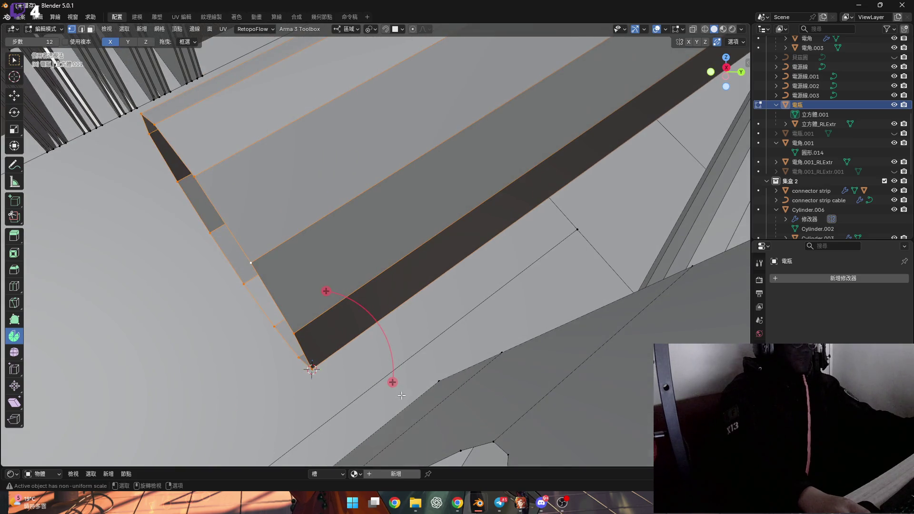
{"action": "left_click_drag", "start_coordinate": [395, 381], "coordinate": [352, 419]}
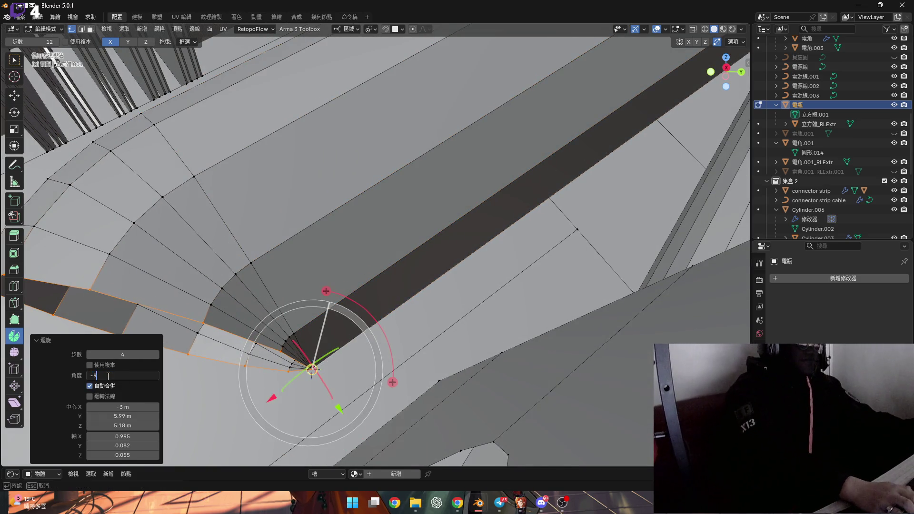
{"action": "type", "text": "0"}
{"action": "key", "text": "Return"}
{"action": "mouse_move", "coordinate": [316, 359]}
{"action": "middle_mouse_down"}
{"action": "mouse_move", "coordinate": [333, 309]}
{"action": "mouse_move", "coordinate": [364, 270]}
{"action": "mouse_move", "coordinate": [256, 368]}
{"action": "mouse_move", "coordinate": [229, 355]}
{"action": "mouse_move", "coordinate": [352, 281]}
{"action": "mouse_move", "coordinate": [344, 288]}
{"action": "middle_mouse_up"}
{"action": "scroll", "coordinate": [241, 368], "scroll_direction": "down", "scroll_amount": 8}
{"action": "scroll", "coordinate": [347, 282], "scroll_direction": "down", "scroll_amount": 6}
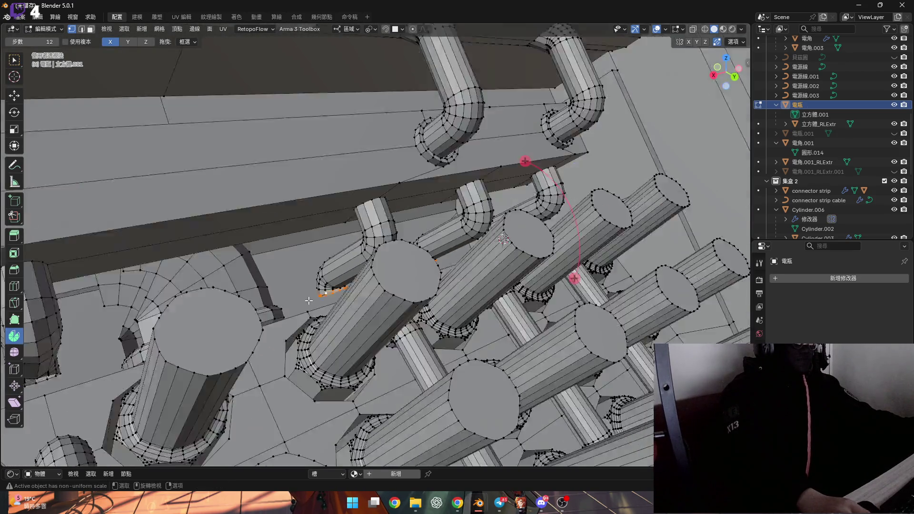
- Select a pipe-end vertex and grow the selection along the pipes to the bends
{"action": "scroll", "coordinate": [479, 297], "scroll_direction": "up", "scroll_amount": 6}
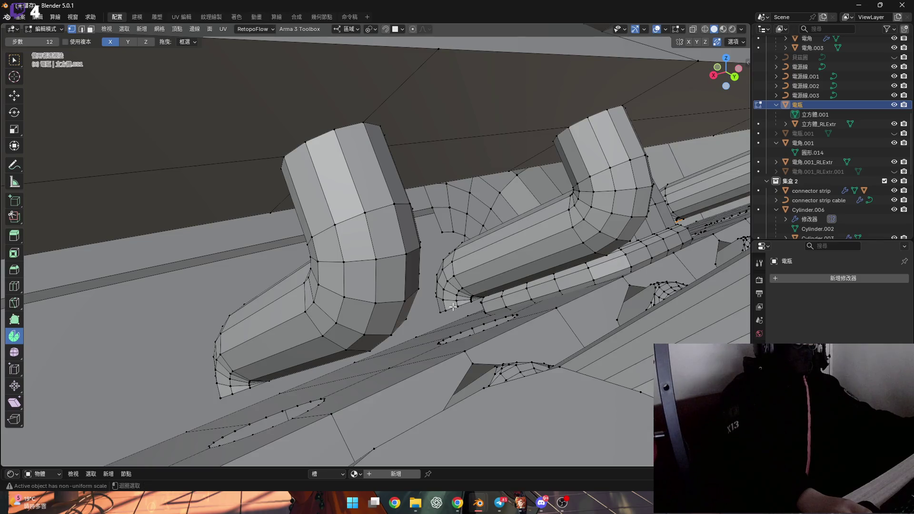
{"action": "scroll", "coordinate": [226, 389], "scroll_direction": "down", "scroll_amount": 3}
{"action": "middle_click_drag", "start_coordinate": [225, 389], "coordinate": [289, 301]}
{"action": "scroll", "coordinate": [222, 277], "scroll_direction": "up", "scroll_amount": 3}
{"action": "left_click", "coordinate": [215, 298]}
{"action": "middle_click_drag", "start_coordinate": [215, 297], "coordinate": [246, 292]}
{"action": "key", "text": "ctrl+KP_Add"}
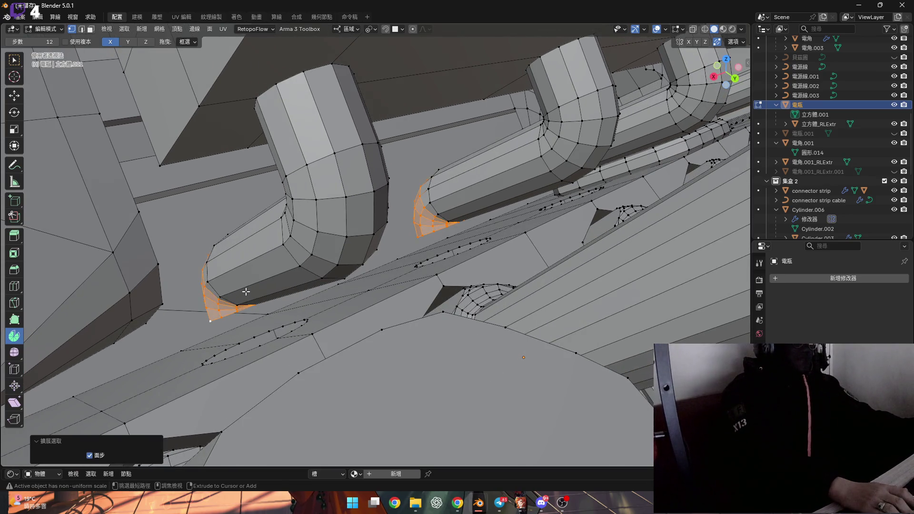
{"action": "key", "text": "ctrl+KP_Add"}
{"action": "key", "text": "ctrl+KP_Add"}
{"action": "key", "text": "ctrl+KP_Add"}
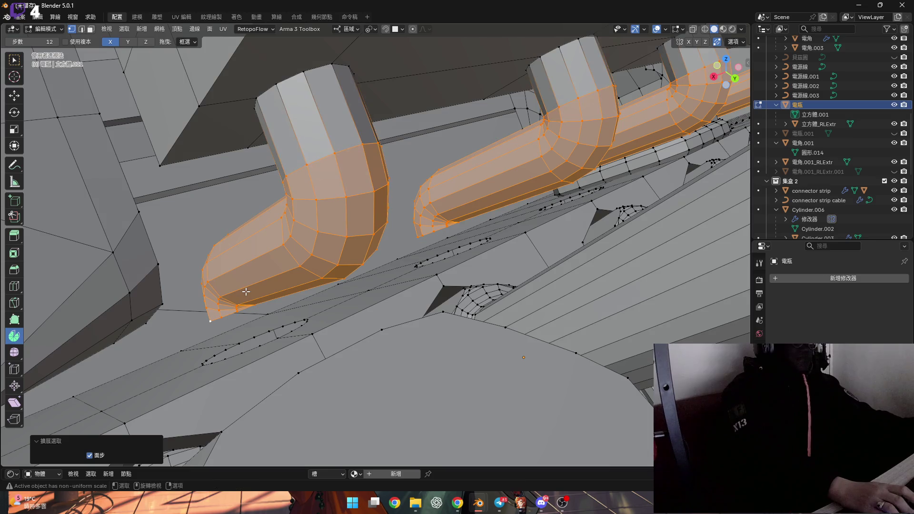
- Reveal the hidden bar behind the pipes and switch on X-ray
{"action": "mouse_move", "coordinate": [395, 299]}
{"action": "middle_mouse_down"}
{"action": "mouse_move", "coordinate": [382, 299]}
{"action": "mouse_move", "coordinate": [385, 253]}
{"action": "mouse_move", "coordinate": [318, 258]}
{"action": "mouse_move", "coordinate": [337, 261]}
{"action": "middle_mouse_up"}
{"action": "key", "text": "alt+h"}
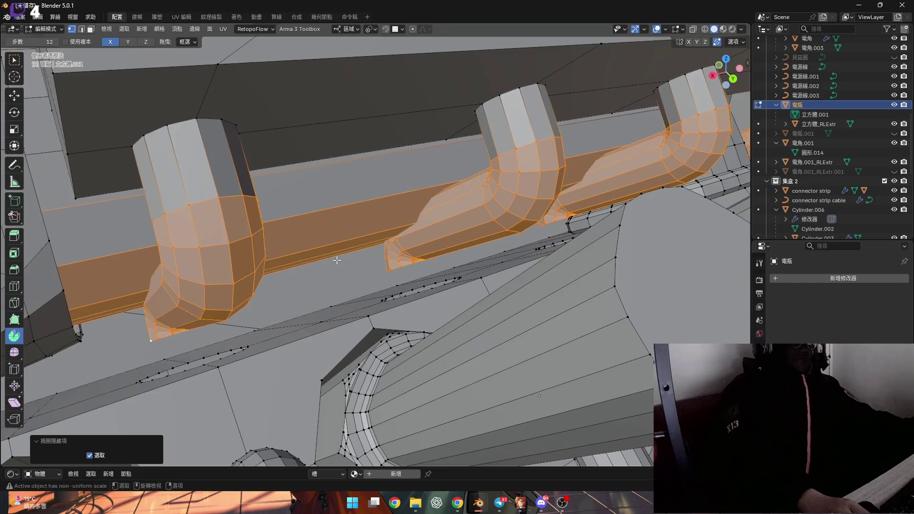
{"action": "middle_click_drag", "start_coordinate": [327, 191], "coordinate": [345, 180]}
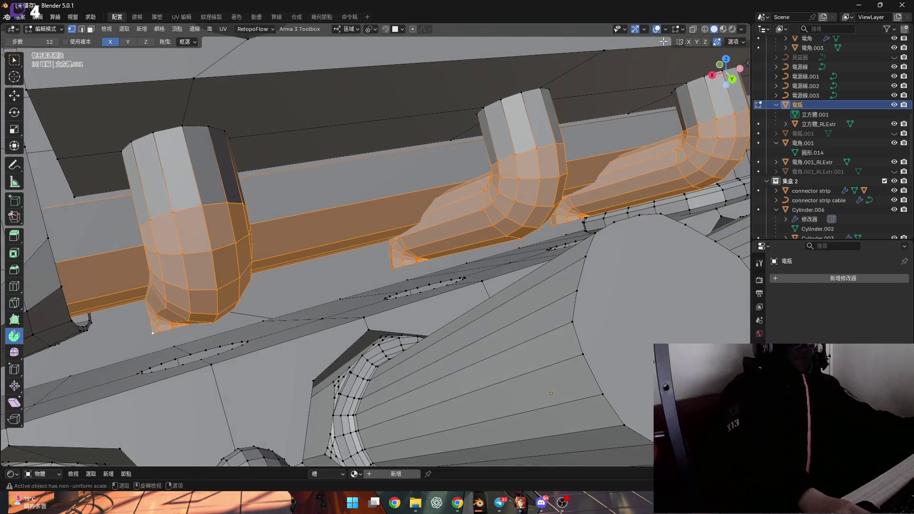
{"action": "key", "text": "alt+z"}
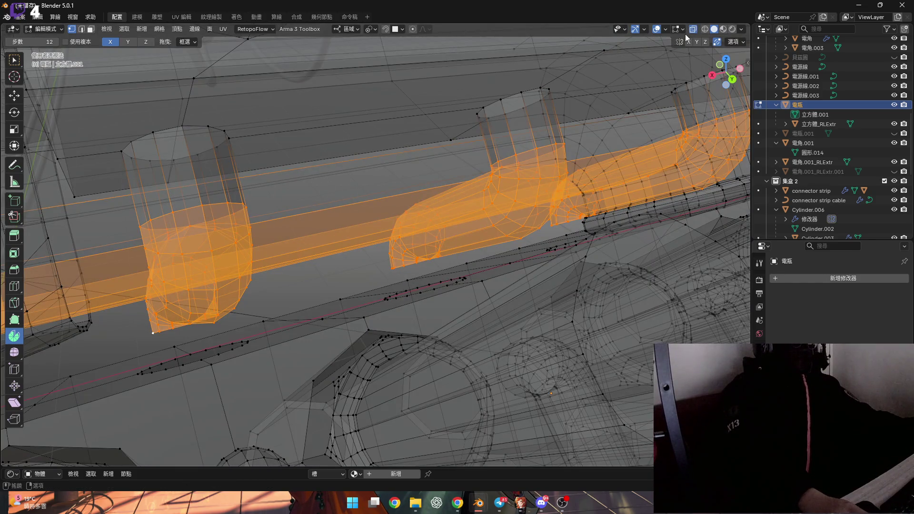
- Circle-select the first elbow connectors along the rail in solid view
{"action": "key", "text": "alt+z"}
{"action": "key", "text": "c"}
{"action": "key", "text": "Escape"}
{"action": "middle_click_drag", "start_coordinate": [313, 238], "coordinate": [313, 218]}
{"action": "scroll", "coordinate": [329, 217], "scroll_direction": "up", "scroll_amount": 3}
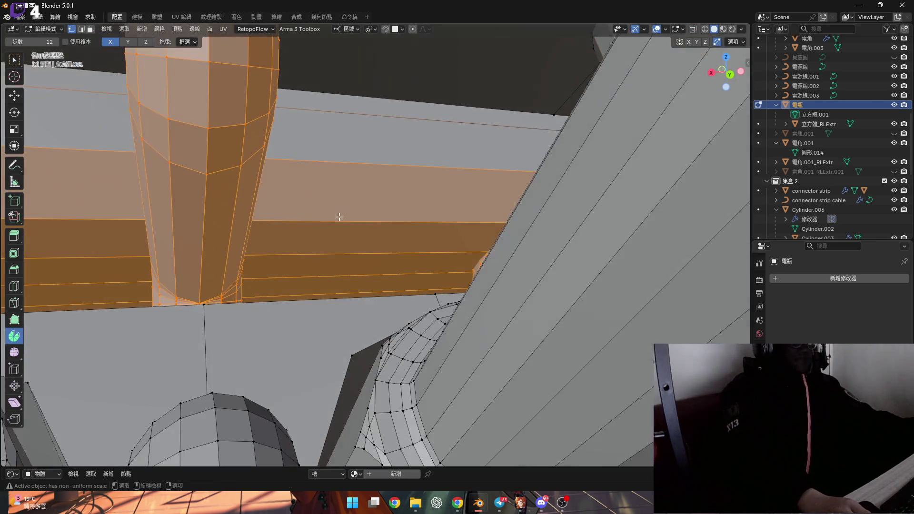
{"action": "scroll", "coordinate": [346, 232], "scroll_direction": "down", "scroll_amount": 5}
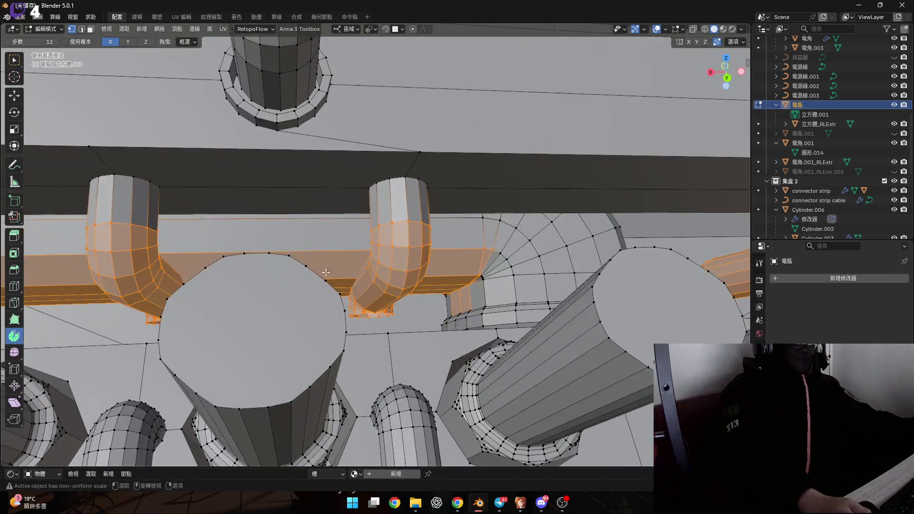
{"action": "middle_click_drag", "start_coordinate": [292, 264], "coordinate": [362, 262], "text": "shift"}
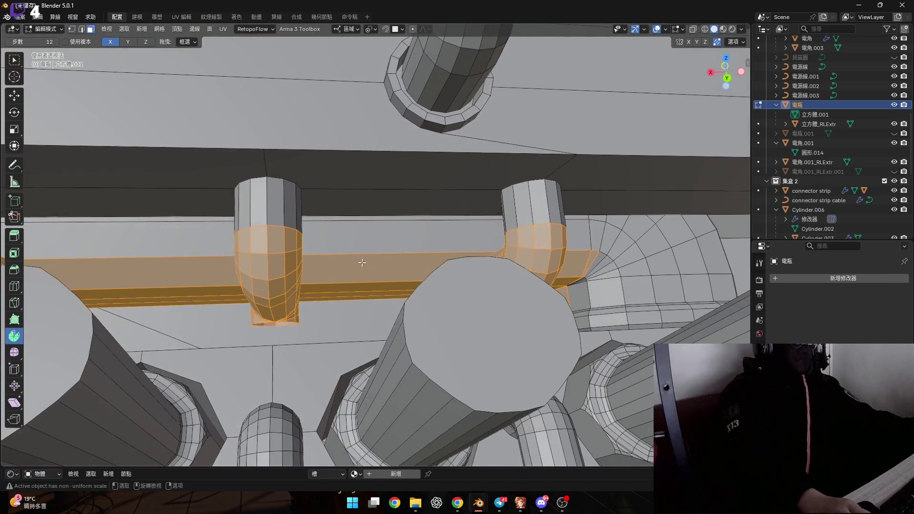
{"action": "middle_click_drag", "start_coordinate": [362, 296], "coordinate": [616, 279], "text": "shift"}
{"action": "key", "text": "Escape"}
- In X-ray, circle-select the remaining connectors up to the right-hand one, then return to solid shading
{"action": "left_click", "coordinate": [693, 30]}
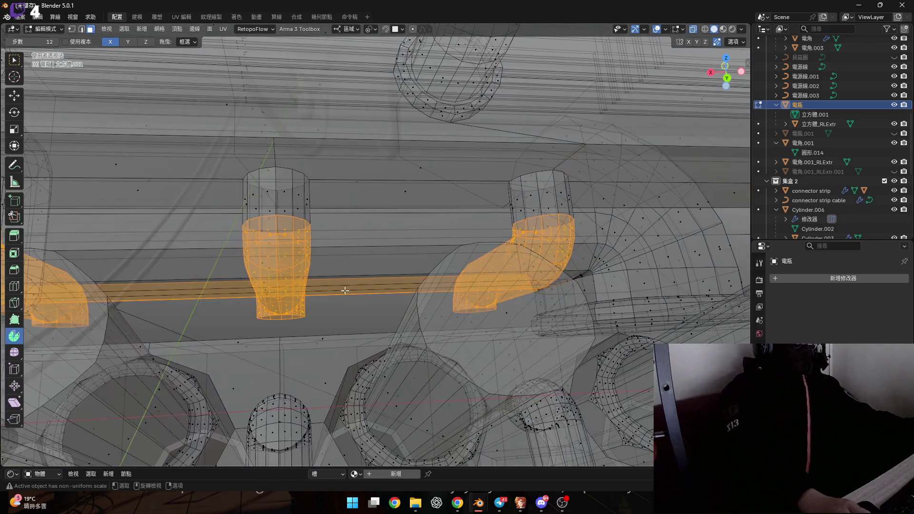
{"action": "scroll", "coordinate": [346, 272], "scroll_direction": "up", "scroll_amount": 5}
{"action": "mouse_move", "coordinate": [347, 306]}
{"action": "middle_mouse_down", "text": "shift"}
{"action": "mouse_move", "coordinate": [358, 344]}
{"action": "mouse_move", "coordinate": [306, 330]}
{"action": "middle_mouse_up", "text": "shift"}
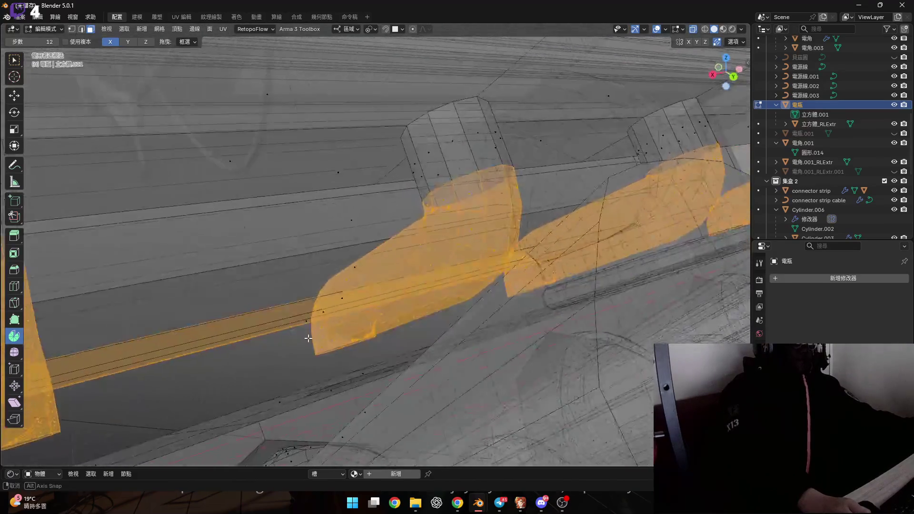
{"action": "scroll", "coordinate": [285, 328], "scroll_direction": "up", "scroll_amount": 4}
{"action": "key", "text": "Escape"}
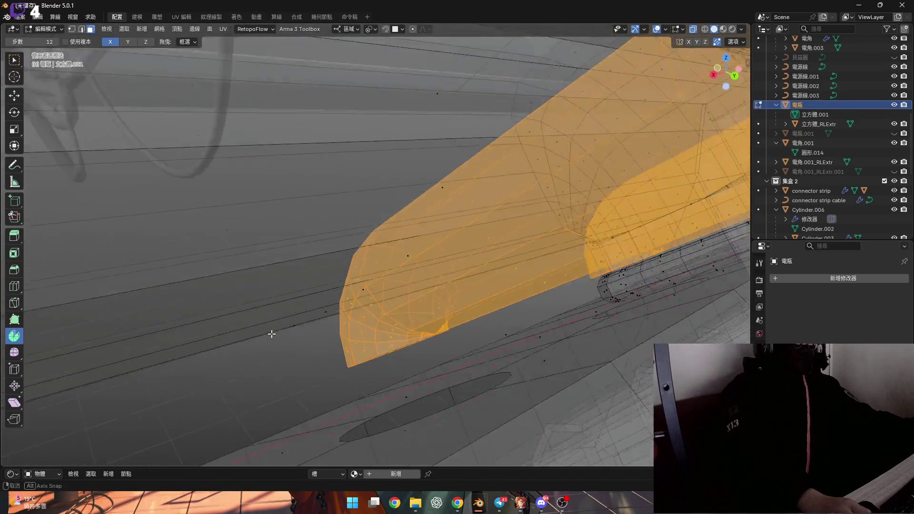
{"action": "scroll", "coordinate": [271, 331], "scroll_direction": "down", "scroll_amount": 10}
{"action": "scroll", "coordinate": [196, 340], "scroll_direction": "up", "scroll_amount": 6}
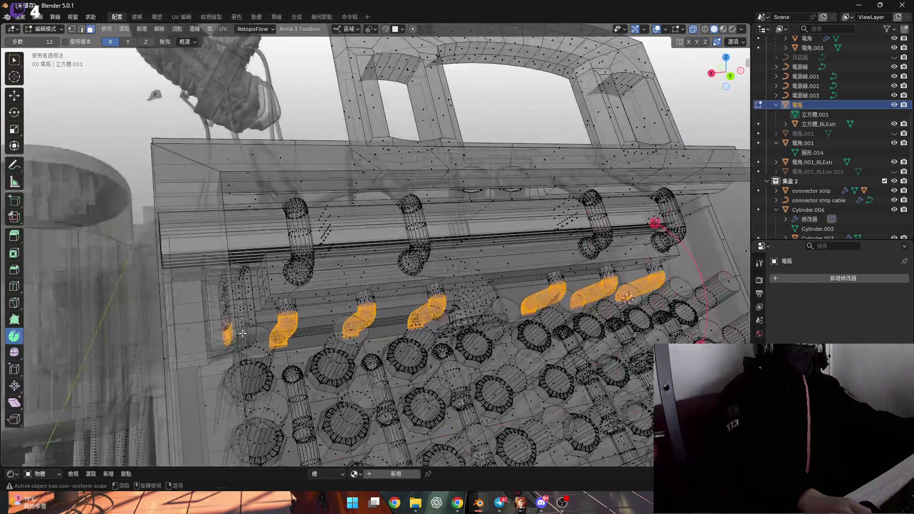
{"action": "key", "text": "Escape"}
{"action": "scroll", "coordinate": [231, 329], "scroll_direction": "down", "scroll_amount": 3}
{"action": "middle_click_drag", "start_coordinate": [230, 329], "coordinate": [247, 305]}
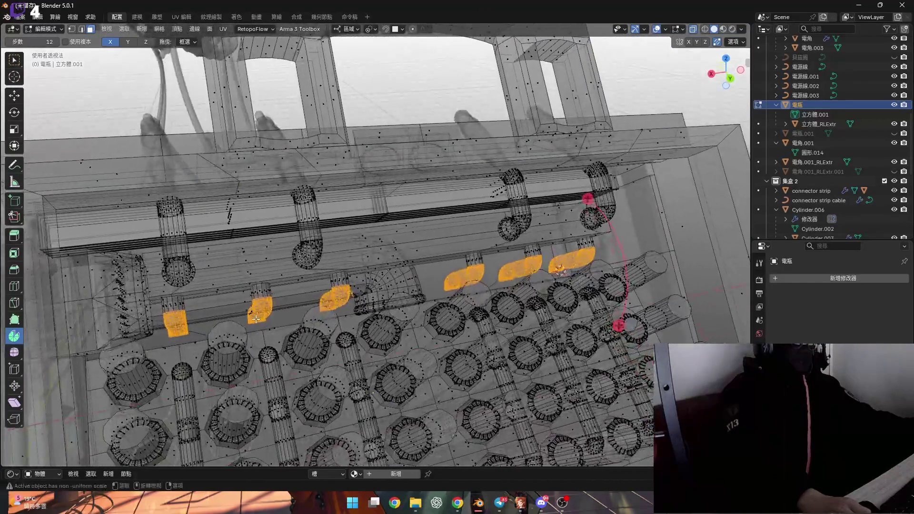
{"action": "scroll", "coordinate": [248, 305], "scroll_direction": "up", "scroll_amount": 5}
{"action": "left_click", "coordinate": [713, 29]}
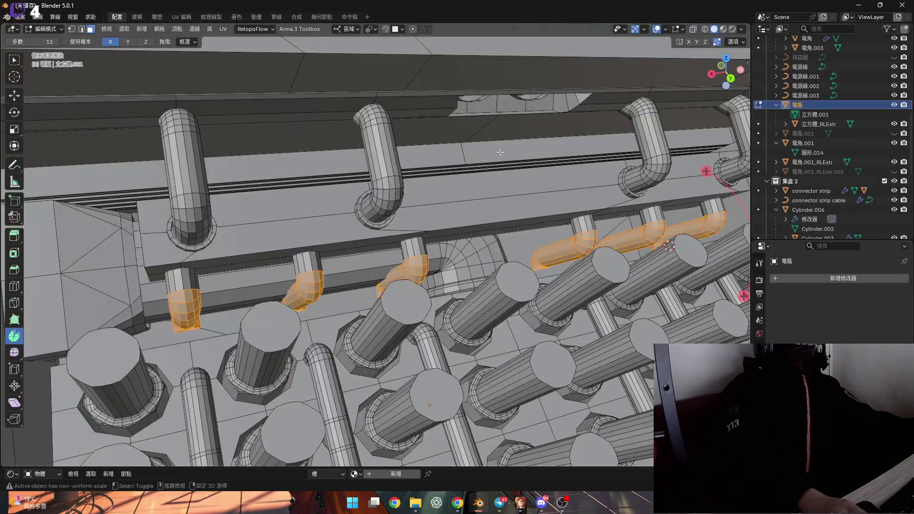
{"action": "scroll", "coordinate": [321, 309], "scroll_direction": "up", "scroll_amount": 10}
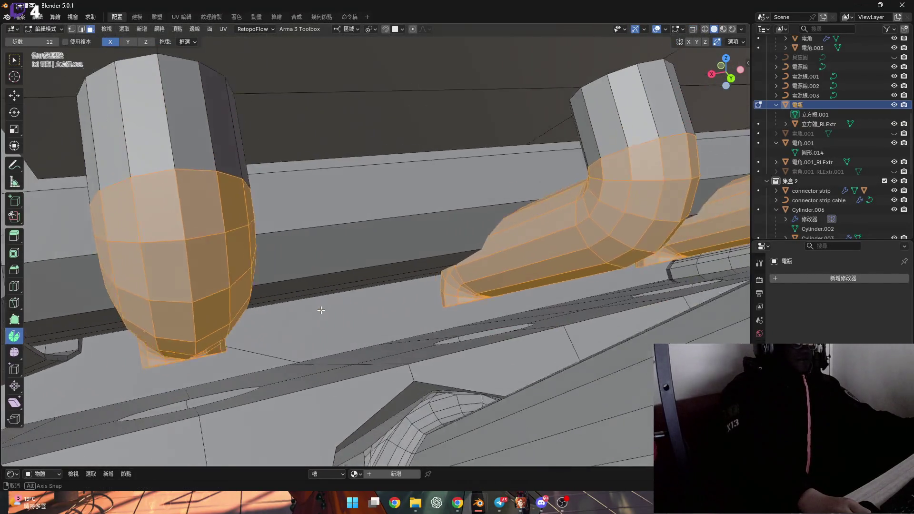
{"action": "middle_click_drag", "start_coordinate": [321, 310], "coordinate": [414, 297]}
- Move the selected connectors about -0.000351 m along local Y against the bar
{"action": "key", "text": "g"}
{"action": "key", "text": "y"}
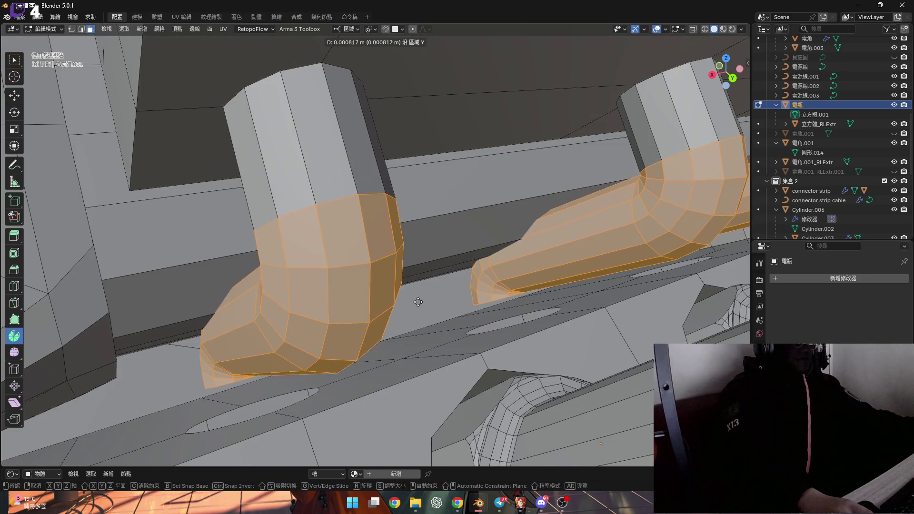
{"action": "scroll", "coordinate": [476, 295], "scroll_direction": "up", "scroll_amount": 6}
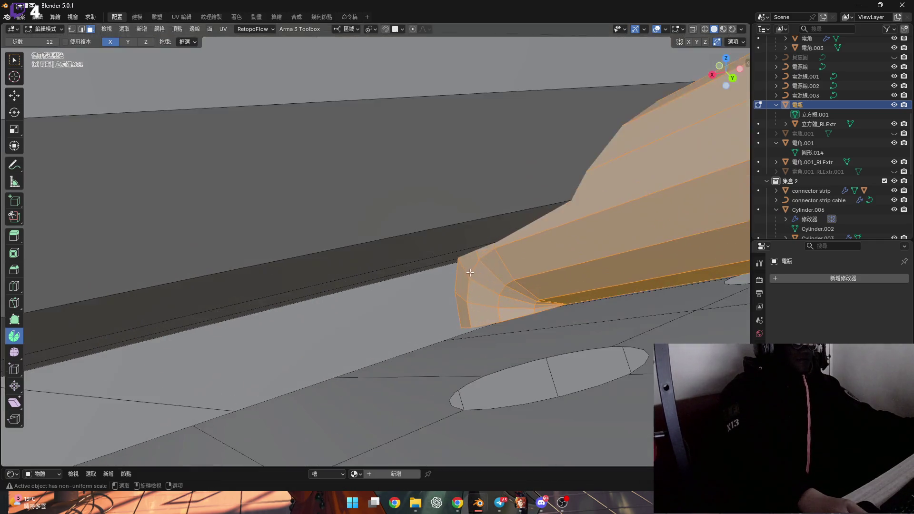
{"action": "left_click", "coordinate": [493, 268]}
{"action": "mouse_move", "coordinate": [493, 268]}
{"action": "middle_mouse_down"}
{"action": "mouse_move", "coordinate": [524, 257]}
{"action": "mouse_move", "coordinate": [491, 272]}
{"action": "middle_mouse_up"}
- Inspect the moved connectors in X-ray and solid shading from several angles
{"action": "left_click", "coordinate": [694, 30]}
{"action": "mouse_move", "coordinate": [523, 191]}
{"action": "middle_mouse_down"}
{"action": "mouse_move", "coordinate": [428, 200]}
{"action": "mouse_move", "coordinate": [340, 249]}
{"action": "middle_mouse_up"}
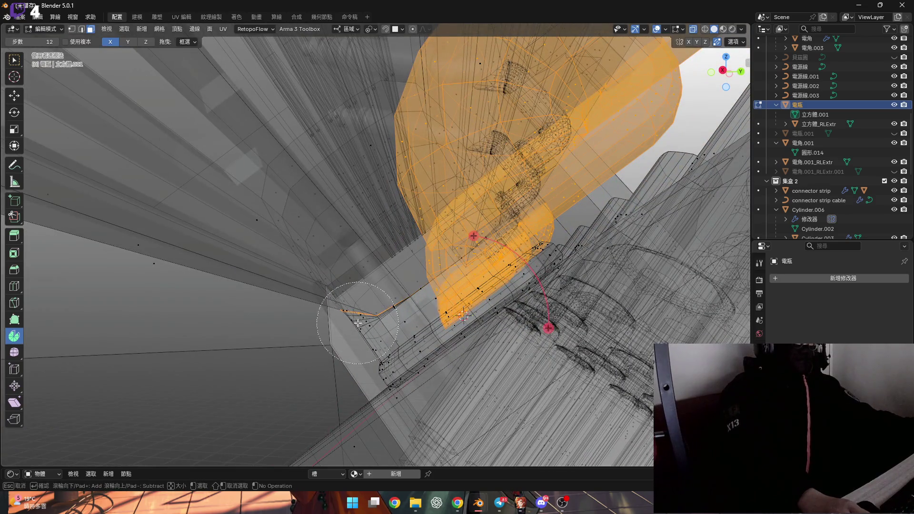
{"action": "key", "text": "Escape"}
{"action": "mouse_move", "coordinate": [362, 323]}
{"action": "middle_mouse_down"}
{"action": "mouse_move", "coordinate": [359, 285]}
{"action": "mouse_move", "coordinate": [469, 344]}
{"action": "mouse_move", "coordinate": [453, 342]}
{"action": "mouse_move", "coordinate": [407, 288]}
{"action": "mouse_move", "coordinate": [393, 288]}
{"action": "mouse_move", "coordinate": [520, 261]}
{"action": "mouse_move", "coordinate": [605, 263]}
{"action": "mouse_move", "coordinate": [551, 338]}
{"action": "mouse_move", "coordinate": [558, 293]}
{"action": "middle_mouse_up"}
{"action": "left_click", "coordinate": [692, 29]}
{"action": "mouse_move", "coordinate": [499, 230]}
{"action": "middle_mouse_down"}
{"action": "mouse_move", "coordinate": [466, 267]}
{"action": "mouse_move", "coordinate": [430, 280]}
{"action": "mouse_move", "coordinate": [431, 247]}
{"action": "middle_mouse_up"}
{"action": "scroll", "coordinate": [431, 234], "scroll_direction": "up", "scroll_amount": 4}
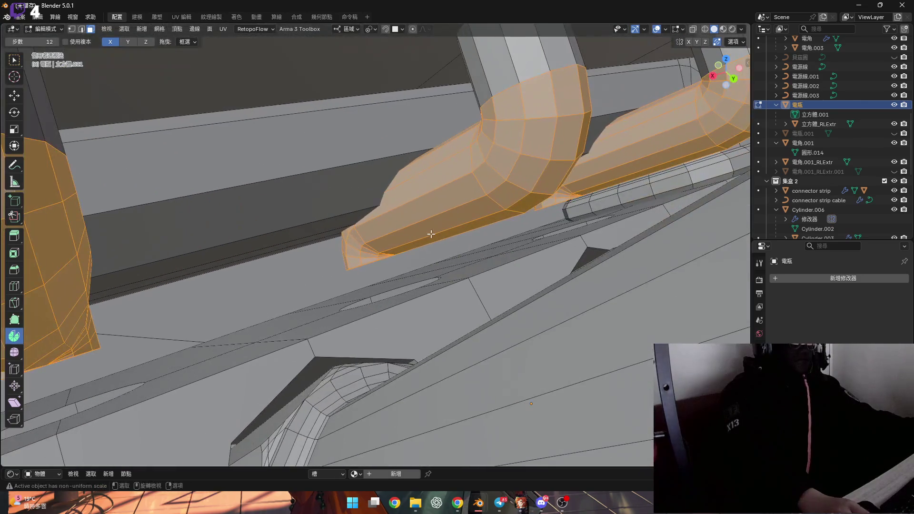
{"action": "mouse_move", "coordinate": [433, 238]}
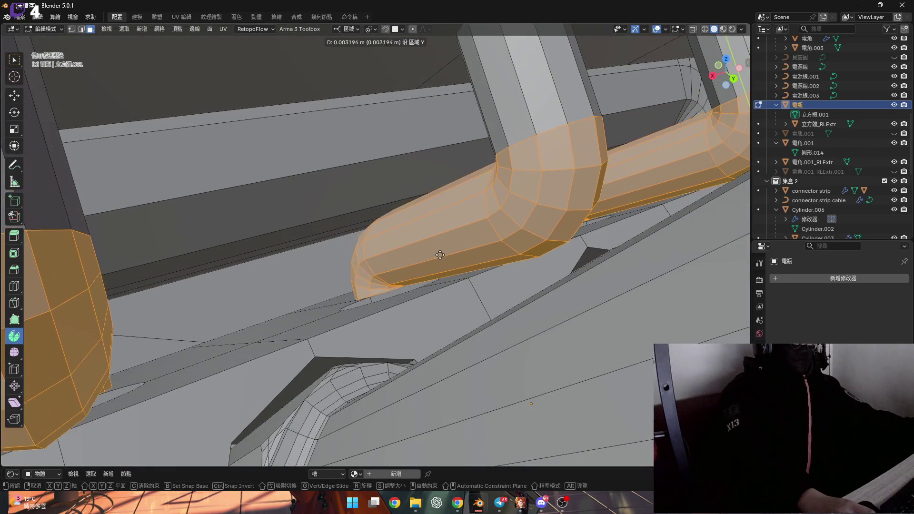
{"action": "mouse_move", "coordinate": [409, 275]}
{"action": "middle_mouse_down"}
{"action": "mouse_move", "coordinate": [335, 280]}
{"action": "mouse_move", "coordinate": [449, 250]}
{"action": "mouse_move", "coordinate": [398, 271]}
{"action": "middle_mouse_up"}
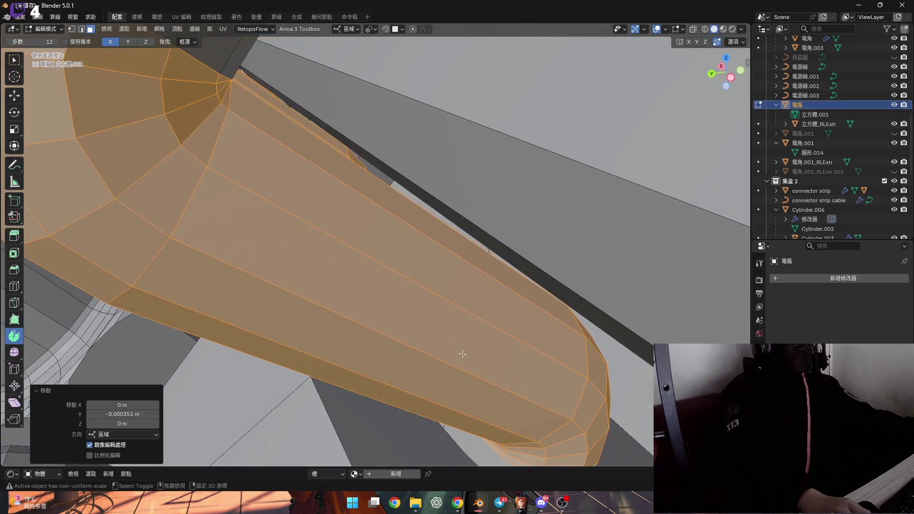
{"action": "mouse_move", "coordinate": [462, 354]}
{"action": "middle_mouse_down"}
{"action": "mouse_move", "coordinate": [311, 189]}
{"action": "mouse_move", "coordinate": [464, 197]}
{"action": "middle_mouse_up"}
{"action": "mouse_move", "coordinate": [341, 264]}
{"action": "middle_mouse_down"}
{"action": "mouse_move", "coordinate": [285, 259]}
{"action": "mouse_move", "coordinate": [318, 271]}
{"action": "mouse_move", "coordinate": [591, 112]}
{"action": "middle_mouse_up"}
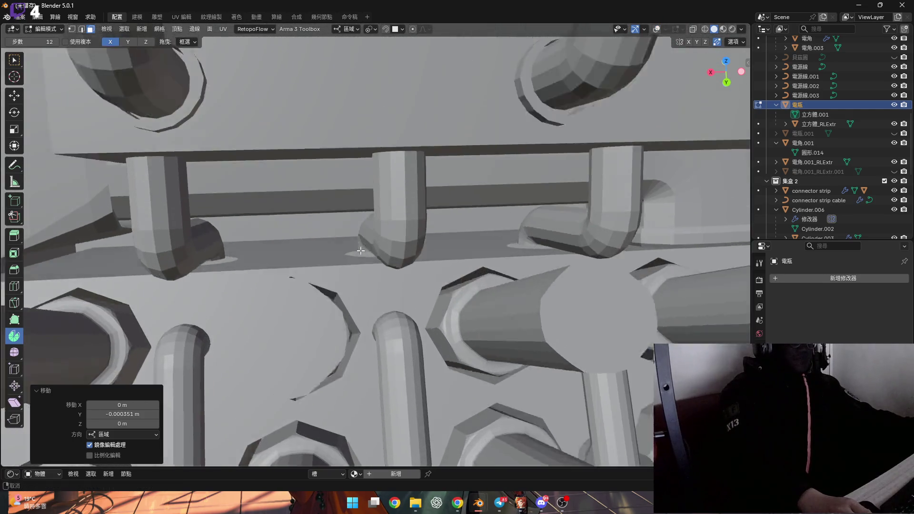
- Turn on X-ray and viewport overlays, then zoom in on a selected connector's open end
{"action": "mouse_move", "coordinate": [360, 251]}
{"action": "middle_mouse_down"}
{"action": "mouse_move", "coordinate": [349, 234]}
{"action": "mouse_move", "coordinate": [368, 266]}
{"action": "mouse_move", "coordinate": [450, 282]}
{"action": "mouse_move", "coordinate": [624, 63]}
{"action": "middle_mouse_up"}
{"action": "left_click", "coordinate": [692, 30]}
{"action": "scroll", "coordinate": [390, 240], "scroll_direction": "up", "scroll_amount": 1}
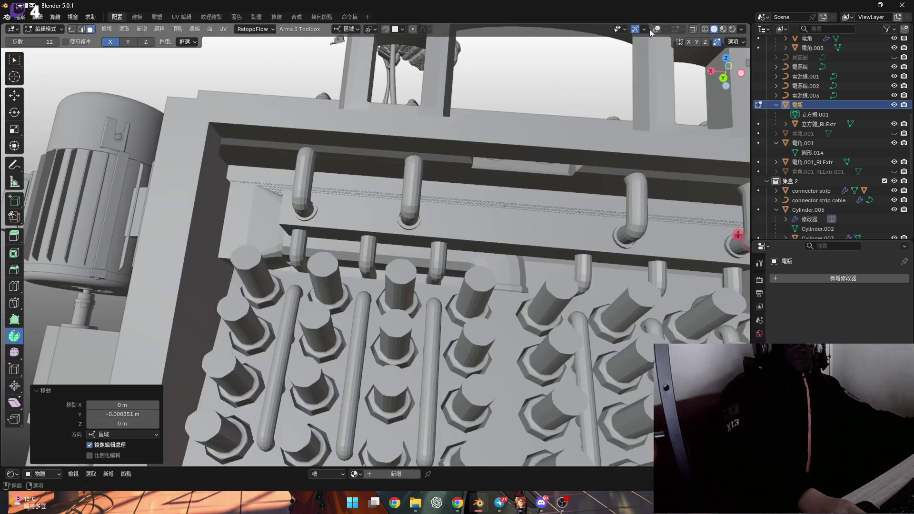
{"action": "left_click", "coordinate": [655, 30]}
{"action": "scroll", "coordinate": [347, 267], "scroll_direction": "up", "scroll_amount": 10}
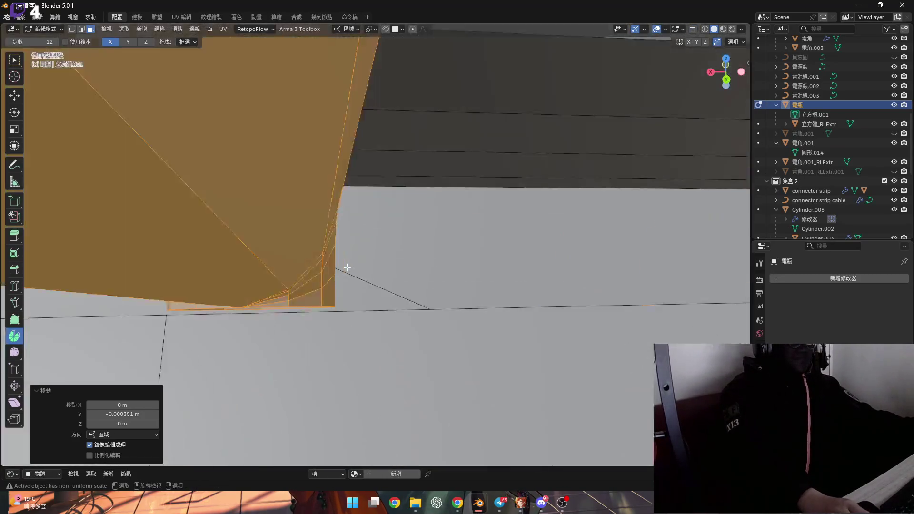
{"action": "middle_click_drag", "start_coordinate": [347, 267], "coordinate": [320, 269]}
{"action": "mouse_move", "coordinate": [270, 309]}
{"action": "middle_mouse_down"}
{"action": "mouse_move", "coordinate": [279, 262]}
{"action": "mouse_move", "coordinate": [216, 212]}
{"action": "middle_mouse_up"}
{"action": "mouse_move", "coordinate": [347, 254]}
{"action": "middle_mouse_down"}
{"action": "mouse_move", "coordinate": [429, 288]}
{"action": "mouse_move", "coordinate": [391, 332]}
{"action": "middle_mouse_up"}
{"action": "mouse_move", "coordinate": [435, 259]}
{"action": "middle_mouse_down"}
{"action": "mouse_move", "coordinate": [512, 198]}
{"action": "mouse_move", "coordinate": [495, 179]}
{"action": "mouse_move", "coordinate": [543, 108]}
{"action": "mouse_move", "coordinate": [468, 132]}
{"action": "mouse_move", "coordinate": [457, 165]}
{"action": "mouse_move", "coordinate": [435, 162]}
{"action": "middle_mouse_up"}
- Select all, then shrink and grow the selection to isolate the hole's rim loop
{"action": "key", "text": "a"}
{"action": "key", "text": "alt+a"}
{"action": "key", "text": "a"}
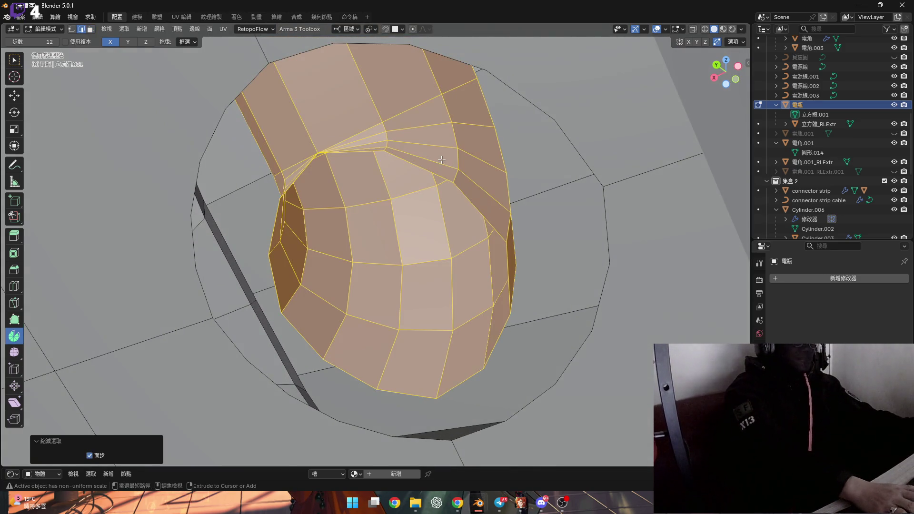
{"action": "key", "text": "ctrl+KP_Subtract"}
{"action": "key", "text": "ctrl+KP_Subtract"}
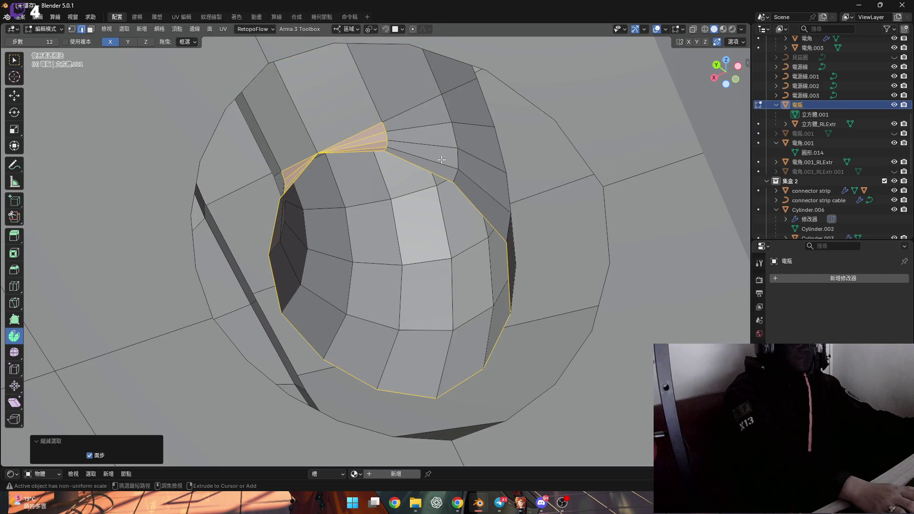
{"action": "mouse_move", "coordinate": [441, 160]}
{"action": "middle_mouse_down"}
{"action": "mouse_move", "coordinate": [476, 164]}
{"action": "mouse_move", "coordinate": [484, 177]}
{"action": "middle_mouse_up"}
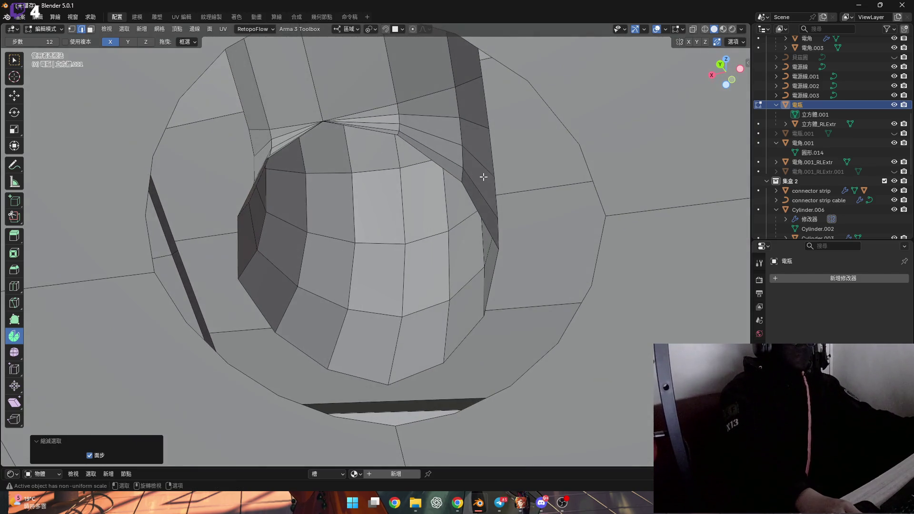
{"action": "key", "text": "ctrl+KP_Add"}
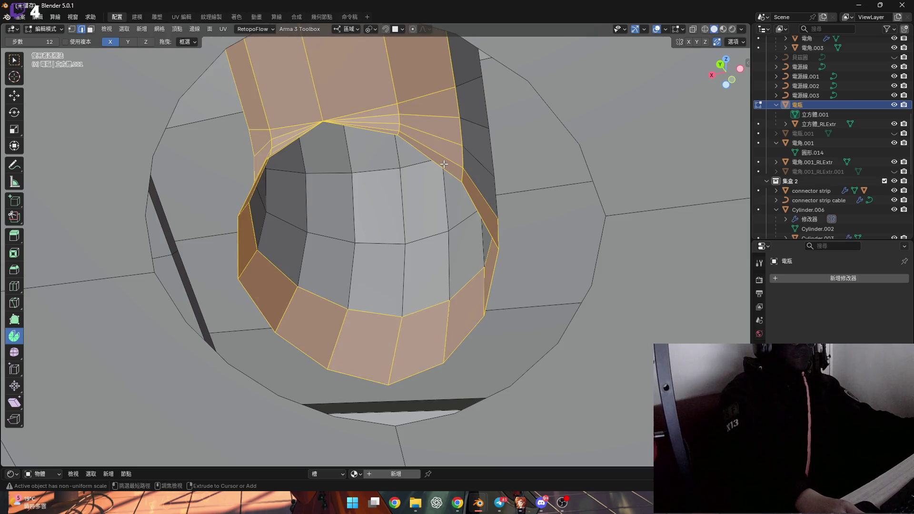
{"action": "key", "text": "alt+a"}
{"action": "mouse_move", "coordinate": [498, 171]}
{"action": "middle_mouse_down"}
{"action": "mouse_move", "coordinate": [577, 179]}
{"action": "mouse_move", "coordinate": [481, 173]}
{"action": "mouse_move", "coordinate": [543, 178]}
{"action": "mouse_move", "coordinate": [406, 205]}
{"action": "mouse_move", "coordinate": [513, 237]}
{"action": "mouse_move", "coordinate": [510, 200]}
{"action": "mouse_move", "coordinate": [541, 325]}
{"action": "middle_mouse_up"}
{"action": "mouse_move", "coordinate": [549, 381]}
{"action": "middle_mouse_down", "text": "ctrl"}
{"action": "mouse_move", "coordinate": [559, 337]}
{"action": "mouse_move", "coordinate": [555, 308]}
{"action": "mouse_move", "coordinate": [535, 319]}
{"action": "mouse_move", "coordinate": [555, 350]}
{"action": "mouse_move", "coordinate": [539, 345]}
{"action": "mouse_move", "coordinate": [544, 297]}
{"action": "middle_mouse_up", "text": "ctrl"}
{"action": "scroll", "coordinate": [532, 353], "scroll_direction": "up", "scroll_amount": 2}
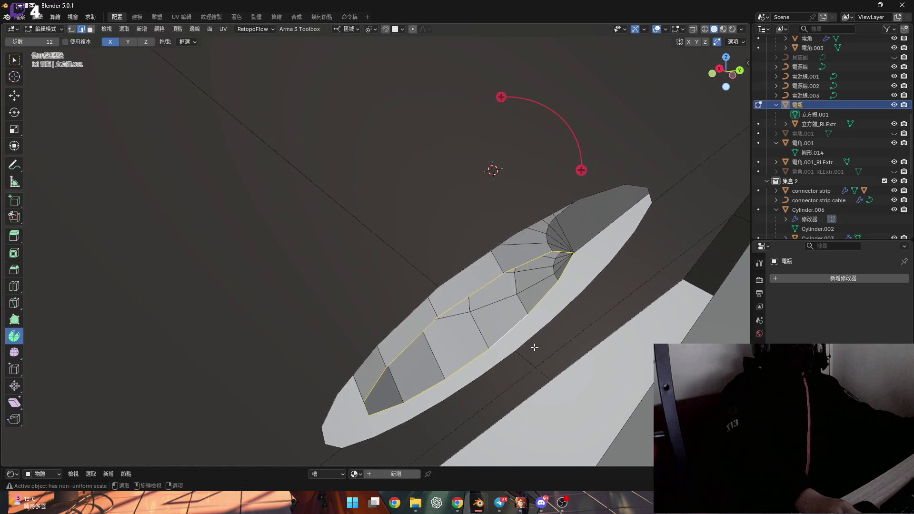
- Extrude the rim into a collar about 0.0023 m along Y, then select the piece's upper edge
{"action": "scroll", "coordinate": [535, 343], "scroll_direction": "down", "scroll_amount": 3}
{"action": "key", "text": "g"}
{"action": "left_click", "coordinate": [535, 348]}
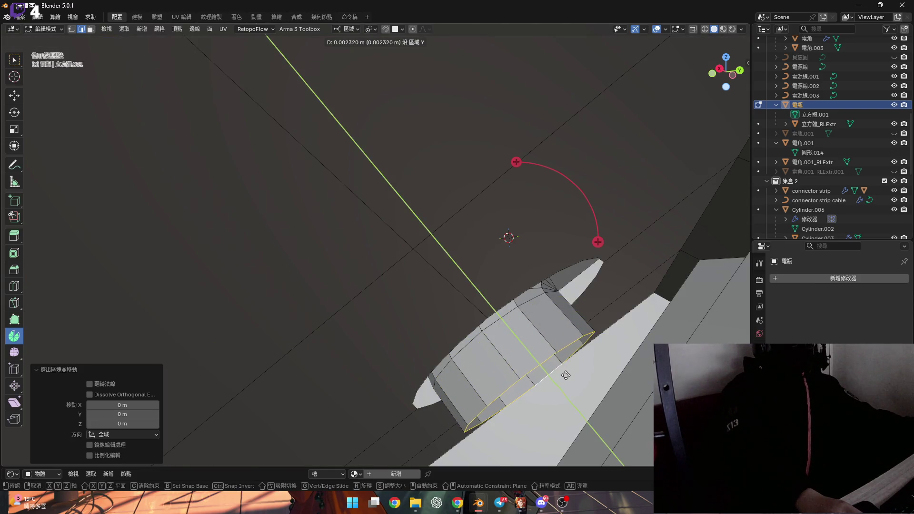
{"action": "mouse_move", "coordinate": [566, 379]}
{"action": "middle_mouse_down"}
{"action": "mouse_move", "coordinate": [510, 326]}
{"action": "mouse_move", "coordinate": [503, 331]}
{"action": "mouse_move", "coordinate": [522, 326]}
{"action": "mouse_move", "coordinate": [531, 276]}
{"action": "mouse_move", "coordinate": [476, 242]}
{"action": "mouse_move", "coordinate": [436, 245]}
{"action": "mouse_move", "coordinate": [505, 238]}
{"action": "middle_mouse_up"}
{"action": "left_click", "coordinate": [521, 318]}
{"action": "mouse_move", "coordinate": [583, 364]}
{"action": "middle_mouse_down", "text": "ctrl"}
{"action": "mouse_move", "coordinate": [370, 344]}
{"action": "mouse_move", "coordinate": [567, 278]}
{"action": "middle_mouse_up", "text": "ctrl"}
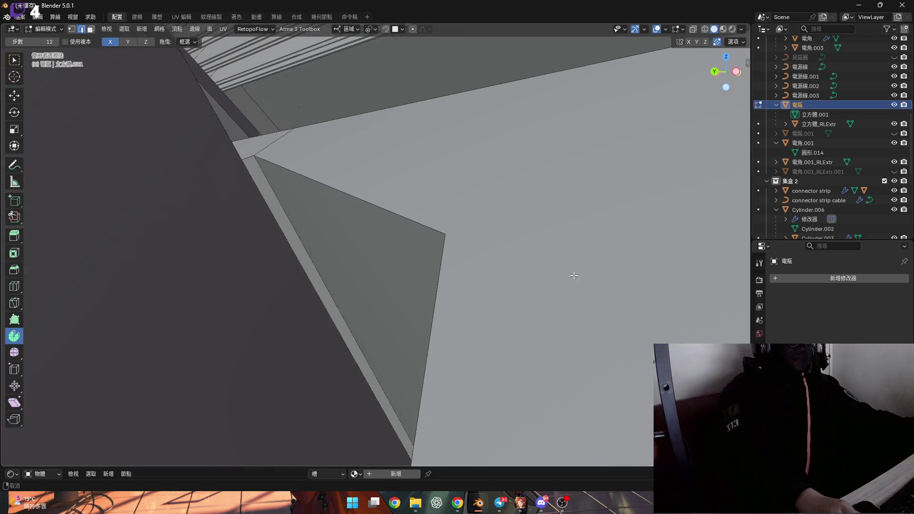
{"action": "scroll", "coordinate": [298, 333], "scroll_direction": "up", "scroll_amount": 5}
{"action": "scroll", "coordinate": [299, 358], "scroll_direction": "down", "scroll_amount": 8}
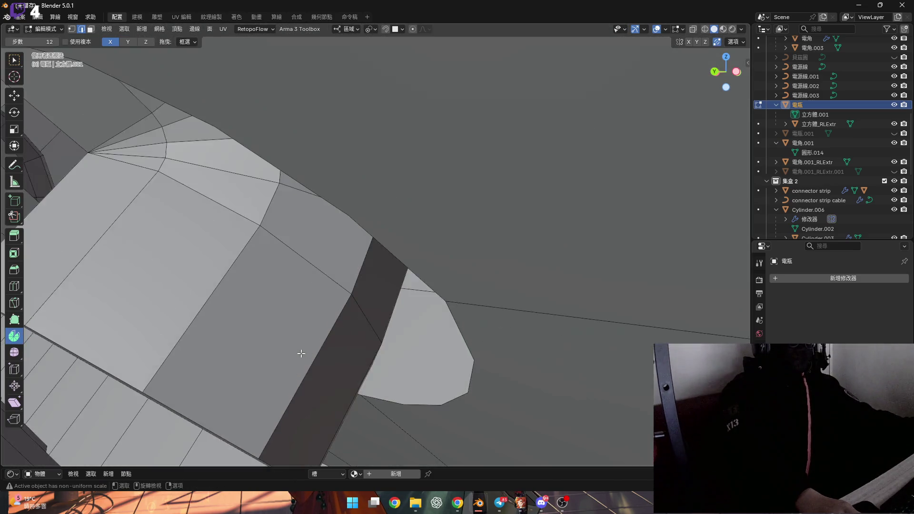
{"action": "mouse_move", "coordinate": [607, 389]}
{"action": "middle_mouse_down"}
{"action": "mouse_move", "coordinate": [455, 370]}
{"action": "mouse_move", "coordinate": [466, 269]}
{"action": "mouse_move", "coordinate": [311, 246]}
{"action": "middle_mouse_up"}
{"action": "mouse_move", "coordinate": [326, 329]}
{"action": "middle_mouse_down"}
{"action": "mouse_move", "coordinate": [295, 310]}
{"action": "mouse_move", "coordinate": [172, 326]}
{"action": "mouse_move", "coordinate": [208, 204]}
{"action": "mouse_move", "coordinate": [322, 271]}
{"action": "middle_mouse_up"}
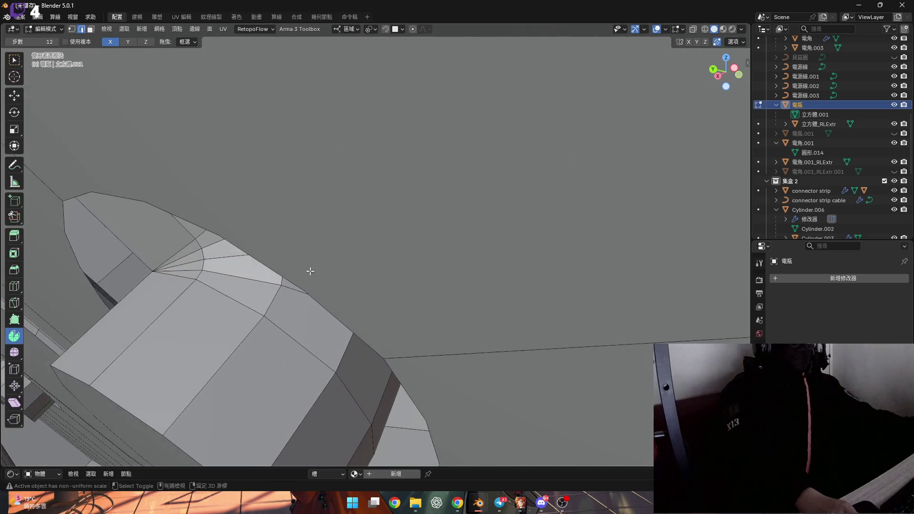
{"action": "scroll", "coordinate": [493, 277], "scroll_direction": "up", "scroll_amount": 5}
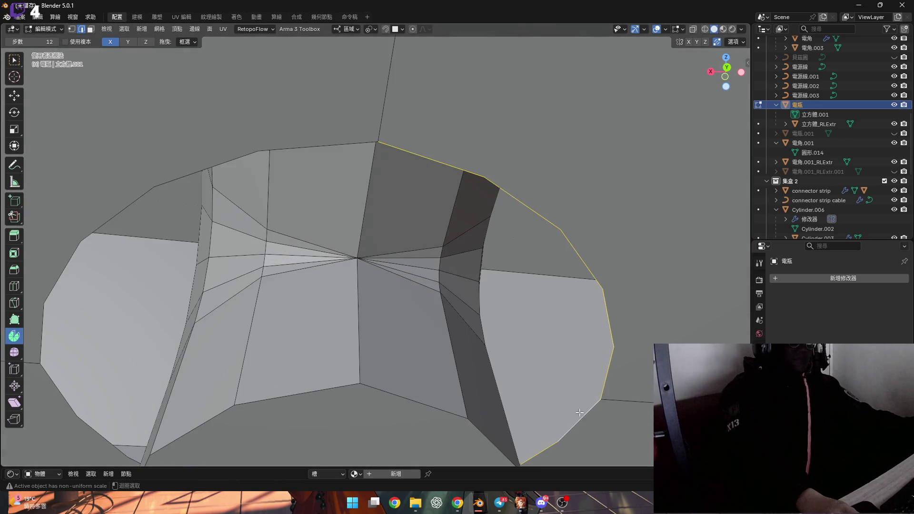
{"action": "scroll", "coordinate": [147, 186], "scroll_direction": "up", "scroll_amount": 5}
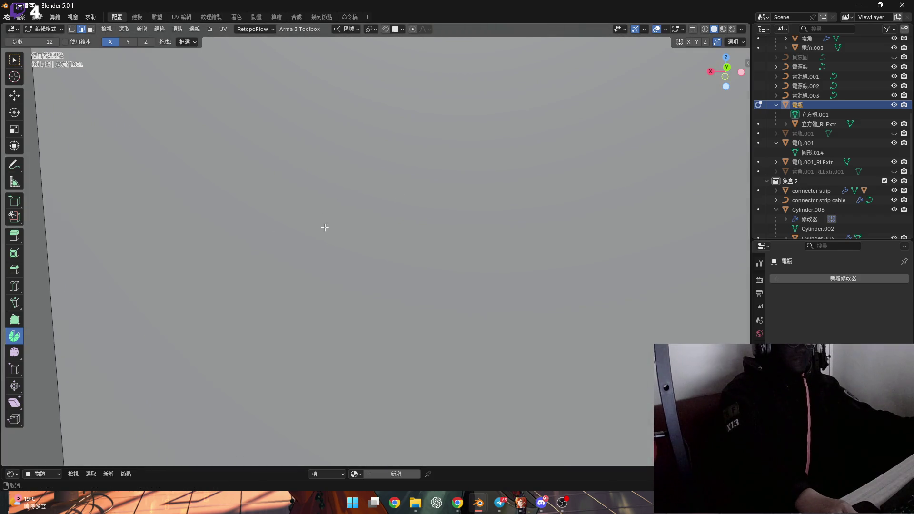
{"action": "middle_click_drag", "start_coordinate": [312, 240], "coordinate": [220, 300], "text": "shift"}
{"action": "scroll", "coordinate": [336, 244], "scroll_direction": "down", "scroll_amount": 5}
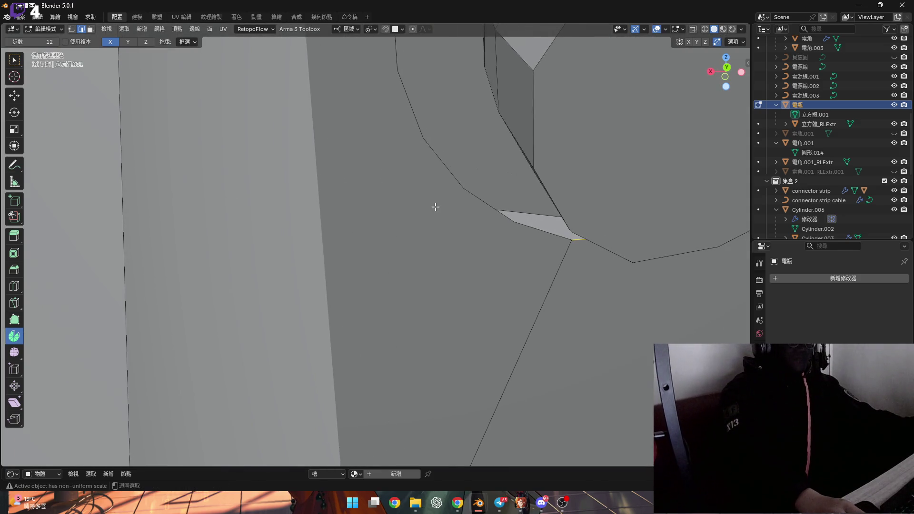
{"action": "mouse_move", "coordinate": [440, 212]}
{"action": "middle_mouse_down"}
{"action": "mouse_move", "coordinate": [300, 187]}
{"action": "mouse_move", "coordinate": [324, 284]}
{"action": "mouse_move", "coordinate": [312, 296]}
{"action": "mouse_move", "coordinate": [196, 304]}
{"action": "mouse_move", "coordinate": [187, 214]}
{"action": "mouse_move", "coordinate": [322, 236]}
{"action": "middle_mouse_up"}
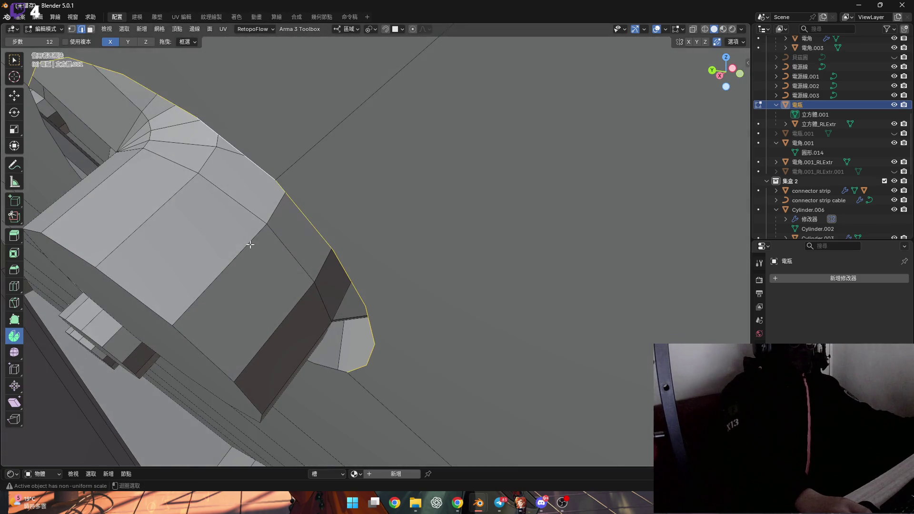
{"action": "middle_click_drag", "start_coordinate": [251, 227], "coordinate": [309, 171], "text": "shift"}
{"action": "middle_click_drag", "start_coordinate": [260, 258], "coordinate": [158, 123], "text": "shift"}
{"action": "mouse_move", "coordinate": [167, 214]}
{"action": "middle_mouse_down"}
{"action": "mouse_move", "coordinate": [184, 224]}
{"action": "mouse_move", "coordinate": [198, 259]}
{"action": "mouse_move", "coordinate": [347, 350]}
{"action": "mouse_move", "coordinate": [305, 216]}
{"action": "middle_mouse_up"}
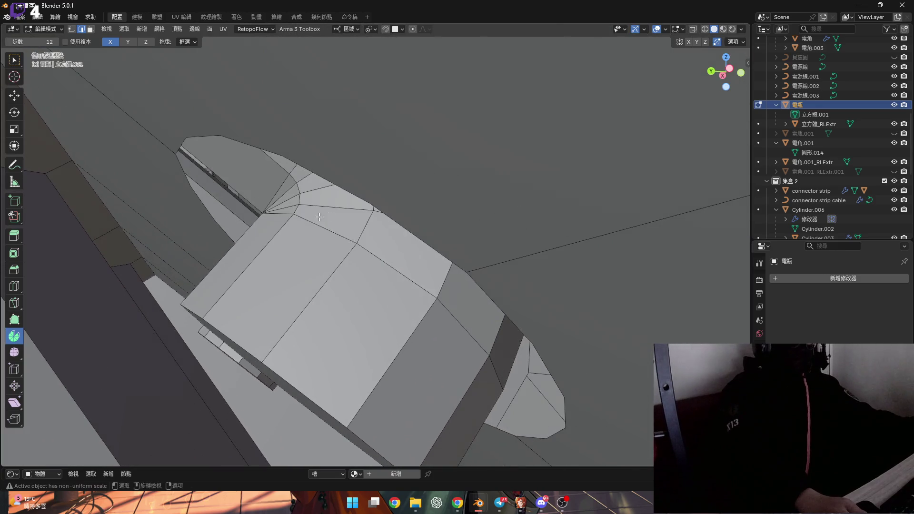
{"action": "middle_click_drag", "start_coordinate": [519, 405], "coordinate": [516, 246], "text": "shift"}
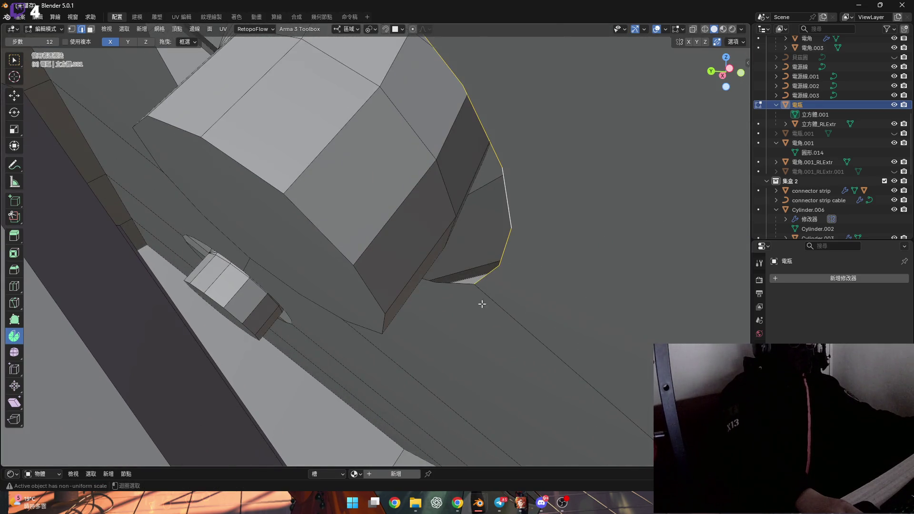
{"action": "mouse_move", "coordinate": [380, 273]}
{"action": "middle_mouse_down", "text": "shift"}
{"action": "mouse_move", "coordinate": [212, 118]}
{"action": "mouse_move", "coordinate": [259, 219]}
{"action": "middle_mouse_up", "text": "shift"}
{"action": "scroll", "coordinate": [229, 236], "scroll_direction": "up", "scroll_amount": 6}
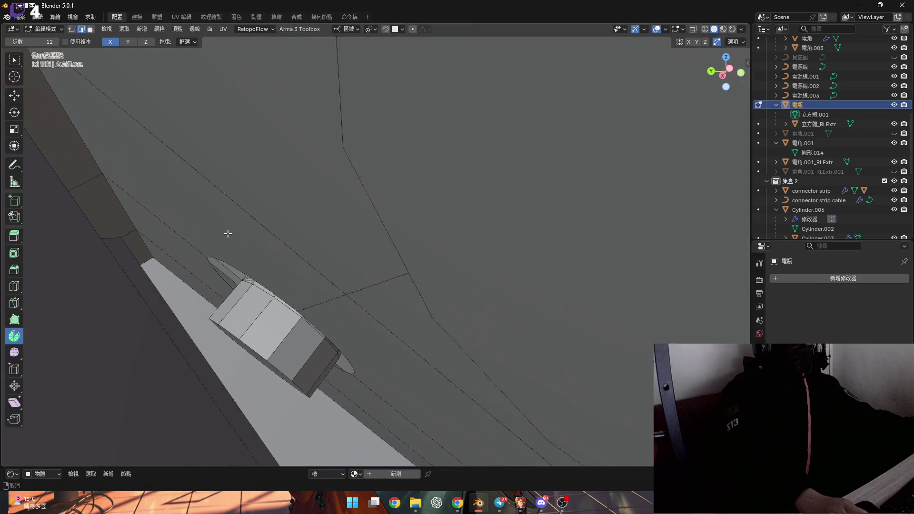
{"action": "middle_click_drag", "start_coordinate": [303, 305], "coordinate": [348, 200], "text": "shift"}
{"action": "mouse_move", "coordinate": [417, 326]}
{"action": "middle_mouse_down"}
{"action": "mouse_move", "coordinate": [509, 249]}
{"action": "mouse_move", "coordinate": [420, 306]}
{"action": "middle_mouse_up"}
{"action": "scroll", "coordinate": [423, 292], "scroll_direction": "up", "scroll_amount": 5}
{"action": "scroll", "coordinate": [438, 267], "scroll_direction": "down", "scroll_amount": 5}
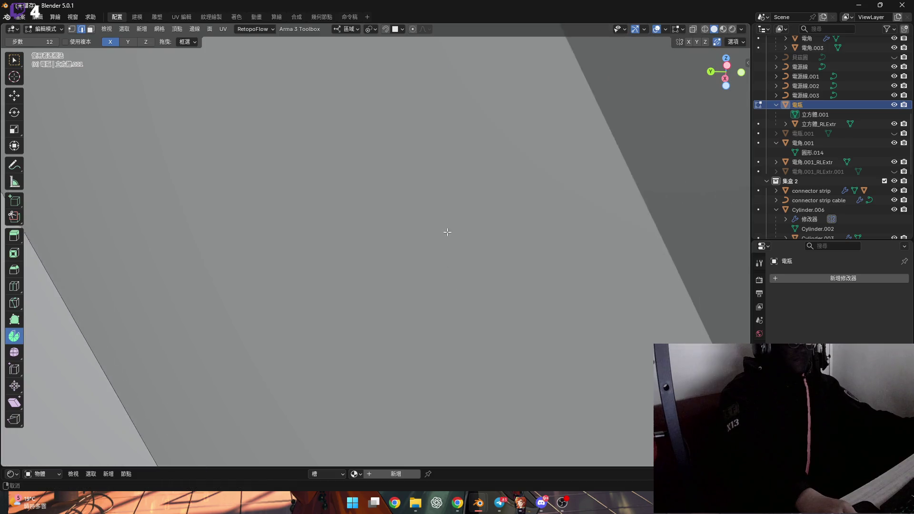
{"action": "scroll", "coordinate": [477, 258], "scroll_direction": "down", "scroll_amount": 5}
{"action": "mouse_move", "coordinate": [477, 258]}
{"action": "middle_mouse_down"}
{"action": "mouse_move", "coordinate": [191, 174]}
{"action": "mouse_move", "coordinate": [320, 220]}
{"action": "middle_mouse_up"}
{"action": "scroll", "coordinate": [412, 287], "scroll_direction": "up", "scroll_amount": 8}
{"action": "scroll", "coordinate": [412, 288], "scroll_direction": "down", "scroll_amount": 5}
{"action": "scroll", "coordinate": [414, 304], "scroll_direction": "up", "scroll_amount": 5}
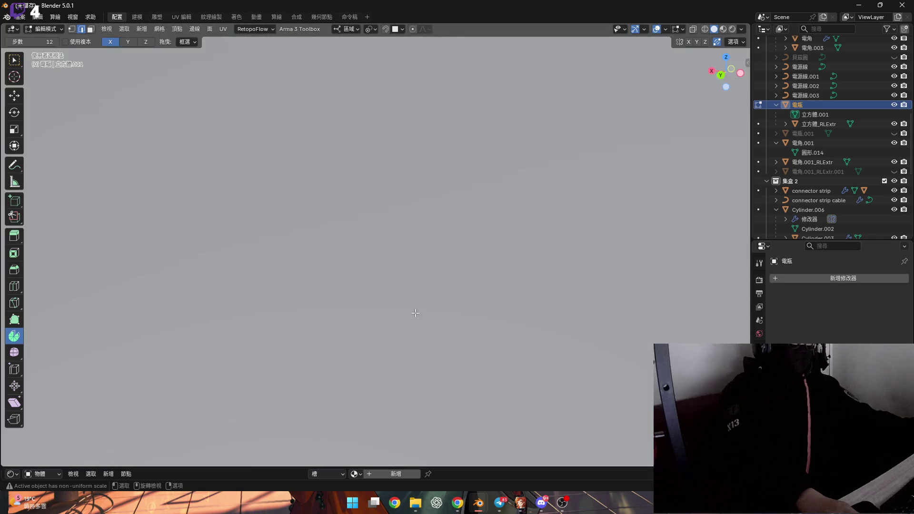
{"action": "scroll", "coordinate": [416, 312], "scroll_direction": "down", "scroll_amount": 6}
{"action": "mouse_move", "coordinate": [415, 312]}
{"action": "middle_mouse_down", "text": "shift"}
{"action": "mouse_move", "coordinate": [379, 266]}
{"action": "mouse_move", "coordinate": [119, 285]}
{"action": "middle_mouse_up", "text": "shift"}
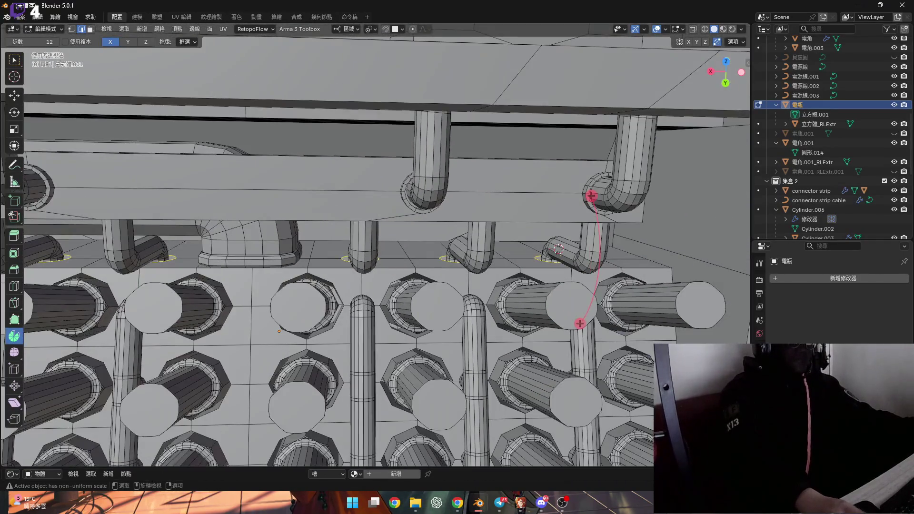
- Return to box selection, cancel the stray moves and confirm the extruded rim edge
{"action": "left_click", "coordinate": [17, 61]}
{"action": "scroll", "coordinate": [456, 273], "scroll_direction": "up", "scroll_amount": 5}
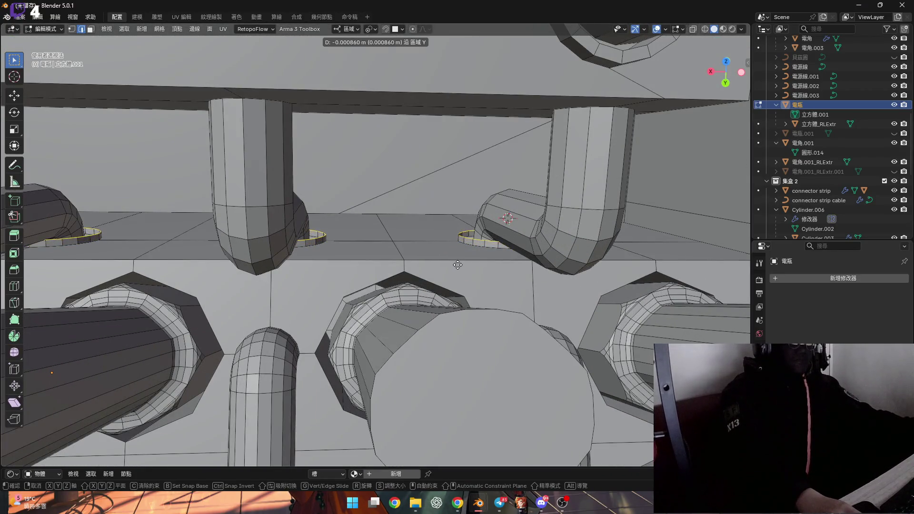
{"action": "left_click", "coordinate": [458, 263]}
{"action": "scroll", "coordinate": [458, 263], "scroll_direction": "up", "scroll_amount": 5}
{"action": "mouse_move", "coordinate": [458, 263]}
{"action": "middle_mouse_down"}
{"action": "mouse_move", "coordinate": [541, 248]}
{"action": "mouse_move", "coordinate": [530, 263]}
{"action": "middle_mouse_up"}
{"action": "right_click", "coordinate": [598, 269]}
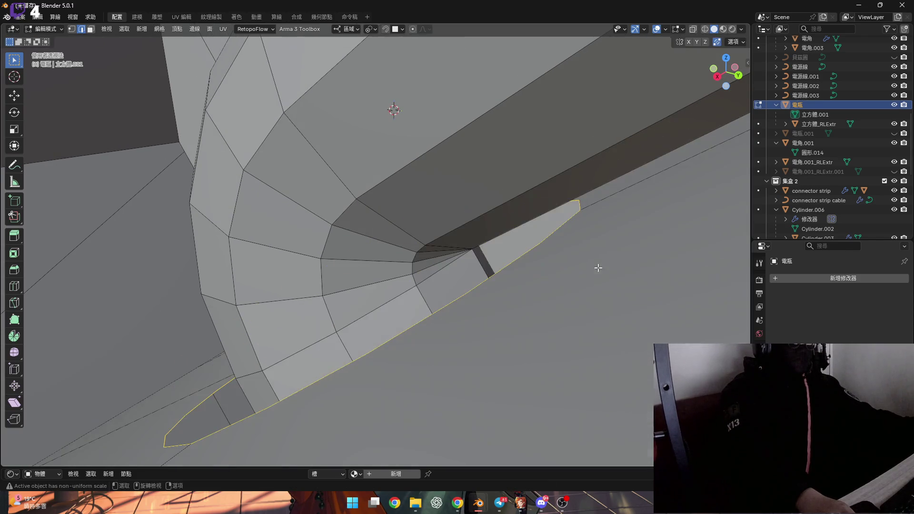
{"action": "right_click", "coordinate": [603, 270]}
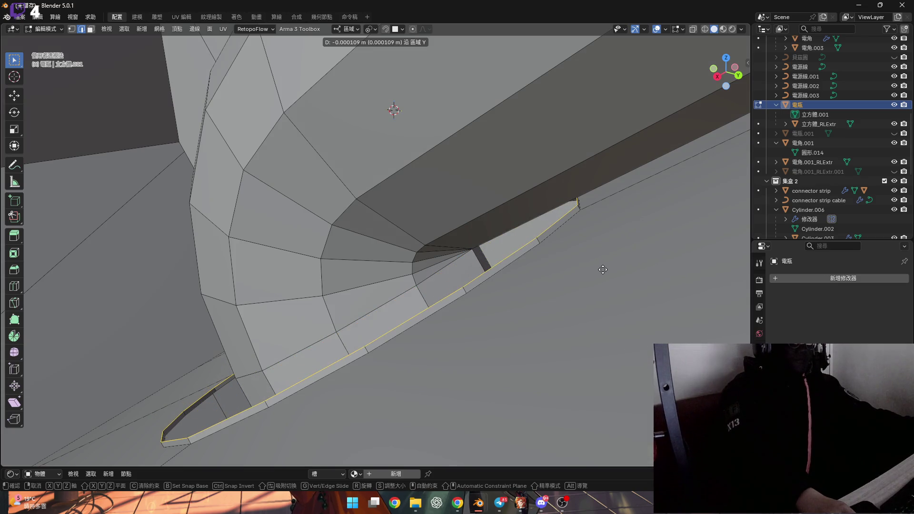
{"action": "left_click", "coordinate": [600, 269]}
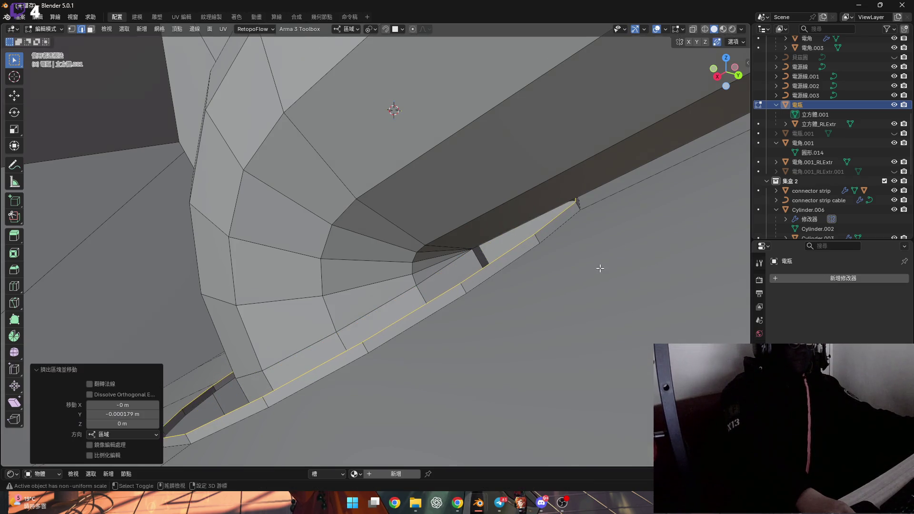
{"action": "scroll", "coordinate": [551, 255], "scroll_direction": "up", "scroll_amount": 6}
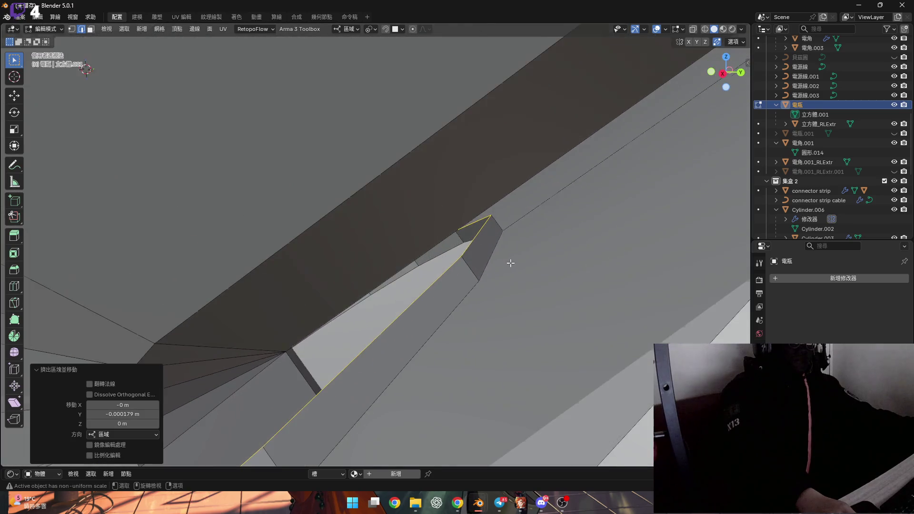
{"action": "mouse_move", "coordinate": [510, 262]}
{"action": "middle_mouse_down"}
{"action": "mouse_move", "coordinate": [547, 271]}
{"action": "mouse_move", "coordinate": [482, 289]}
{"action": "middle_mouse_up"}
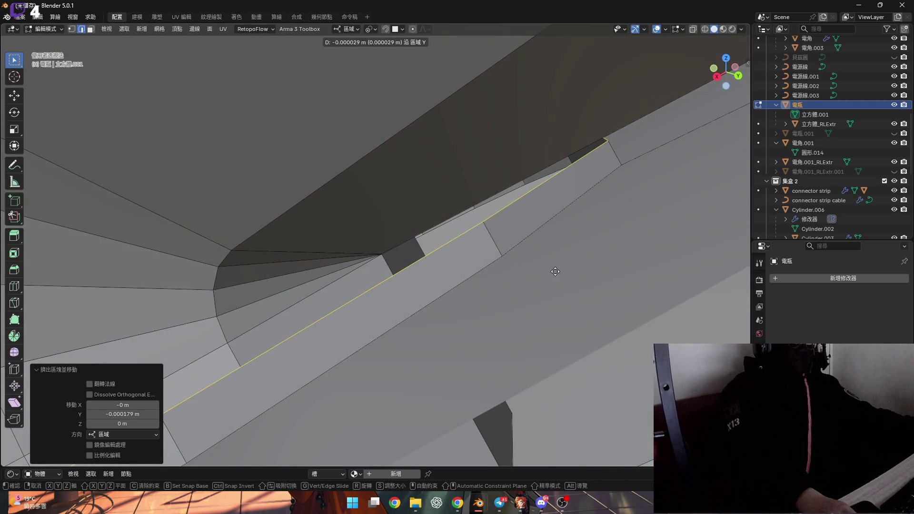
{"action": "scroll", "coordinate": [545, 271], "scroll_direction": "down", "scroll_amount": 8}
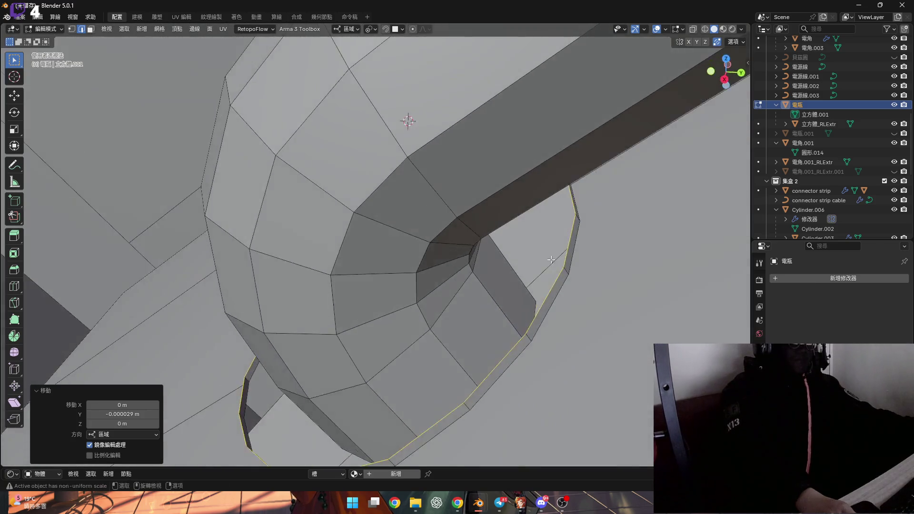
{"action": "scroll", "coordinate": [550, 259], "scroll_direction": "up", "scroll_amount": 5}
- Set the transform pivot to Individual Origins for shrinking the rim loop to 0.58
{"action": "left_click", "coordinate": [374, 32]}
{"action": "left_click", "coordinate": [399, 69]}
{"action": "mouse_move", "coordinate": [594, 161]}
{"action": "middle_mouse_down"}
{"action": "mouse_move", "coordinate": [553, 208]}
{"action": "mouse_move", "coordinate": [595, 212]}
{"action": "mouse_move", "coordinate": [680, 200]}
{"action": "middle_mouse_up"}
{"action": "key", "text": "g"}
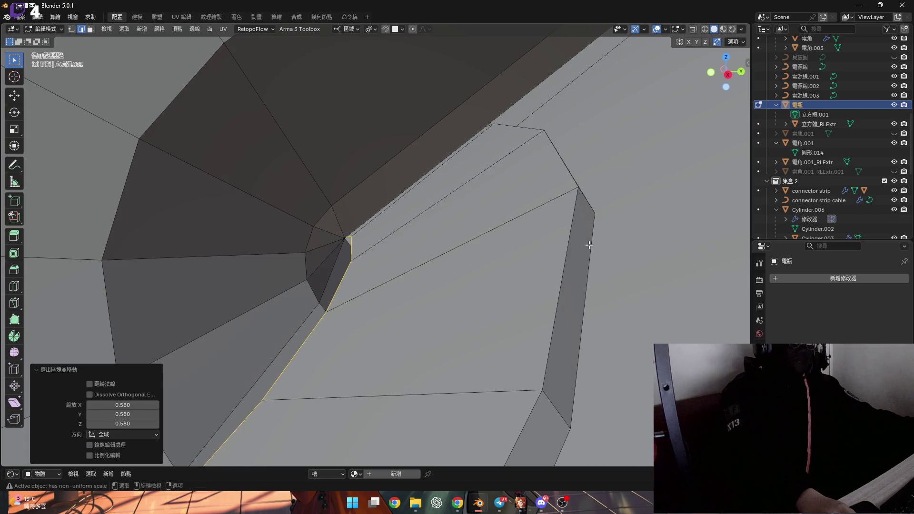
- Widen the elbow-base rim loop to about 1.1 times its size, then switch to face select mode
{"action": "scroll", "coordinate": [571, 155], "scroll_direction": "down", "scroll_amount": 5}
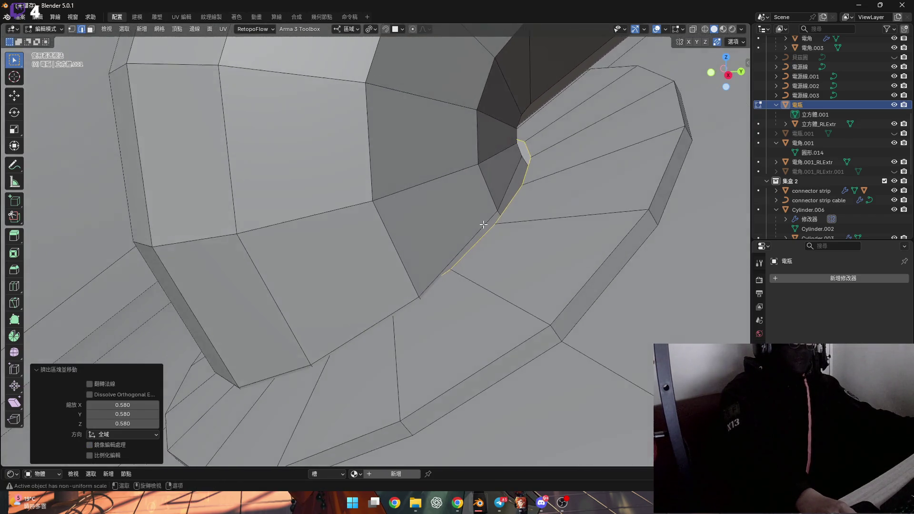
{"action": "middle_click_drag", "start_coordinate": [486, 220], "coordinate": [434, 265]}
{"action": "scroll", "coordinate": [490, 231], "scroll_direction": "up", "scroll_amount": 3}
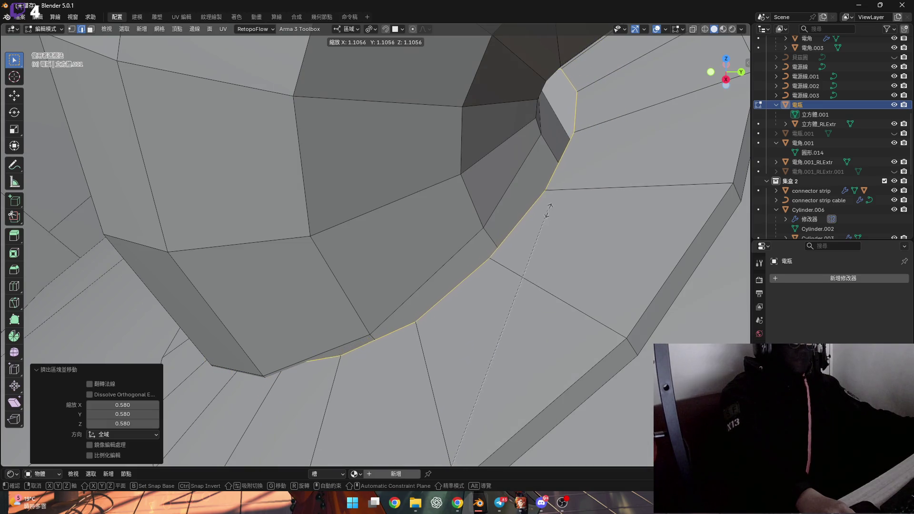
{"action": "mouse_move", "coordinate": [512, 222]}
{"action": "middle_mouse_down"}
{"action": "mouse_move", "coordinate": [429, 230]}
{"action": "mouse_move", "coordinate": [457, 201]}
{"action": "mouse_move", "coordinate": [422, 226]}
{"action": "mouse_move", "coordinate": [434, 231]}
{"action": "mouse_move", "coordinate": [438, 198]}
{"action": "mouse_move", "coordinate": [442, 209]}
{"action": "mouse_move", "coordinate": [402, 204]}
{"action": "mouse_move", "coordinate": [490, 298]}
{"action": "mouse_move", "coordinate": [477, 343]}
{"action": "mouse_move", "coordinate": [490, 377]}
{"action": "mouse_move", "coordinate": [253, 328]}
{"action": "middle_mouse_up"}
{"action": "key", "text": "3"}
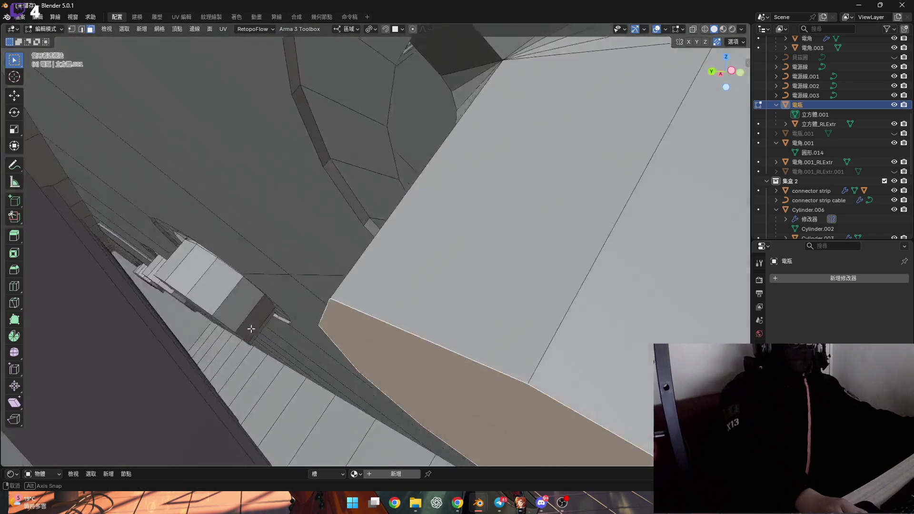
{"action": "scroll", "coordinate": [253, 291], "scroll_direction": "up", "scroll_amount": 5}
{"action": "mouse_move", "coordinate": [325, 244]}
{"action": "middle_mouse_down"}
{"action": "mouse_move", "coordinate": [312, 243]}
{"action": "mouse_move", "coordinate": [351, 240]}
{"action": "mouse_move", "coordinate": [363, 288]}
{"action": "mouse_move", "coordinate": [332, 262]}
{"action": "mouse_move", "coordinate": [375, 264]}
{"action": "mouse_move", "coordinate": [336, 241]}
{"action": "mouse_move", "coordinate": [393, 204]}
{"action": "middle_mouse_up"}
{"action": "scroll", "coordinate": [393, 201], "scroll_direction": "up", "scroll_amount": 2}
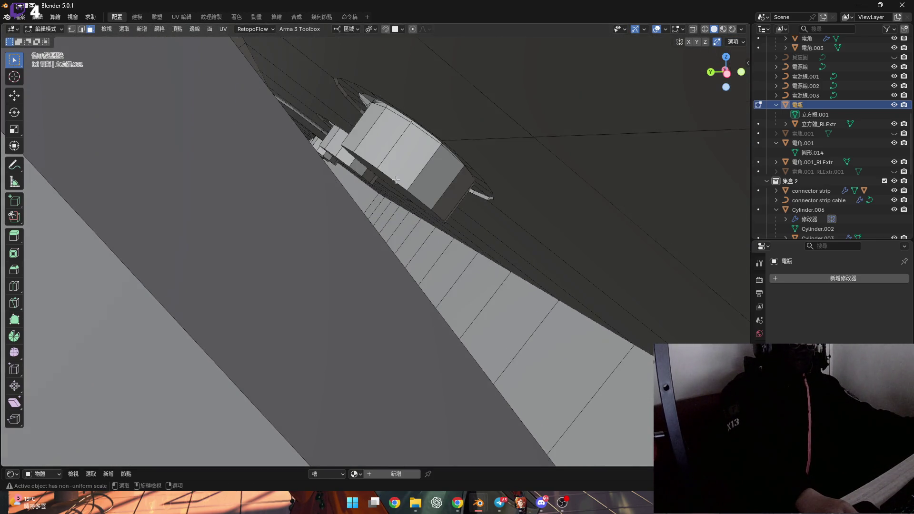
{"action": "scroll", "coordinate": [395, 181], "scroll_direction": "up", "scroll_amount": 3}
{"action": "scroll", "coordinate": [374, 240], "scroll_direction": "down", "scroll_amount": 3}
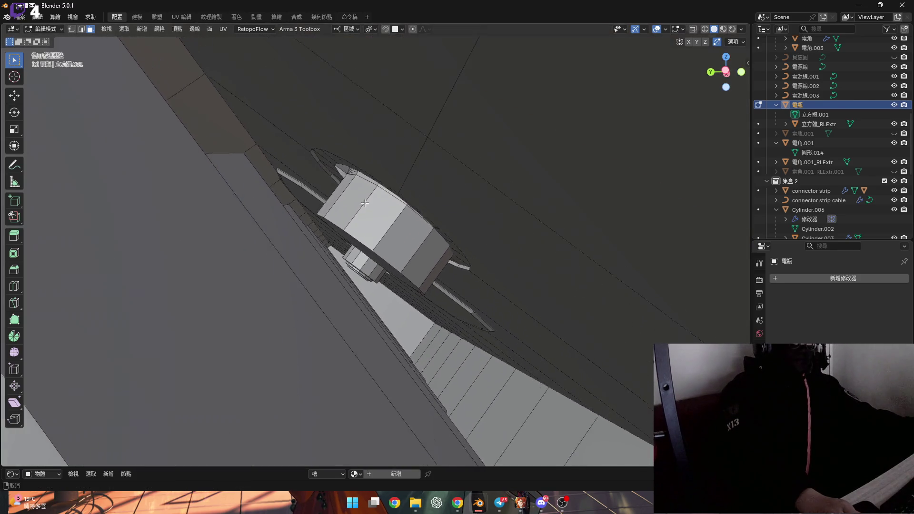
{"action": "scroll", "coordinate": [359, 257], "scroll_direction": "up", "scroll_amount": 3}
{"action": "mouse_move", "coordinate": [357, 241]}
{"action": "middle_mouse_down"}
{"action": "mouse_move", "coordinate": [343, 247]}
{"action": "mouse_move", "coordinate": [363, 267]}
{"action": "middle_mouse_up"}
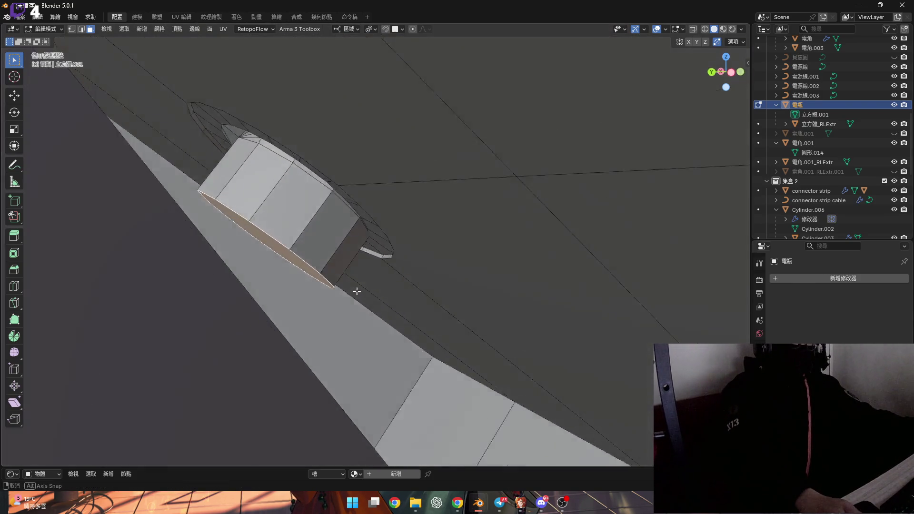
{"action": "mouse_move", "coordinate": [357, 290]}
{"action": "middle_mouse_down"}
{"action": "mouse_move", "coordinate": [444, 355]}
{"action": "mouse_move", "coordinate": [322, 282]}
{"action": "middle_mouse_up"}
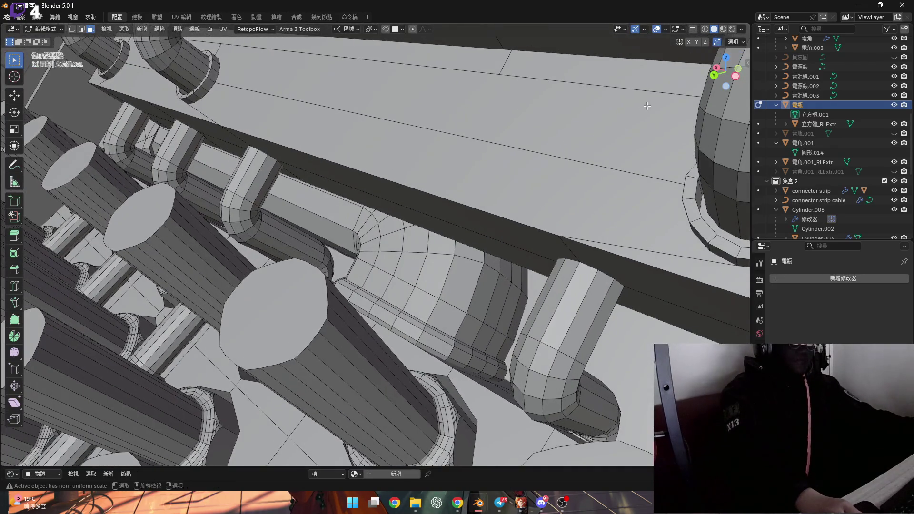
- Look through the pipe array in X-ray, return to solid shading, and zoom in on the elbow's base faces
{"action": "left_click", "coordinate": [693, 29]}
{"action": "mouse_move", "coordinate": [594, 167]}
{"action": "middle_mouse_down"}
{"action": "mouse_move", "coordinate": [514, 310]}
{"action": "mouse_move", "coordinate": [735, 53]}
{"action": "middle_mouse_up"}
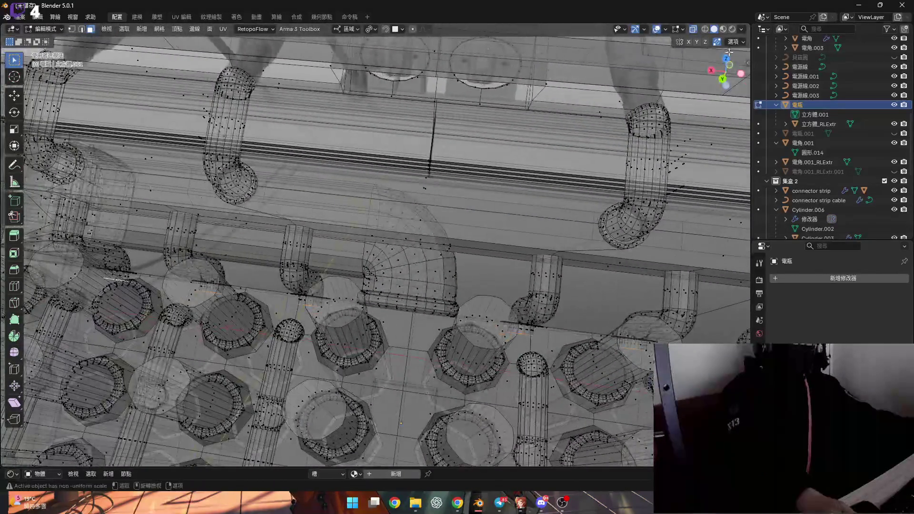
{"action": "left_click", "coordinate": [693, 29]}
{"action": "scroll", "coordinate": [205, 303], "scroll_direction": "up", "scroll_amount": 10}
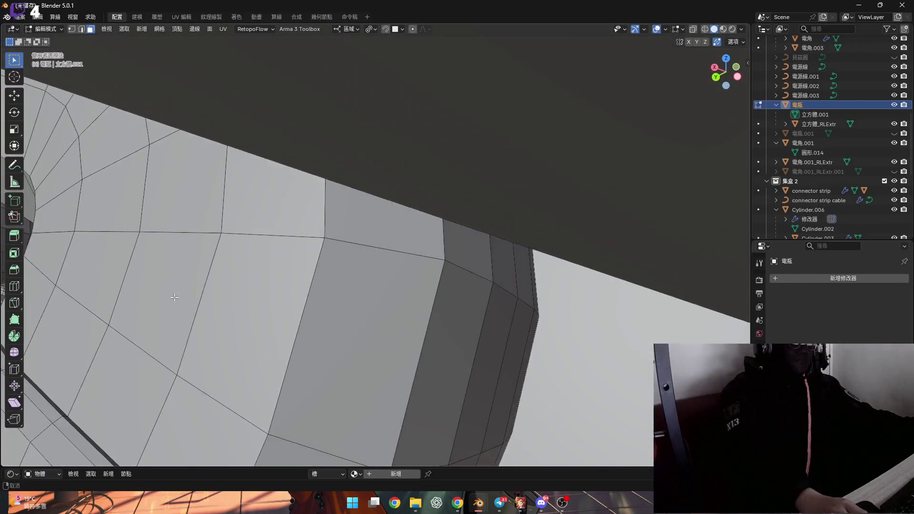
{"action": "scroll", "coordinate": [206, 307], "scroll_direction": "down", "scroll_amount": 6}
{"action": "scroll", "coordinate": [262, 308], "scroll_direction": "up", "scroll_amount": 5}
{"action": "mouse_move", "coordinate": [254, 320]}
{"action": "middle_mouse_down"}
{"action": "mouse_move", "coordinate": [255, 276]}
{"action": "mouse_move", "coordinate": [234, 280]}
{"action": "mouse_move", "coordinate": [246, 326]}
{"action": "middle_mouse_up"}
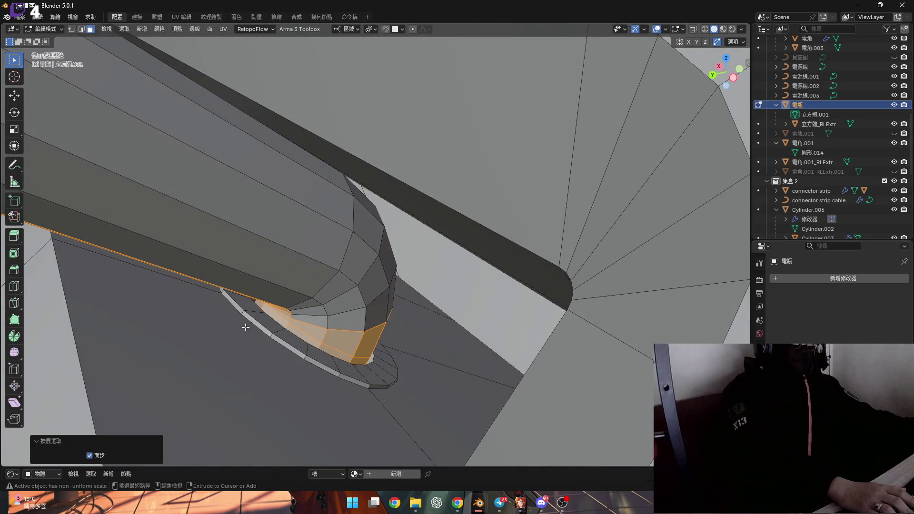
- Expand the elbow's face selection with Select More, then view the selected connectors from higher up
{"action": "mouse_move", "coordinate": [300, 316]}
{"action": "middle_mouse_down"}
{"action": "mouse_move", "coordinate": [312, 299]}
{"action": "mouse_move", "coordinate": [310, 309]}
{"action": "mouse_move", "coordinate": [296, 295]}
{"action": "middle_mouse_up"}
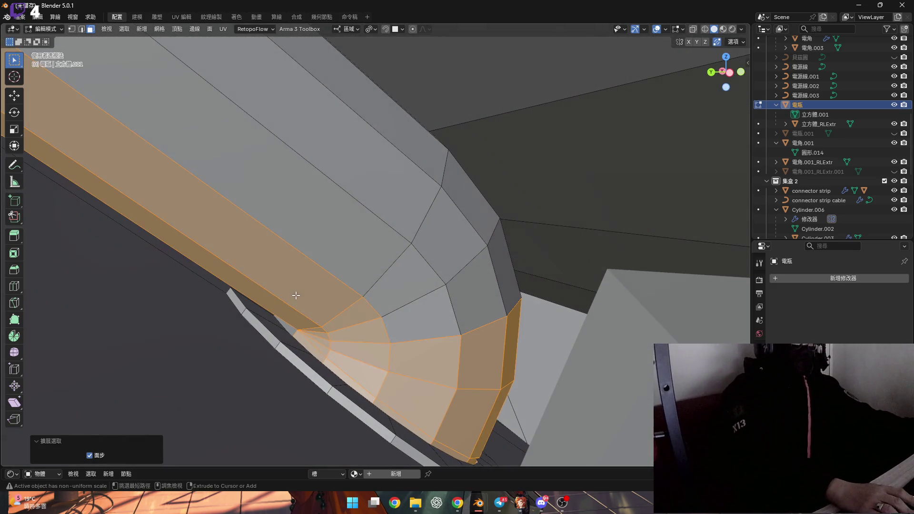
{"action": "key", "text": "ctrl+KP_Add"}
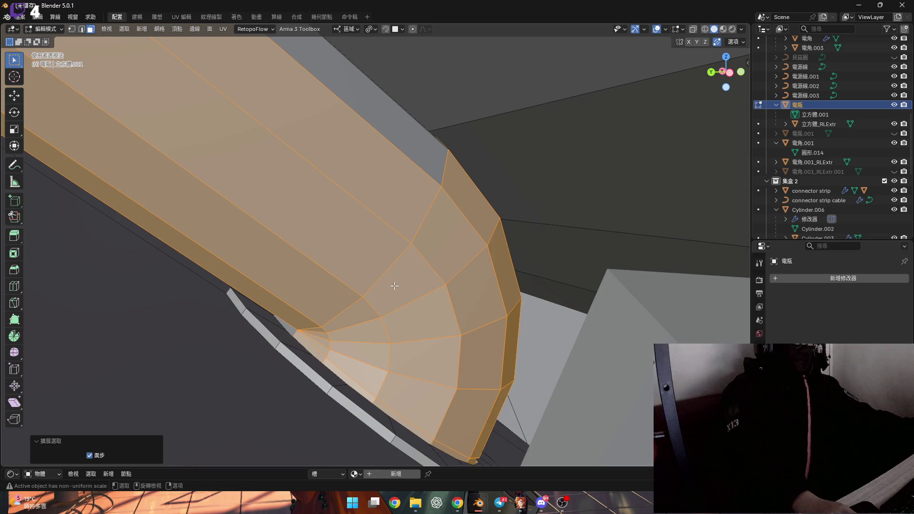
{"action": "middle_click_drag", "start_coordinate": [395, 286], "coordinate": [386, 285]}
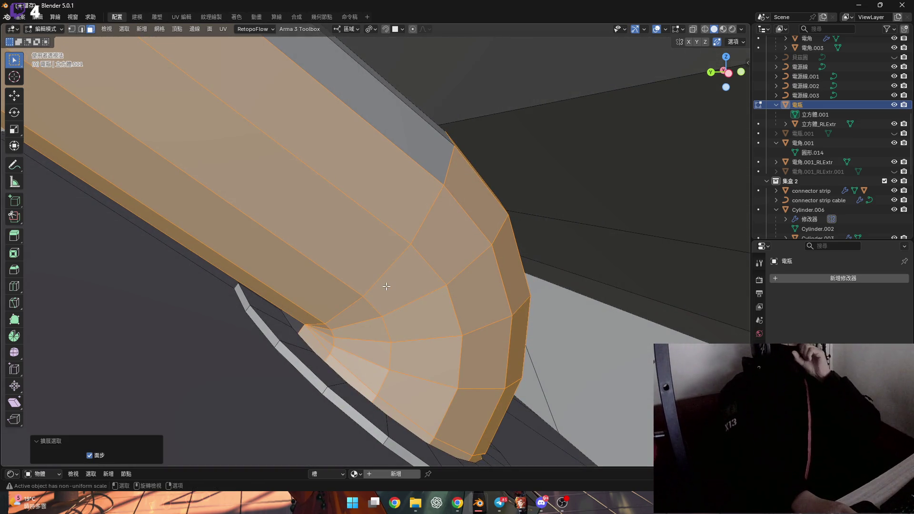
{"action": "scroll", "coordinate": [388, 288], "scroll_direction": "down", "scroll_amount": 15}
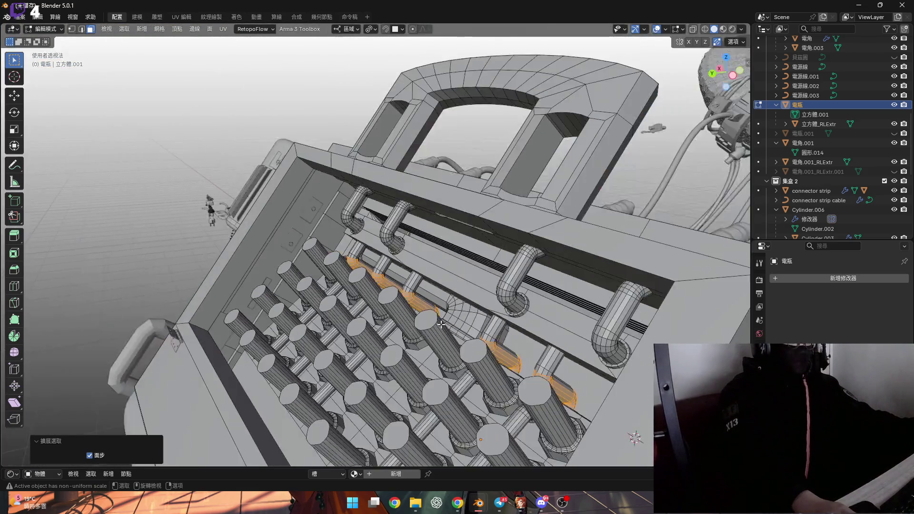
{"action": "middle_click_drag", "start_coordinate": [441, 324], "coordinate": [646, 155]}
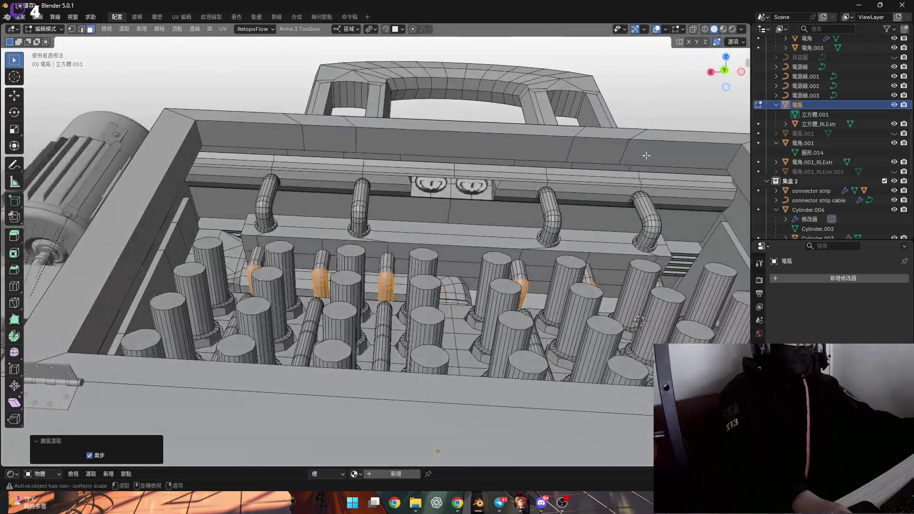
- Inspect the selected orange connectors in X-ray from several angles, then return to solid shading
{"action": "left_click", "coordinate": [693, 30]}
{"action": "mouse_move", "coordinate": [361, 333]}
{"action": "middle_mouse_down"}
{"action": "mouse_move", "coordinate": [360, 294]}
{"action": "mouse_move", "coordinate": [302, 269]}
{"action": "middle_mouse_up"}
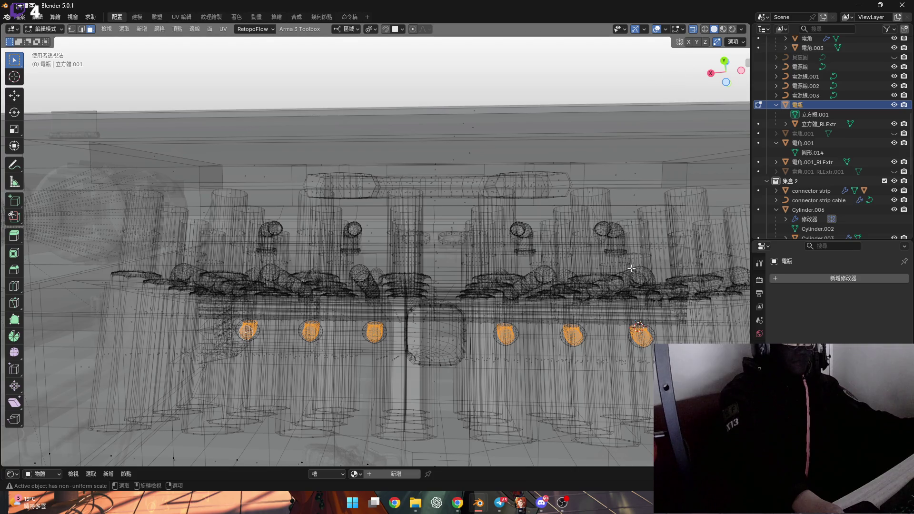
{"action": "scroll", "coordinate": [642, 233], "scroll_direction": "up", "scroll_amount": 10}
{"action": "mouse_move", "coordinate": [641, 232]}
{"action": "middle_mouse_down"}
{"action": "mouse_move", "coordinate": [620, 310]}
{"action": "mouse_move", "coordinate": [588, 331]}
{"action": "middle_mouse_up"}
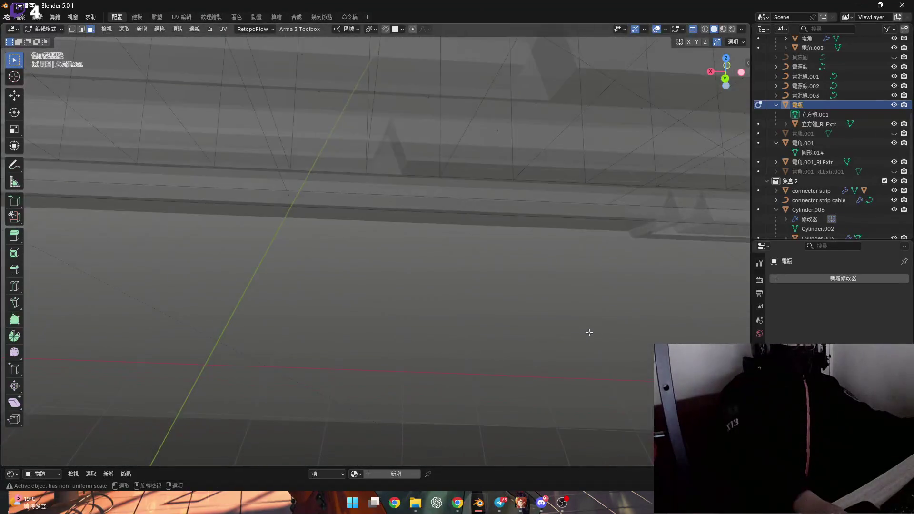
{"action": "scroll", "coordinate": [588, 331], "scroll_direction": "down", "scroll_amount": 8}
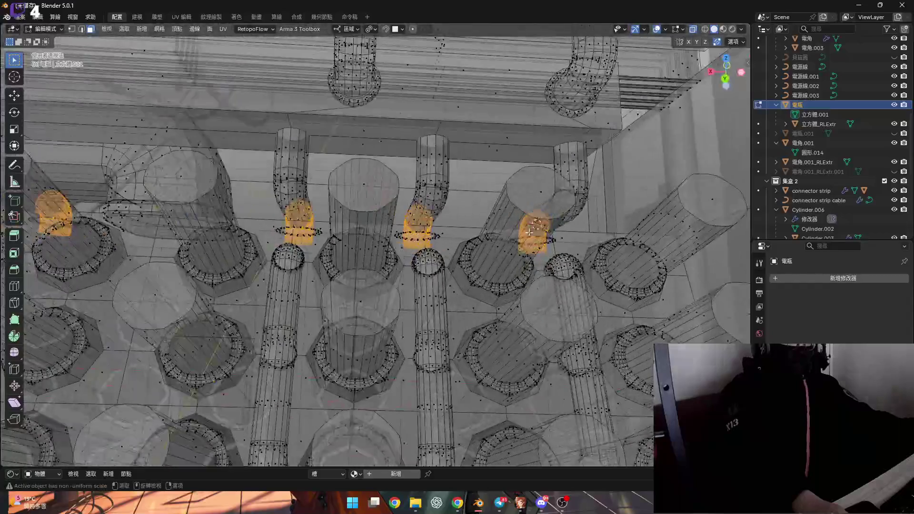
{"action": "scroll", "coordinate": [533, 230], "scroll_direction": "up", "scroll_amount": 5}
{"action": "left_click", "coordinate": [692, 30]}
{"action": "scroll", "coordinate": [527, 330], "scroll_direction": "up", "scroll_amount": 4}
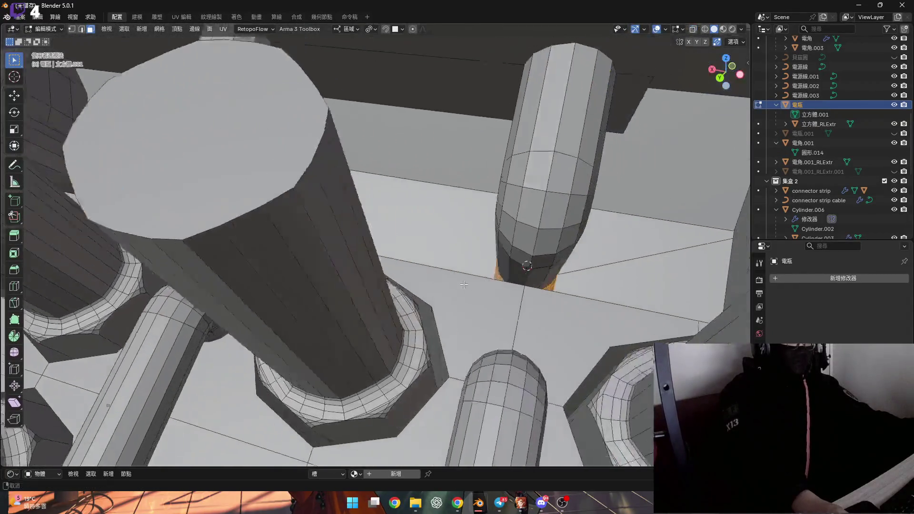
{"action": "scroll", "coordinate": [527, 330], "scroll_direction": "up", "scroll_amount": 5}
{"action": "mouse_move", "coordinate": [527, 329]}
{"action": "middle_mouse_down"}
{"action": "mouse_move", "coordinate": [486, 265]}
{"action": "mouse_move", "coordinate": [472, 273]}
{"action": "mouse_move", "coordinate": [477, 294]}
{"action": "middle_mouse_up"}
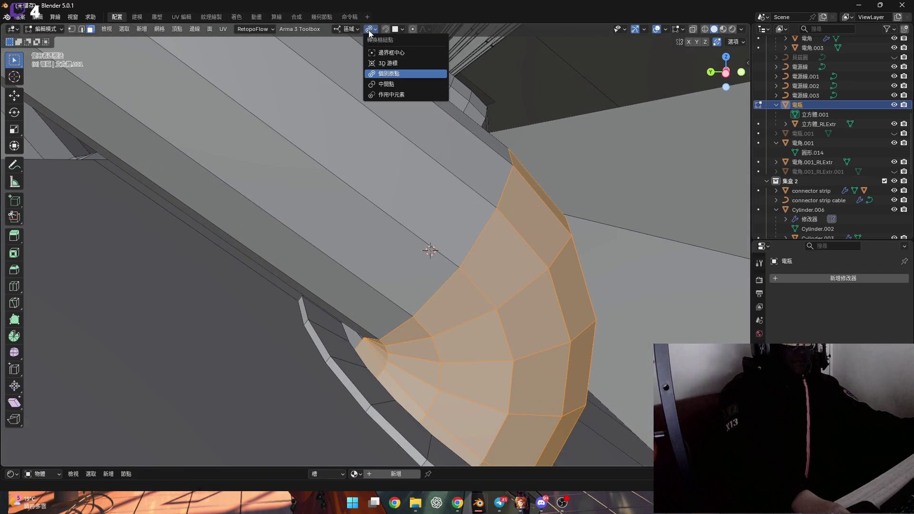
- Move the connector's cap faces 0.000603 m along local Z to seat them against the socket ring
{"action": "middle_click_drag", "start_coordinate": [409, 266], "coordinate": [416, 305]}
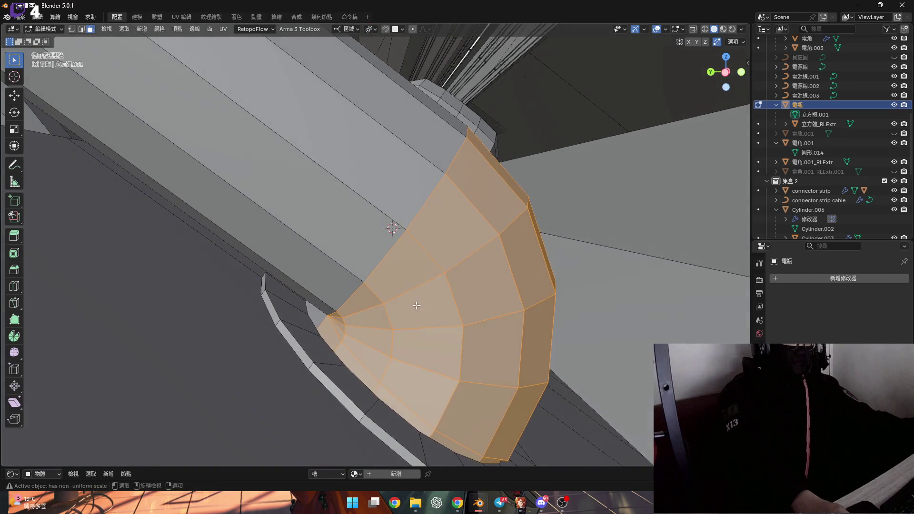
{"action": "key", "text": "g"}
{"action": "key", "text": "z"}
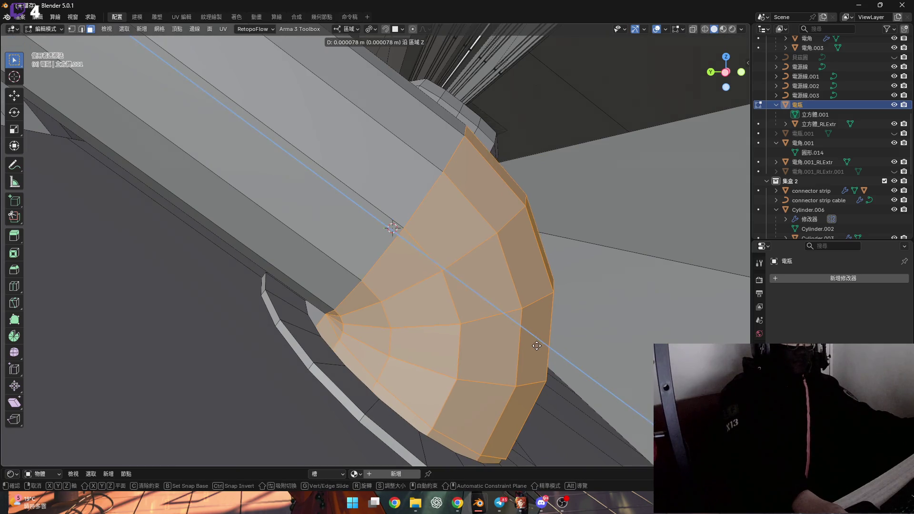
{"action": "key", "text": "z"}
{"action": "scroll", "coordinate": [467, 316], "scroll_direction": "up", "scroll_amount": 3, "text": "alt"}
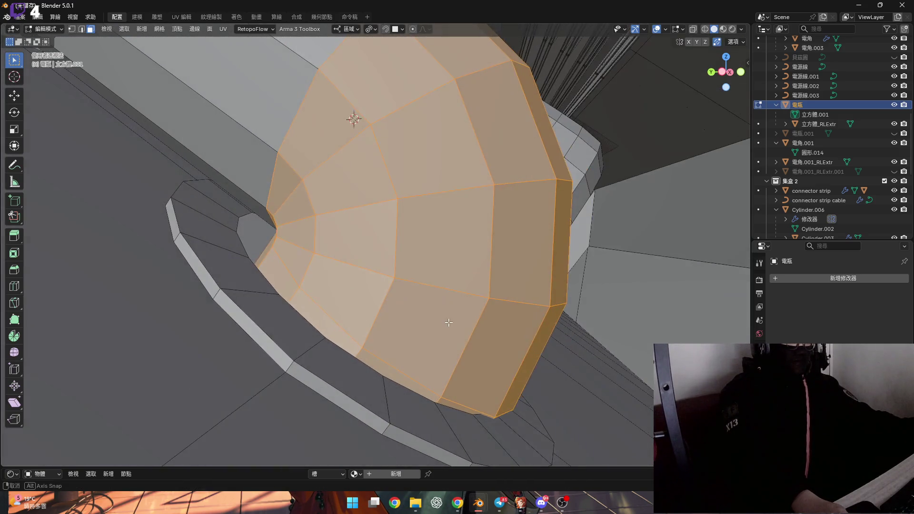
{"action": "key", "text": "z"}
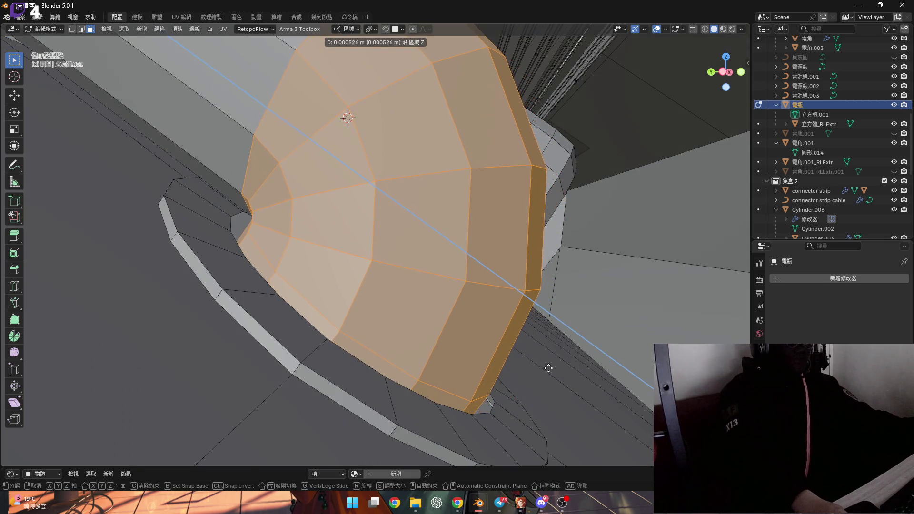
{"action": "left_click", "coordinate": [545, 366]}
{"action": "mouse_move", "coordinate": [442, 367]}
{"action": "middle_mouse_down"}
{"action": "mouse_move", "coordinate": [565, 337]}
{"action": "mouse_move", "coordinate": [444, 352]}
{"action": "mouse_move", "coordinate": [360, 339]}
{"action": "mouse_move", "coordinate": [392, 322]}
{"action": "mouse_move", "coordinate": [421, 285]}
{"action": "mouse_move", "coordinate": [464, 302]}
{"action": "mouse_move", "coordinate": [490, 256]}
{"action": "mouse_move", "coordinate": [515, 306]}
{"action": "mouse_move", "coordinate": [647, 244]}
{"action": "middle_mouse_up"}
- In edge mode, select the loop around the cylinder's base hole and frame it close up
{"action": "key", "text": "2"}
{"action": "left_click", "coordinate": [577, 302], "text": "alt"}
{"action": "key", "text": "KP_Decimal"}
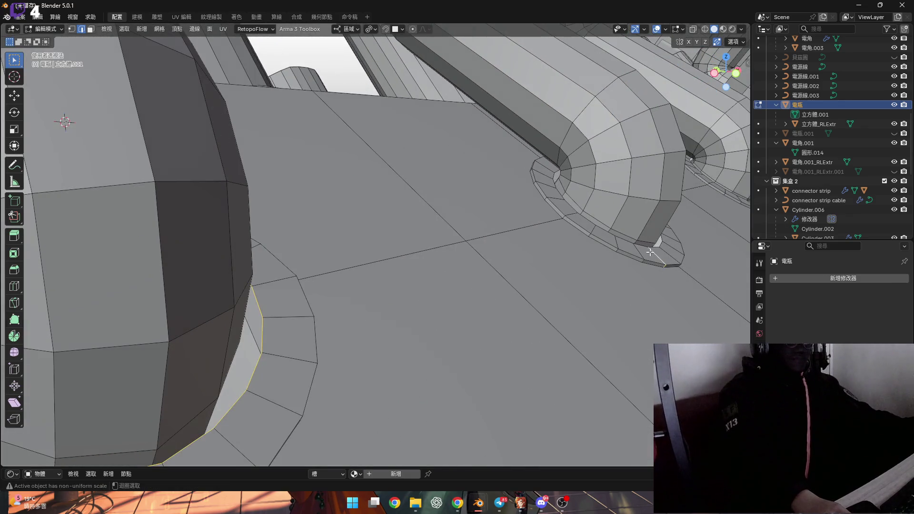
{"action": "scroll", "coordinate": [655, 248], "scroll_direction": "down", "scroll_amount": 3}
{"action": "scroll", "coordinate": [579, 261], "scroll_direction": "up", "scroll_amount": 6}
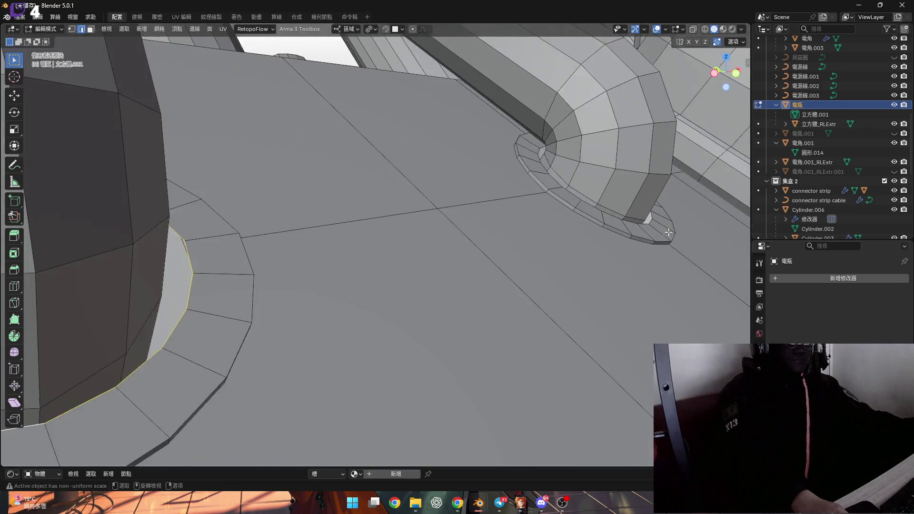
{"action": "scroll", "coordinate": [624, 269], "scroll_direction": "up", "scroll_amount": 5}
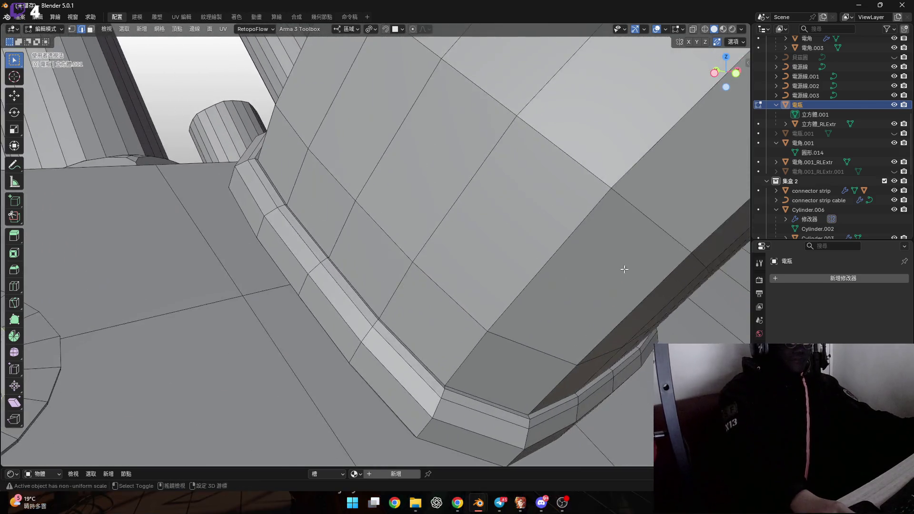
{"action": "scroll", "coordinate": [624, 268], "scroll_direction": "down", "scroll_amount": 3}
{"action": "middle_click_drag", "start_coordinate": [624, 269], "coordinate": [648, 198], "text": "shift"}
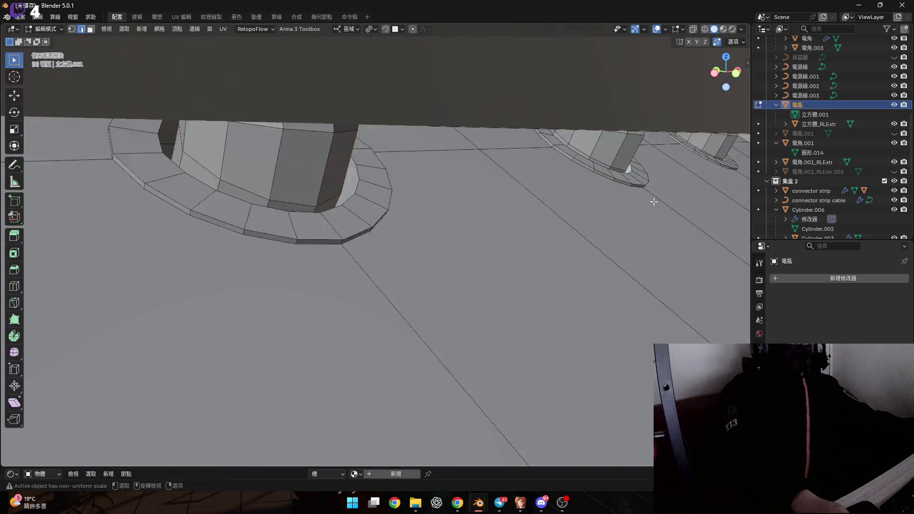
{"action": "scroll", "coordinate": [245, 223], "scroll_direction": "up", "scroll_amount": 4}
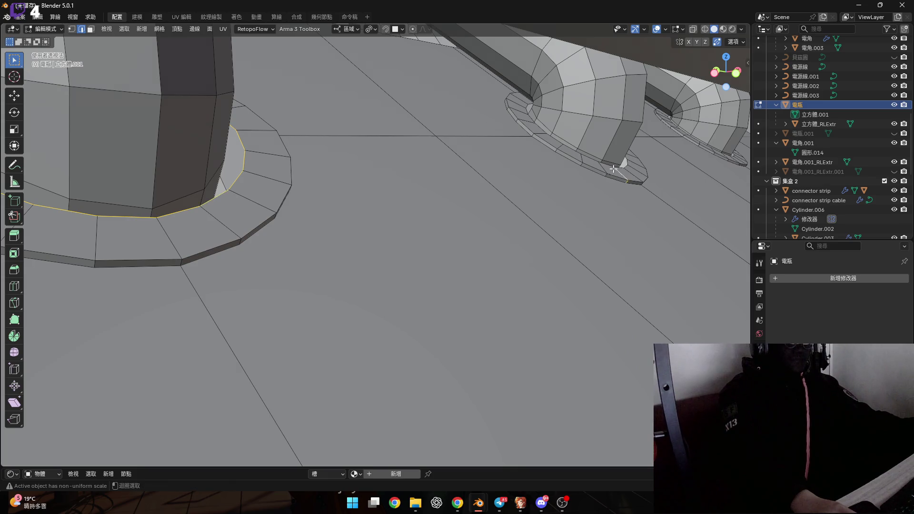
{"action": "scroll", "coordinate": [490, 245], "scroll_direction": "down", "scroll_amount": 4}
{"action": "middle_click_drag", "start_coordinate": [490, 244], "coordinate": [503, 201], "text": "shift"}
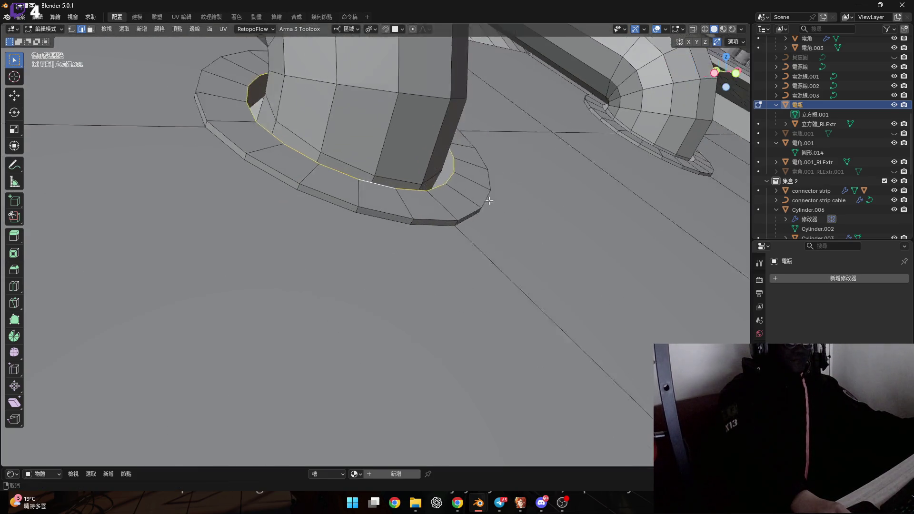
{"action": "scroll", "coordinate": [503, 201], "scroll_direction": "down", "scroll_amount": 3}
{"action": "scroll", "coordinate": [607, 167], "scroll_direction": "up", "scroll_amount": 6}
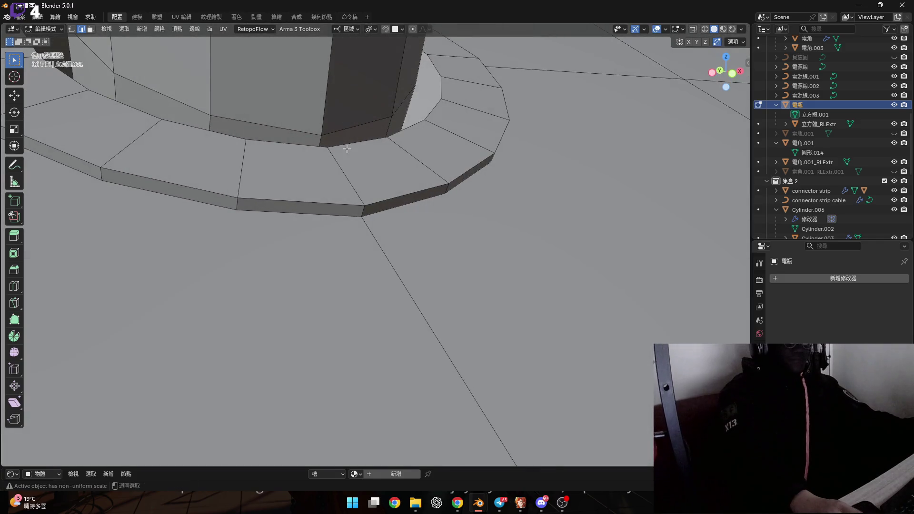
{"action": "scroll", "coordinate": [347, 149], "scroll_direction": "down", "scroll_amount": 3}
{"action": "mouse_move", "coordinate": [347, 148]}
{"action": "middle_mouse_down"}
{"action": "mouse_move", "coordinate": [508, 253]}
{"action": "mouse_move", "coordinate": [645, 203]}
{"action": "middle_mouse_up"}
{"action": "scroll", "coordinate": [645, 202], "scroll_direction": "up", "scroll_amount": 3}
- Extrude the base loop 0.002692 m along local Y
{"action": "key", "text": "g"}
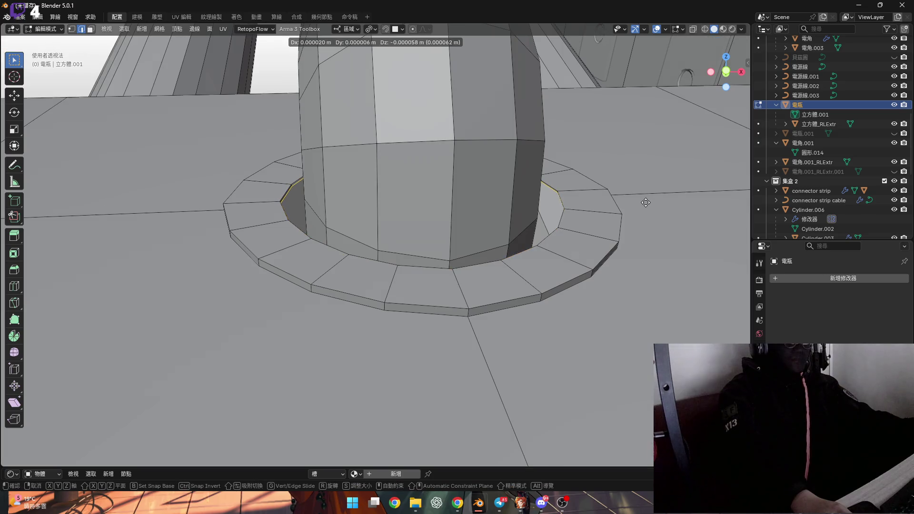
{"action": "key", "text": "y"}
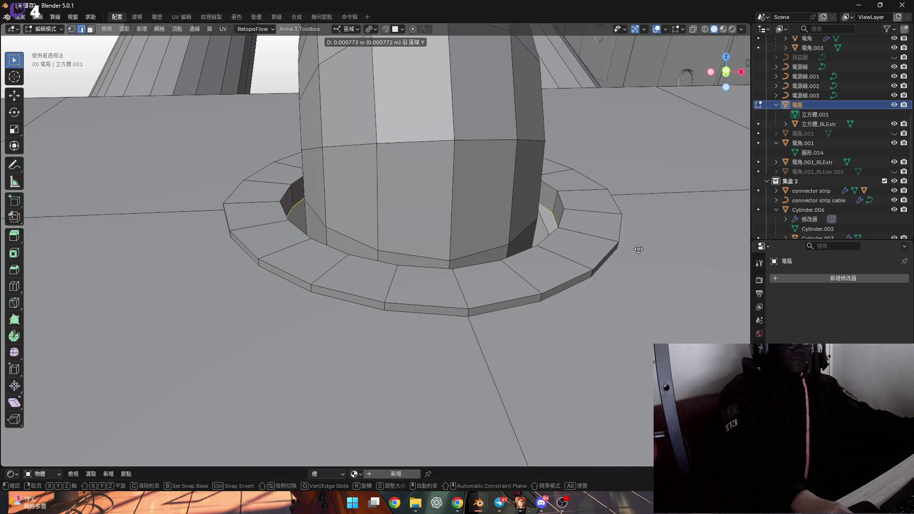
{"action": "left_click", "coordinate": [619, 357]}
{"action": "mouse_move", "coordinate": [619, 356]}
{"action": "middle_mouse_down"}
{"action": "mouse_move", "coordinate": [486, 271]}
{"action": "mouse_move", "coordinate": [469, 248]}
{"action": "mouse_move", "coordinate": [357, 239]}
{"action": "mouse_move", "coordinate": [508, 228]}
{"action": "mouse_move", "coordinate": [532, 248]}
{"action": "middle_mouse_up"}
- Shift the rim loop a further 0.000759 m along local Y
{"action": "key", "text": "g"}
{"action": "key", "text": "y"}
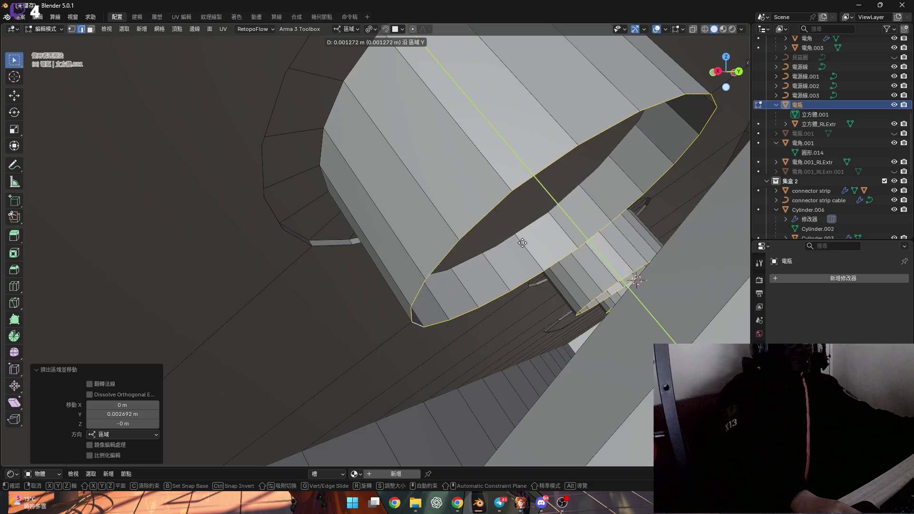
{"action": "left_click", "coordinate": [532, 249]}
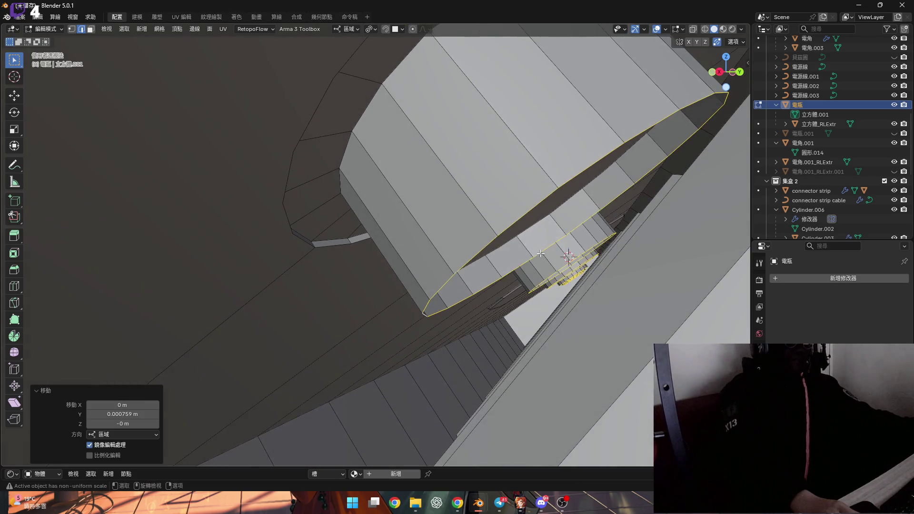
{"action": "scroll", "coordinate": [532, 248], "scroll_direction": "down", "scroll_amount": 10}
{"action": "scroll", "coordinate": [457, 303], "scroll_direction": "down", "scroll_amount": 5}
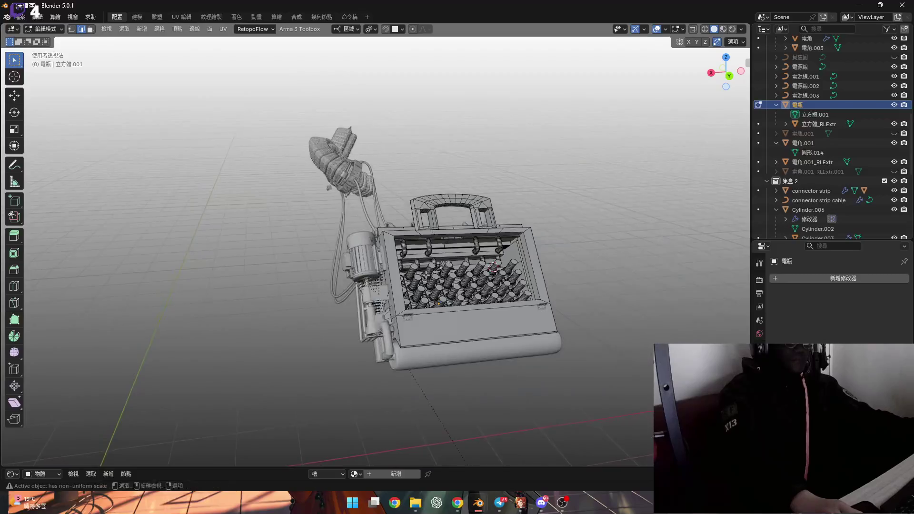
- Check the roller box and coiled hose from the right orthographic view, then exit Edit Mode
{"action": "scroll", "coordinate": [457, 304], "scroll_direction": "up", "scroll_amount": 10}
{"action": "middle_click_drag", "start_coordinate": [457, 304], "coordinate": [424, 264]}
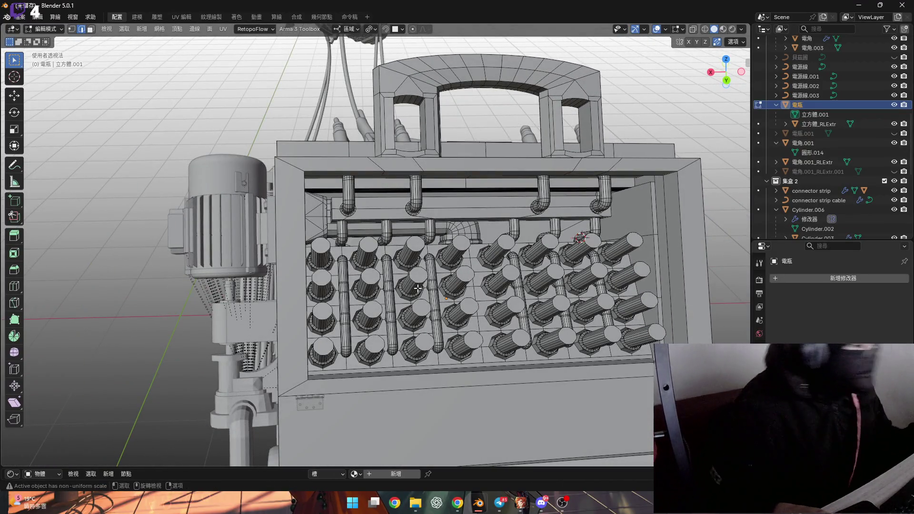
{"action": "mouse_move", "coordinate": [424, 265]}
{"action": "middle_mouse_down"}
{"action": "mouse_move", "coordinate": [443, 243]}
{"action": "mouse_move", "coordinate": [417, 214]}
{"action": "mouse_move", "coordinate": [580, 163]}
{"action": "middle_mouse_up"}
{"action": "left_click", "coordinate": [723, 75]}
{"action": "mouse_move", "coordinate": [17, 106]}
{"action": "middle_mouse_down", "text": "shift"}
{"action": "mouse_move", "coordinate": [350, 278]}
{"action": "mouse_move", "coordinate": [334, 293]}
{"action": "mouse_move", "coordinate": [433, 326]}
{"action": "middle_mouse_up", "text": "shift"}
{"action": "scroll", "coordinate": [350, 277], "scroll_direction": "up", "scroll_amount": 4}
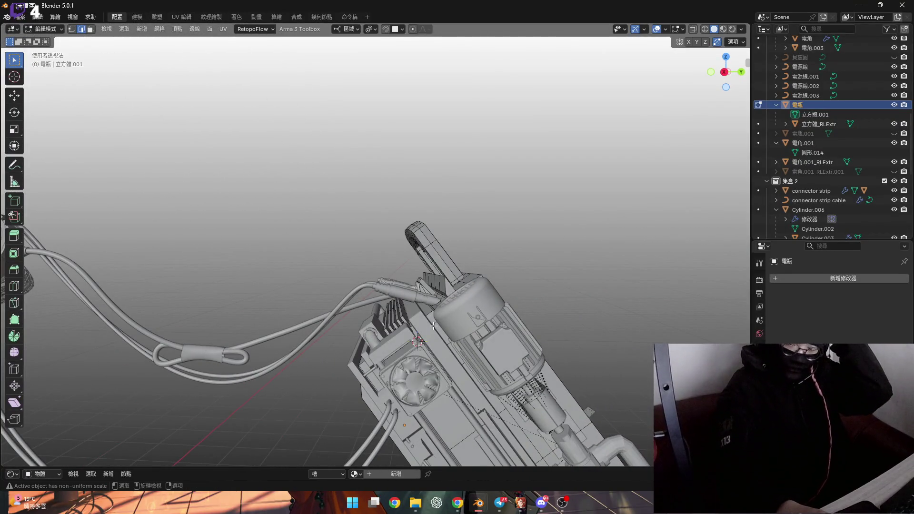
{"action": "key", "text": "Tab"}
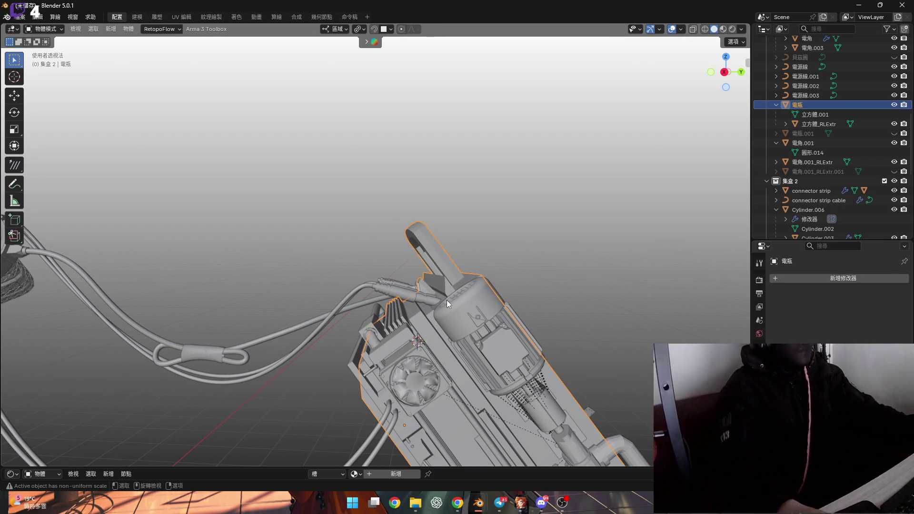
- Save As with the filename replaced by 電池.blend in the 場景 folder
{"action": "scroll", "coordinate": [411, 247], "scroll_direction": "down", "scroll_amount": 4}
{"action": "left_click", "coordinate": [22, 14]}
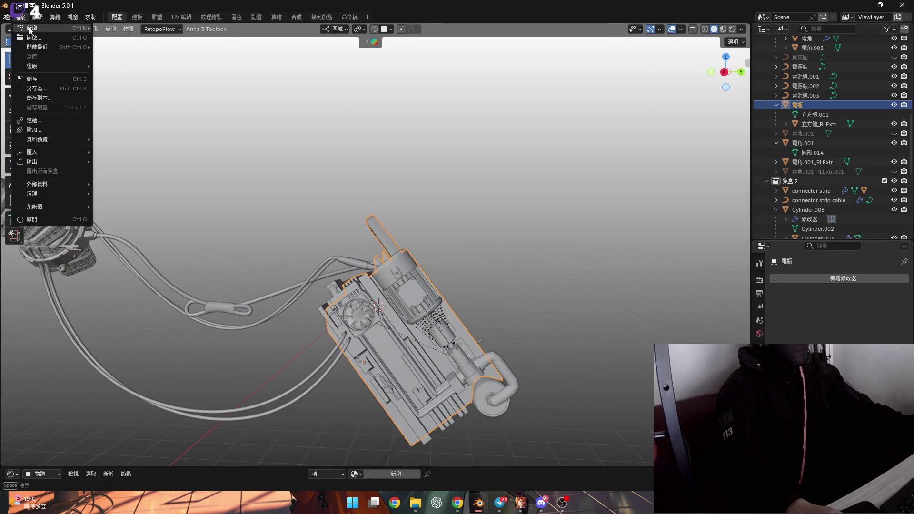
{"action": "left_click", "coordinate": [50, 73]}
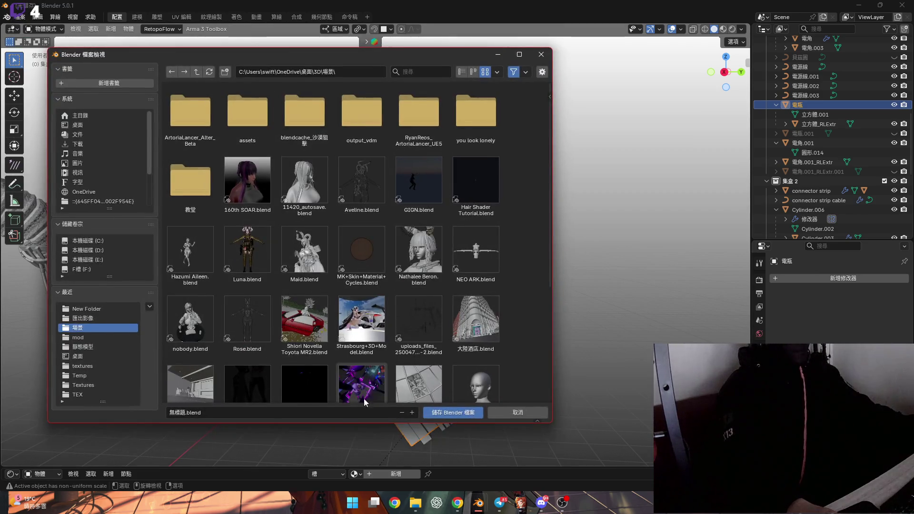
{"action": "left_click", "coordinate": [181, 414]}
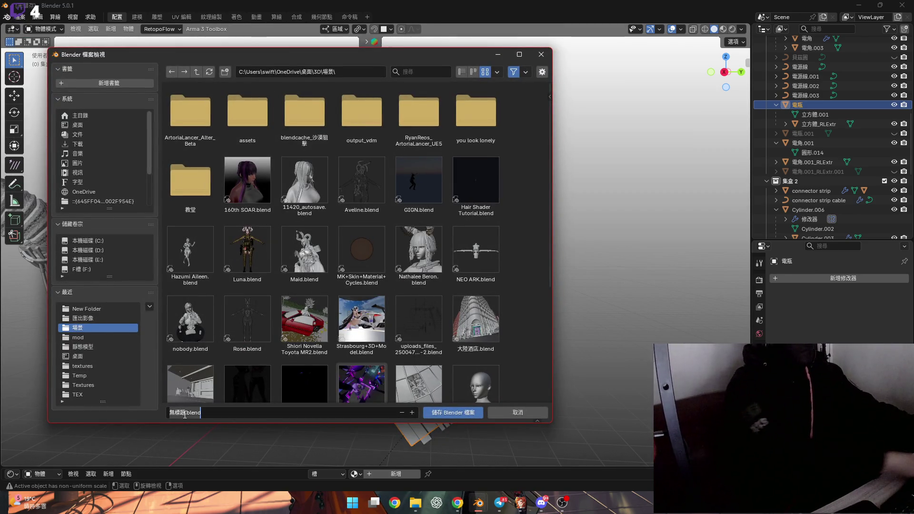
{"action": "key", "text": "BackSpace"}
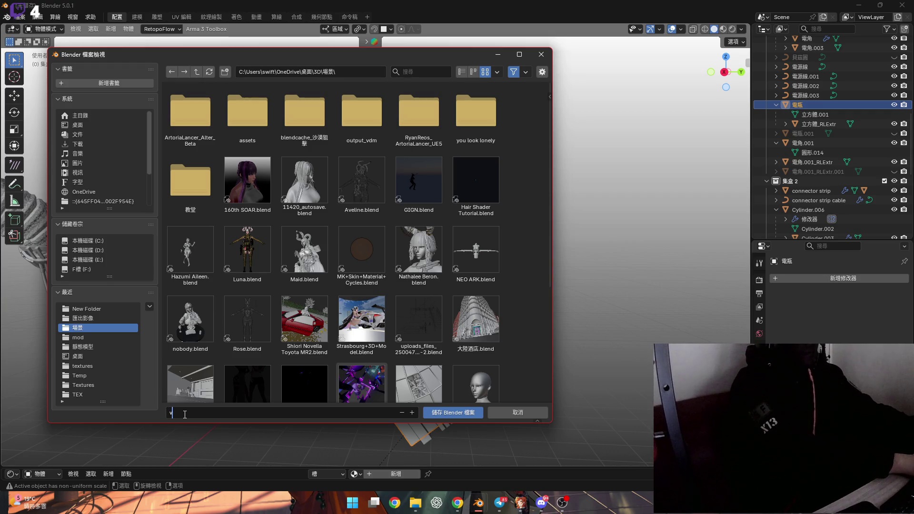
{"action": "type", "text": "池.blend"}
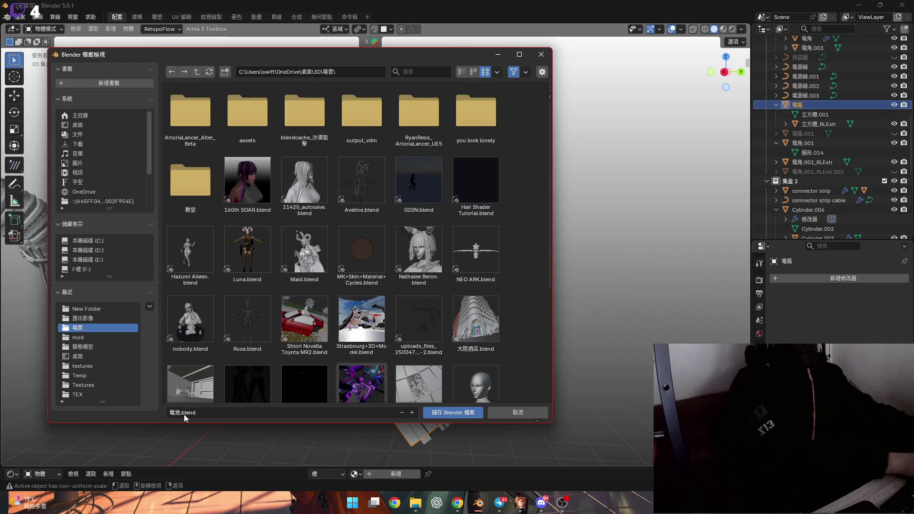
{"action": "key", "text": "Return"}
{"action": "scroll", "coordinate": [437, 279], "scroll_direction": "up", "scroll_amount": 5}
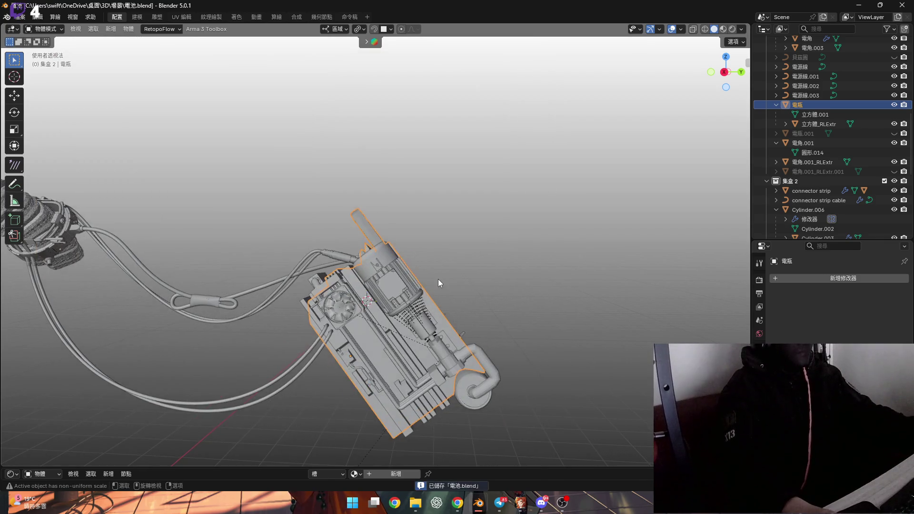
- Box-select all the battery machine parts from the right orthographic view
{"action": "mouse_move", "coordinate": [393, 301]}
{"action": "middle_mouse_down"}
{"action": "mouse_move", "coordinate": [408, 272]}
{"action": "mouse_move", "coordinate": [547, 242]}
{"action": "middle_mouse_up"}
{"action": "left_click", "coordinate": [572, 236]}
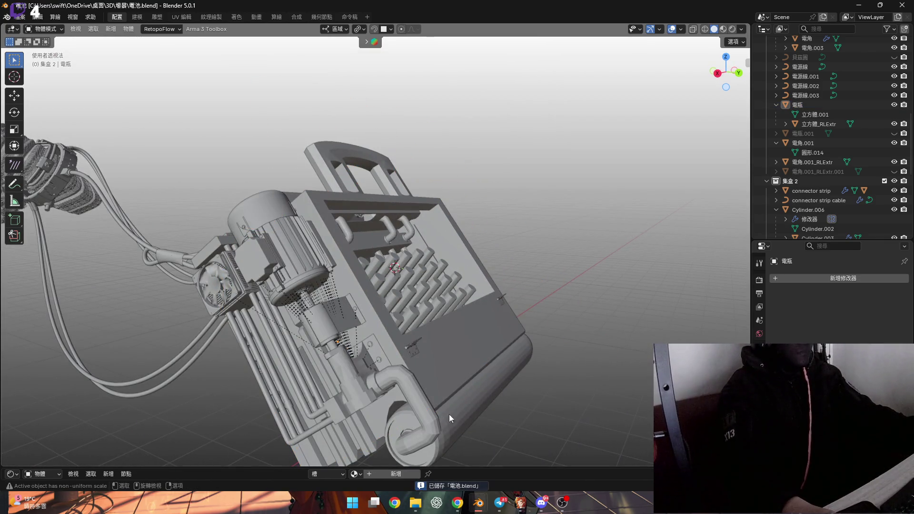
{"action": "left_click", "coordinate": [717, 73]}
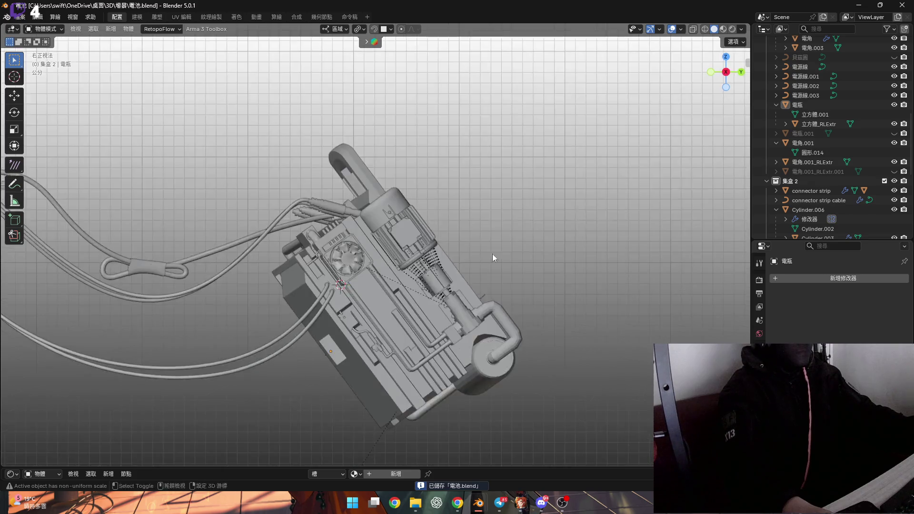
{"action": "left_click_drag", "start_coordinate": [609, 368], "coordinate": [422, 222]}
{"action": "left_click_drag", "start_coordinate": [382, 181], "coordinate": [382, 182]}
{"action": "mouse_move", "coordinate": [439, 293]}
{"action": "middle_mouse_down"}
{"action": "mouse_move", "coordinate": [467, 286]}
{"action": "mouse_move", "coordinate": [443, 275]}
{"action": "middle_mouse_up"}
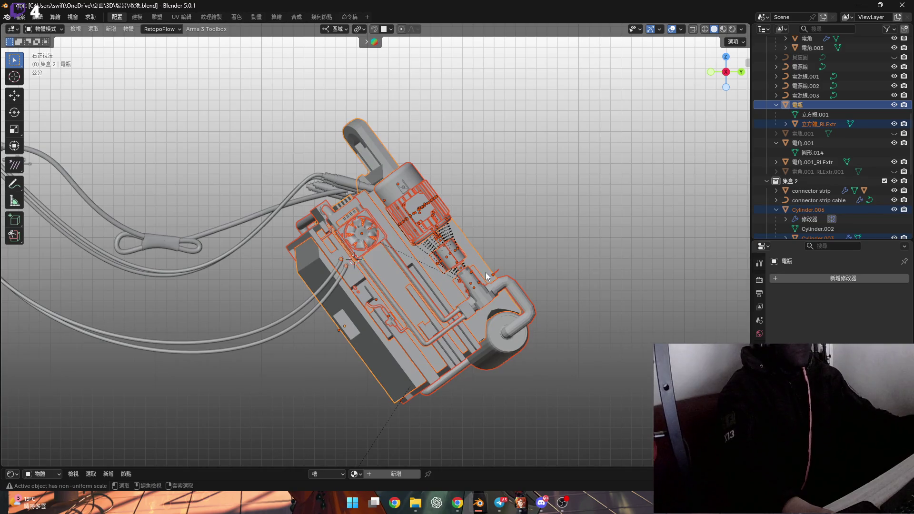
- Switch to the Maid.blend window and box-select the old power adapter parts
{"action": "mouse_move", "coordinate": [479, 503]}
{"action": "left_click", "coordinate": [367, 452]}
{"action": "scroll", "coordinate": [525, 273], "scroll_direction": "down", "scroll_amount": 5}
{"action": "scroll", "coordinate": [428, 274], "scroll_direction": "up", "scroll_amount": 6}
{"action": "left_click_drag", "start_coordinate": [578, 342], "coordinate": [407, 167]}
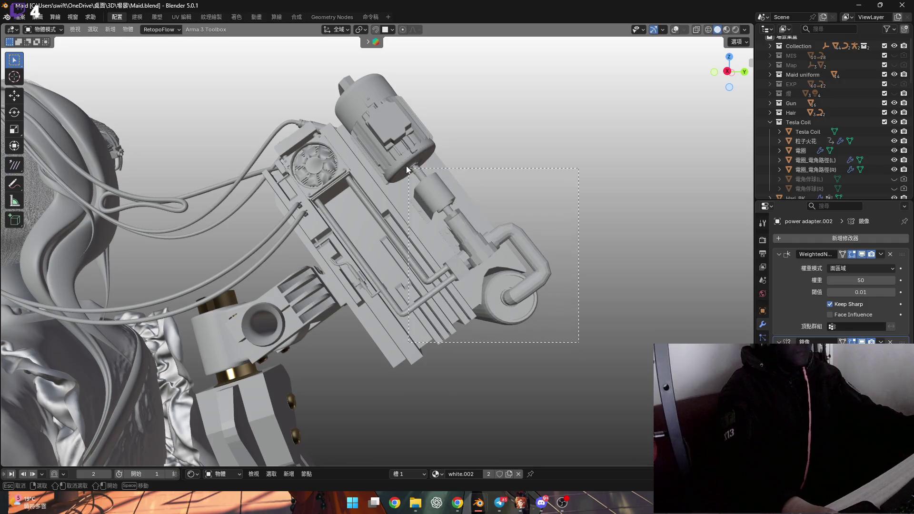
- Delete the 38 selected power adapter parts; a trial paste of the machine is undone
{"action": "left_click_drag", "start_coordinate": [453, 244], "coordinate": [453, 244]}
{"action": "middle_click_drag", "start_coordinate": [453, 244], "coordinate": [470, 233]}
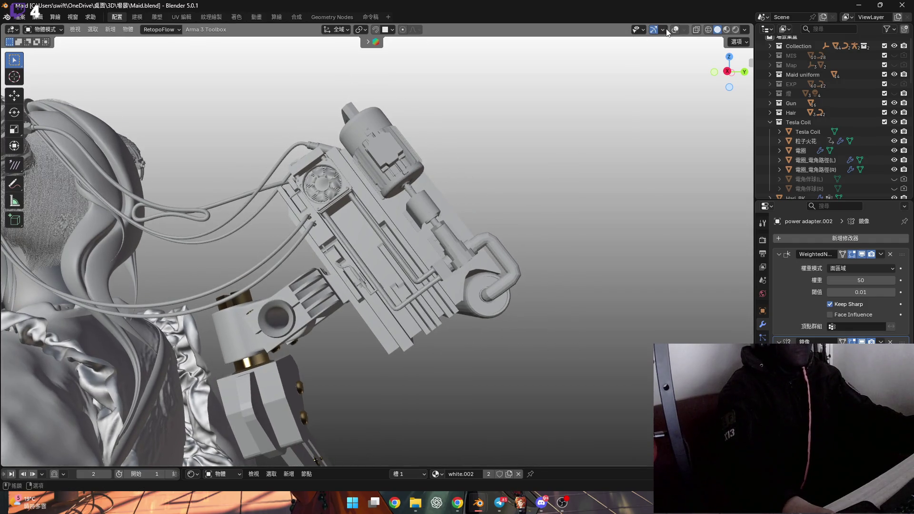
{"action": "left_click", "coordinate": [460, 188], "text": "shift"}
{"action": "scroll", "coordinate": [459, 188], "scroll_direction": "up", "scroll_amount": 4}
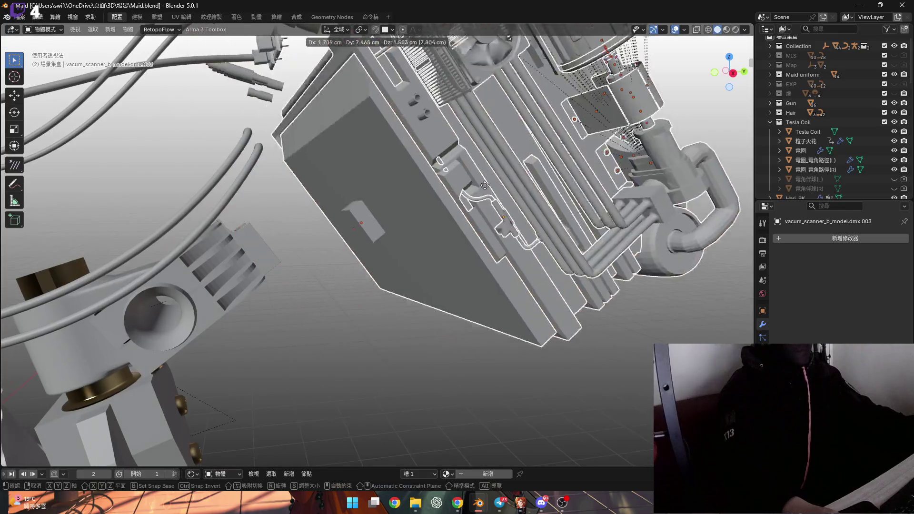
{"action": "middle_click_drag", "start_coordinate": [447, 214], "coordinate": [434, 238]}
{"action": "scroll", "coordinate": [370, 199], "scroll_direction": "down", "scroll_amount": 4}
{"action": "middle_click_drag", "start_coordinate": [358, 242], "coordinate": [450, 220]}
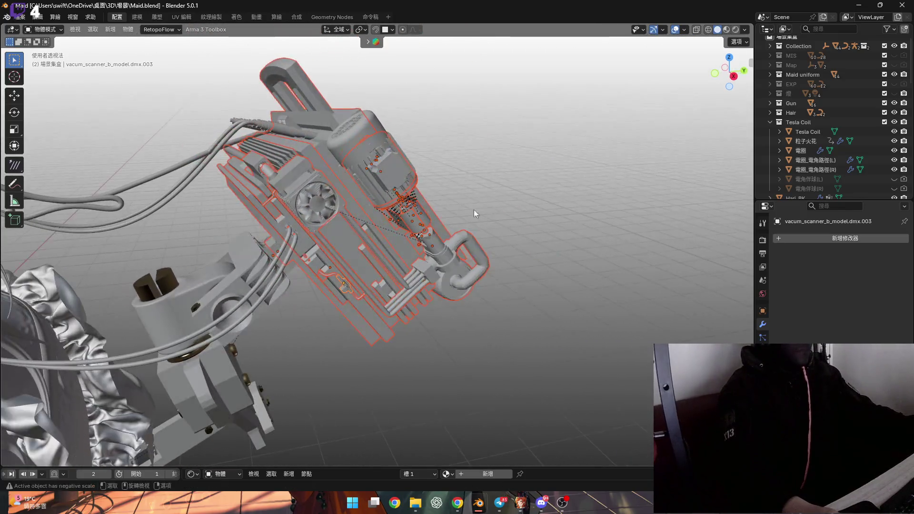
{"action": "key", "text": "x"}
{"action": "key", "text": "Return"}
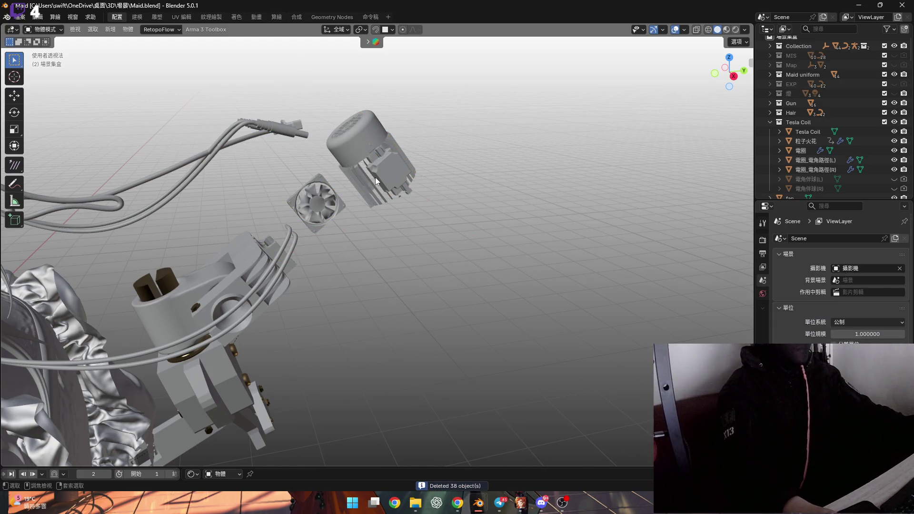
{"action": "key", "text": "ctrl+v"}
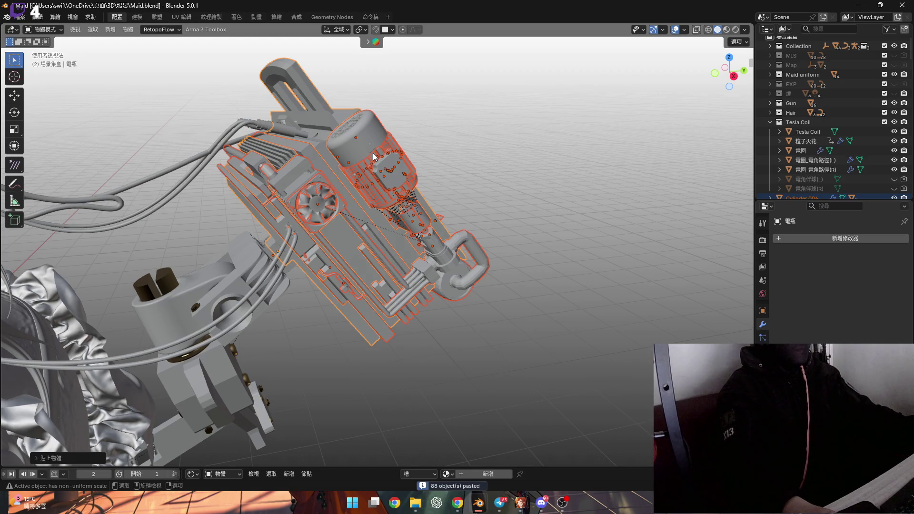
{"action": "key", "text": "ctrl+z"}
- Delete the remaining motor assembly and paste the copied 88-object battery machine in its place
{"action": "mouse_move", "coordinate": [356, 140]}
{"action": "middle_mouse_down"}
{"action": "mouse_move", "coordinate": [382, 107]}
{"action": "mouse_move", "coordinate": [324, 97]}
{"action": "middle_mouse_up"}
{"action": "mouse_move", "coordinate": [324, 97]}
{"action": "left_mouse_down"}
{"action": "mouse_move", "coordinate": [441, 209]}
{"action": "mouse_move", "coordinate": [440, 196]}
{"action": "left_mouse_up"}
{"action": "key", "text": "x"}
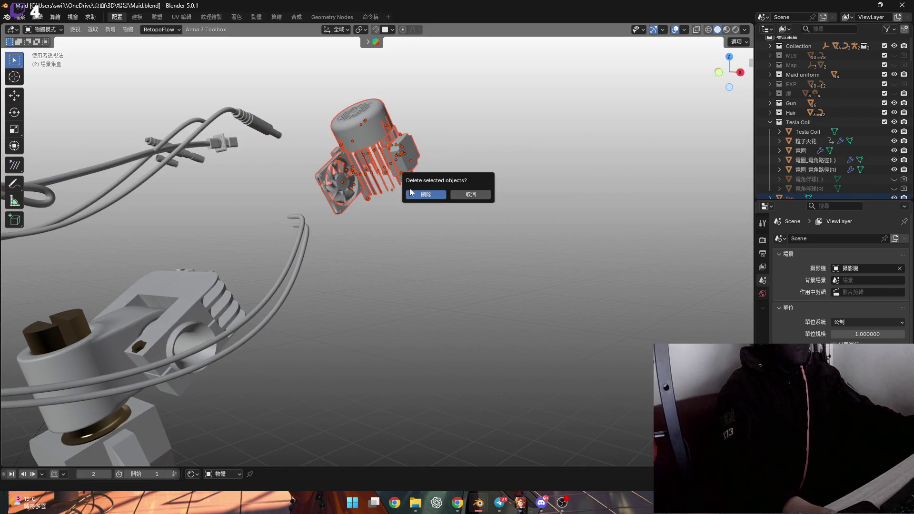
{"action": "left_click", "coordinate": [402, 185]}
{"action": "middle_click_drag", "start_coordinate": [403, 184], "coordinate": [390, 185]}
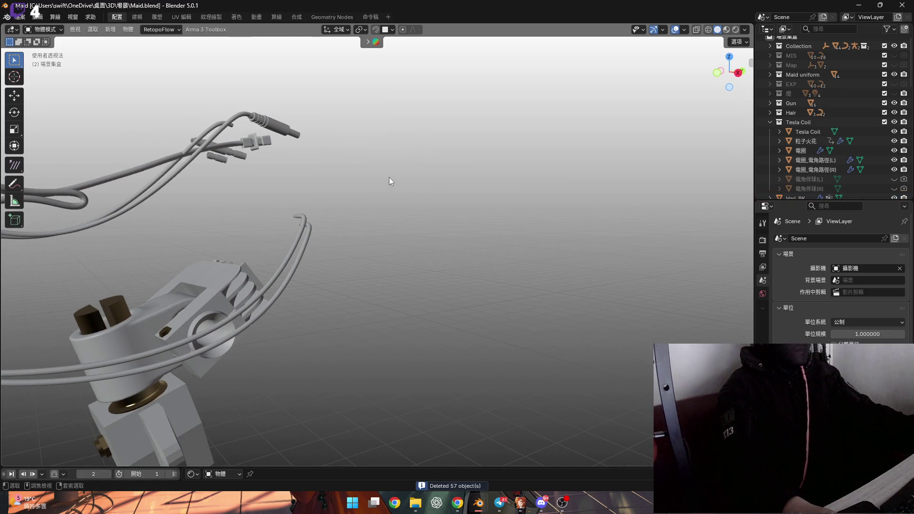
{"action": "key", "text": "ctrl+v"}
{"action": "mouse_move", "coordinate": [388, 177]}
{"action": "middle_mouse_down"}
{"action": "mouse_move", "coordinate": [453, 159]}
{"action": "mouse_move", "coordinate": [381, 186]}
{"action": "mouse_move", "coordinate": [306, 250]}
{"action": "middle_mouse_up"}
- Orbit and zoom around the pasted machine to inspect the backpack box and its upper frame
{"action": "scroll", "coordinate": [307, 249], "scroll_direction": "up", "scroll_amount": 1}
{"action": "scroll", "coordinate": [313, 226], "scroll_direction": "up", "scroll_amount": 1}
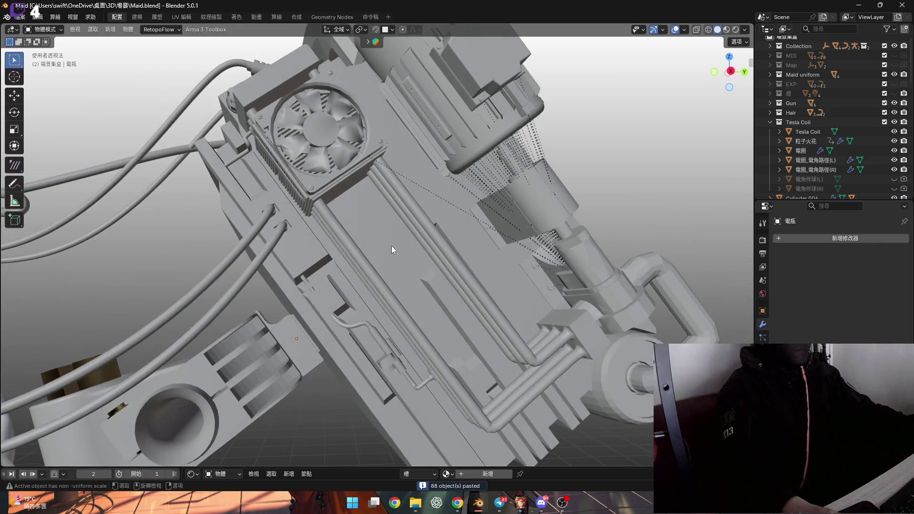
{"action": "scroll", "coordinate": [410, 191], "scroll_direction": "up", "scroll_amount": 2}
{"action": "scroll", "coordinate": [369, 207], "scroll_direction": "down", "scroll_amount": 5}
{"action": "mouse_move", "coordinate": [369, 208]}
{"action": "middle_mouse_down"}
{"action": "mouse_move", "coordinate": [423, 189]}
{"action": "mouse_move", "coordinate": [372, 204]}
{"action": "mouse_move", "coordinate": [376, 195]}
{"action": "mouse_move", "coordinate": [407, 202]}
{"action": "mouse_move", "coordinate": [358, 176]}
{"action": "mouse_move", "coordinate": [365, 169]}
{"action": "mouse_move", "coordinate": [304, 106]}
{"action": "mouse_move", "coordinate": [308, 131]}
{"action": "mouse_move", "coordinate": [316, 98]}
{"action": "mouse_move", "coordinate": [366, 112]}
{"action": "mouse_move", "coordinate": [395, 190]}
{"action": "middle_mouse_up"}
{"action": "scroll", "coordinate": [366, 169], "scroll_direction": "up", "scroll_amount": 3}
{"action": "scroll", "coordinate": [396, 192], "scroll_direction": "up", "scroll_amount": 4}
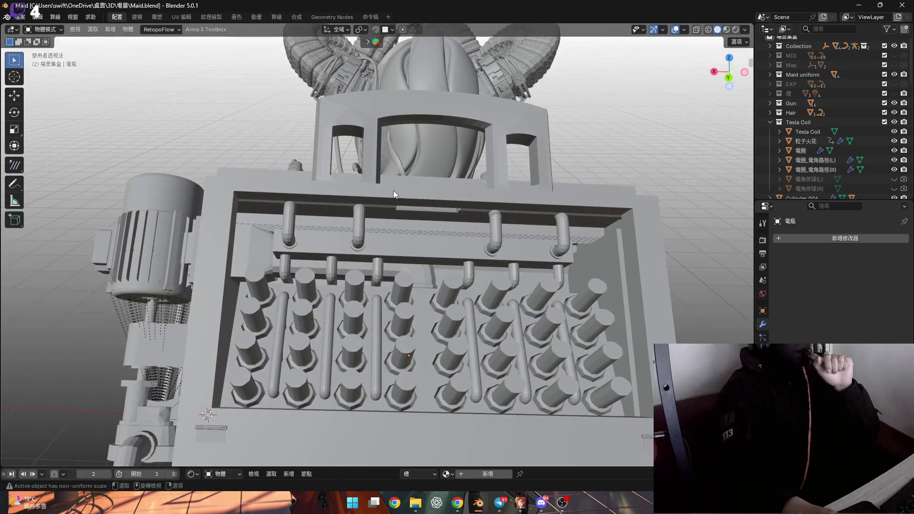
{"action": "mouse_move", "coordinate": [407, 201]}
{"action": "middle_mouse_down"}
{"action": "mouse_move", "coordinate": [406, 224]}
{"action": "mouse_move", "coordinate": [410, 208]}
{"action": "mouse_move", "coordinate": [377, 238]}
{"action": "mouse_move", "coordinate": [442, 246]}
{"action": "mouse_move", "coordinate": [438, 153]}
{"action": "mouse_move", "coordinate": [309, 184]}
{"action": "middle_mouse_up"}
{"action": "scroll", "coordinate": [406, 224], "scroll_direction": "up", "scroll_amount": 3}
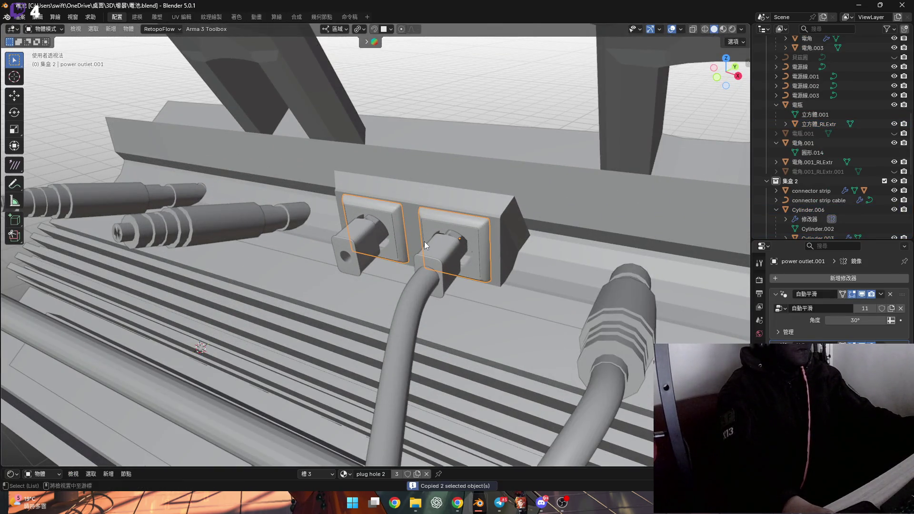
- Set 電瓶 as the Mirror Object for the power outlet and two plugs
{"action": "key", "text": "KP_Decimal"}
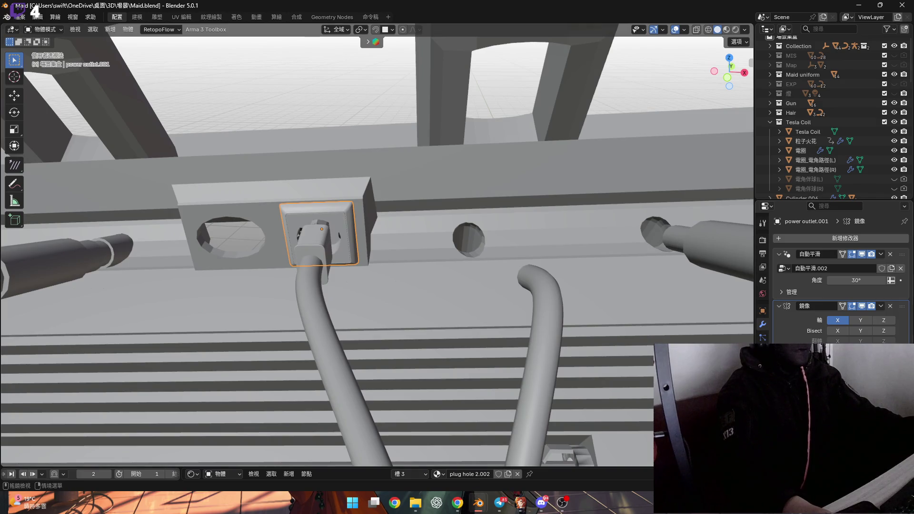
{"action": "key", "text": "e"}
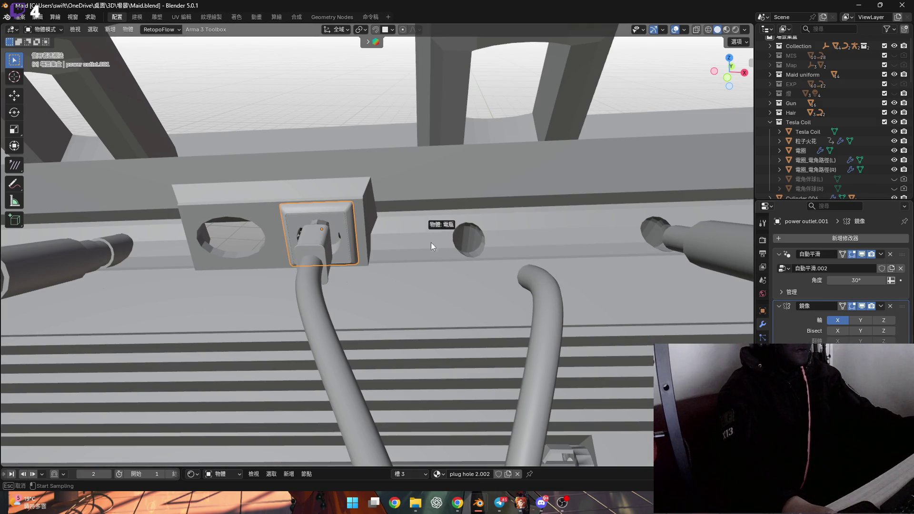
{"action": "left_click", "coordinate": [430, 239]}
{"action": "scroll", "coordinate": [404, 272], "scroll_direction": "down", "scroll_amount": 5}
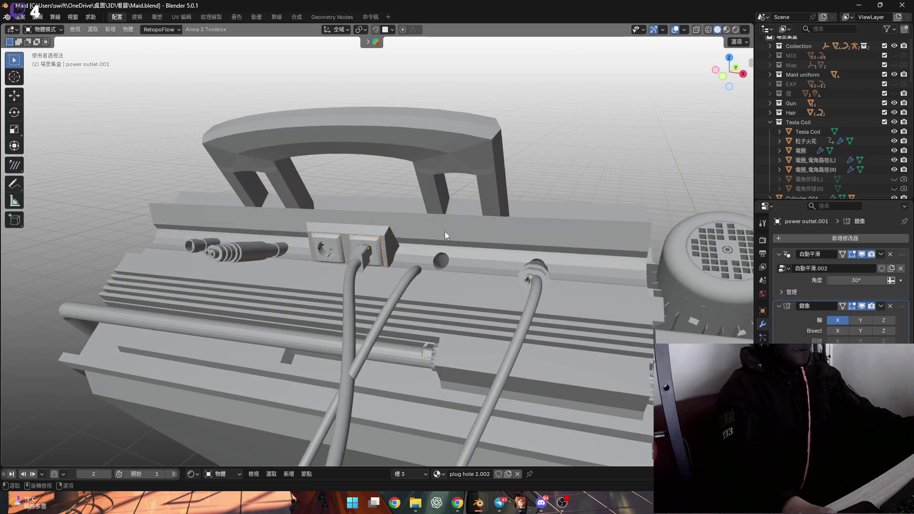
{"action": "scroll", "coordinate": [457, 252], "scroll_direction": "up", "scroll_amount": 4}
{"action": "left_click", "coordinate": [478, 269]}
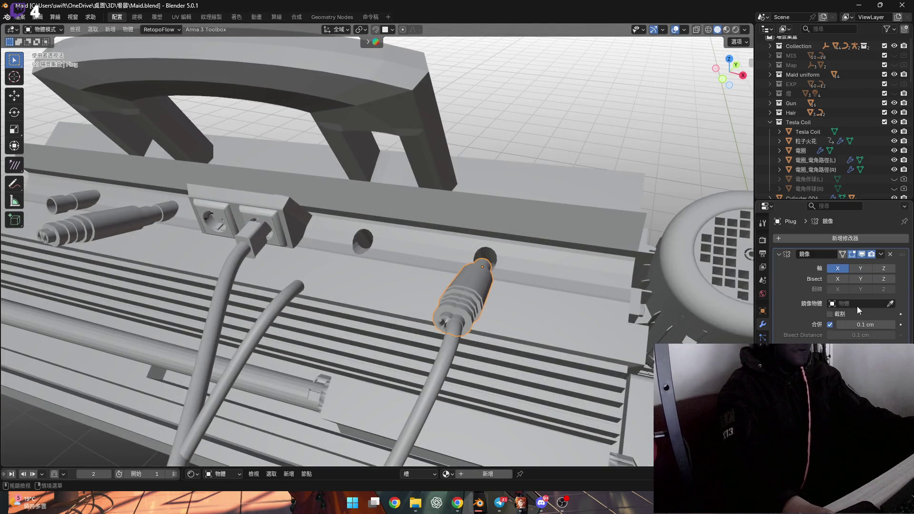
{"action": "left_click", "coordinate": [554, 253]}
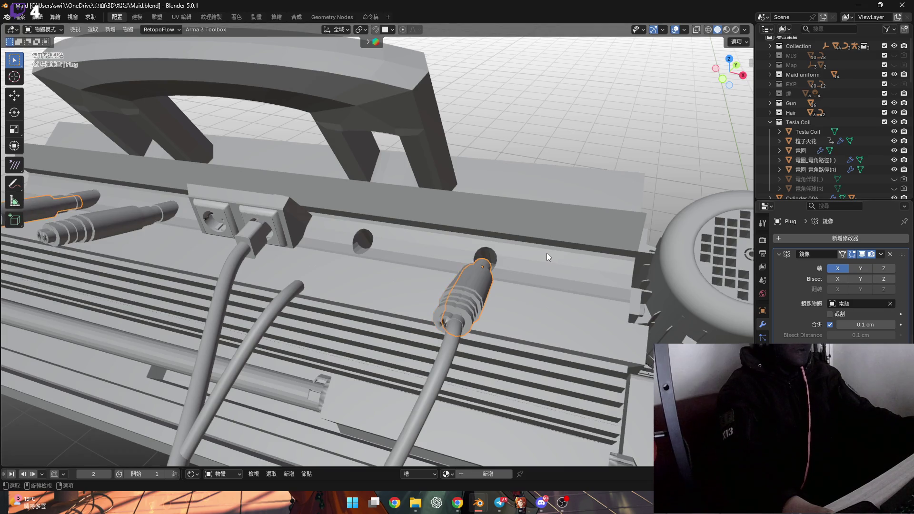
{"action": "scroll", "coordinate": [518, 260], "scroll_direction": "up", "scroll_amount": 3}
{"action": "mouse_move", "coordinate": [529, 264]}
{"action": "middle_mouse_down"}
{"action": "mouse_move", "coordinate": [471, 244]}
{"action": "mouse_move", "coordinate": [527, 259]}
{"action": "mouse_move", "coordinate": [495, 318]}
{"action": "mouse_move", "coordinate": [405, 278]}
{"action": "mouse_move", "coordinate": [525, 278]}
{"action": "mouse_move", "coordinate": [207, 271]}
{"action": "middle_mouse_up"}
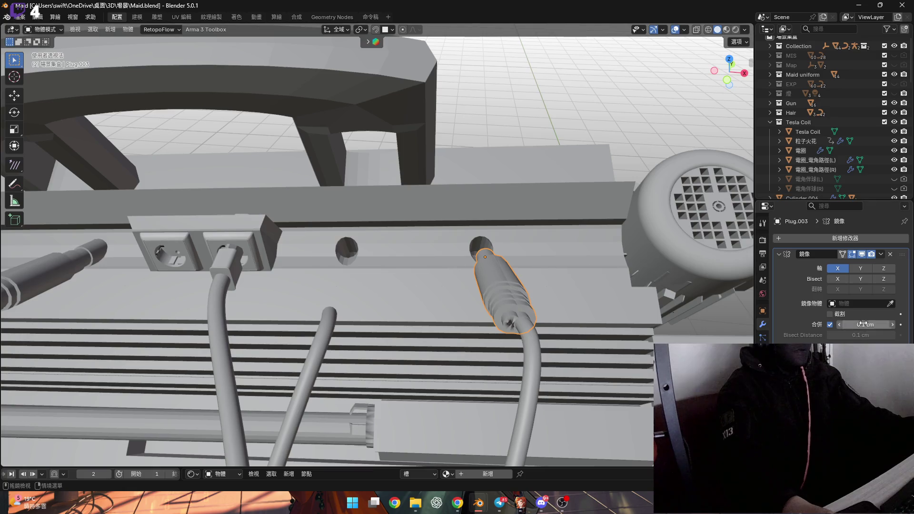
{"action": "left_click", "coordinate": [572, 236]}
{"action": "middle_click_drag", "start_coordinate": [571, 238], "coordinate": [463, 274]}
- Delete the extra duplicate plug, leaving the second one in place
{"action": "scroll", "coordinate": [464, 274], "scroll_direction": "up", "scroll_amount": 3}
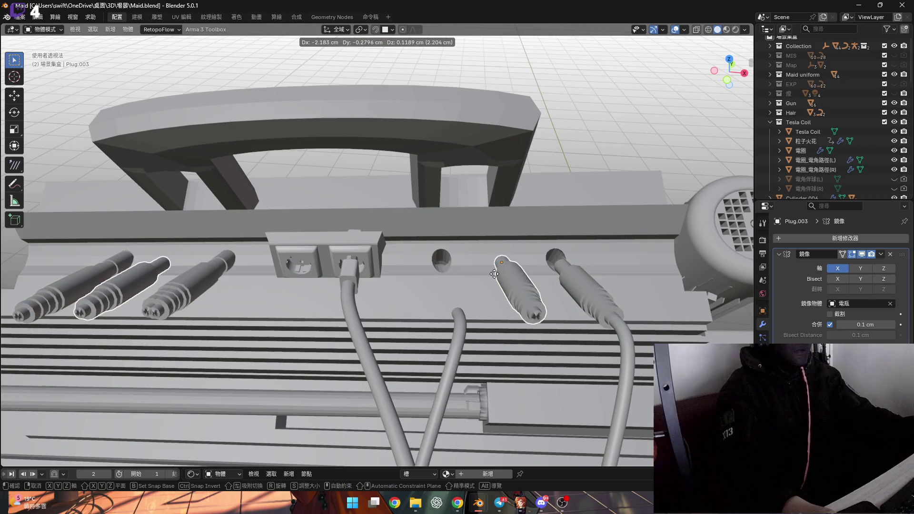
{"action": "key", "text": "x"}
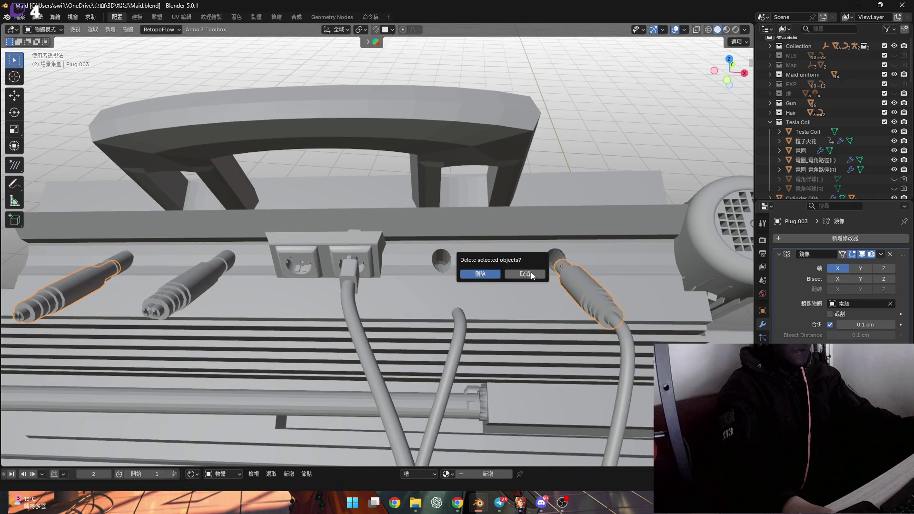
{"action": "left_click", "coordinate": [525, 273]}
{"action": "key", "text": "x"}
{"action": "left_click", "coordinate": [512, 274]}
{"action": "middle_click_drag", "start_coordinate": [214, 274], "coordinate": [315, 275], "text": "shift"}
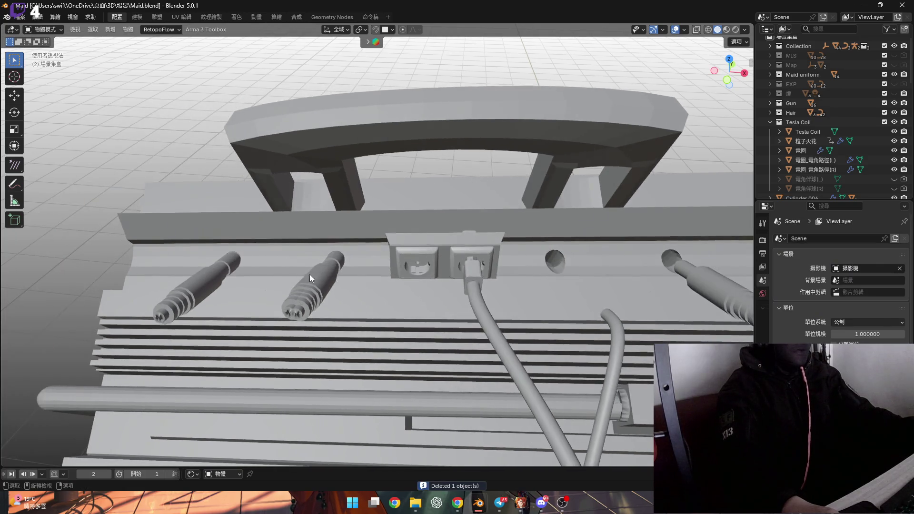
{"action": "left_click", "coordinate": [309, 282]}
{"action": "middle_click_drag", "start_coordinate": [386, 283], "coordinate": [364, 282], "text": "shift"}
{"action": "key", "text": "x"}
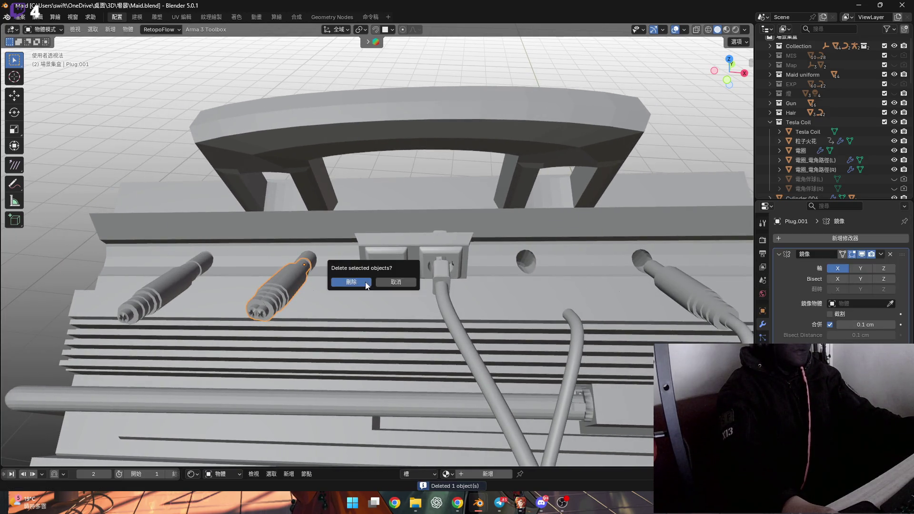
{"action": "key", "text": "Return"}
- Set 電瓶 as Plug.002's mirror object and select the power adapter plug
{"action": "left_click", "coordinate": [313, 278]}
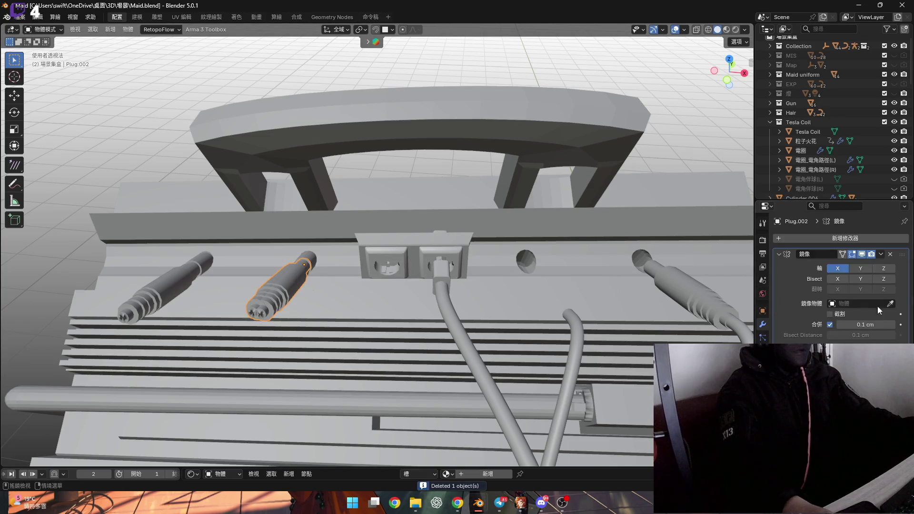
{"action": "left_click", "coordinate": [544, 303]}
{"action": "mouse_move", "coordinate": [532, 301]}
{"action": "middle_mouse_down"}
{"action": "mouse_move", "coordinate": [565, 127]}
{"action": "mouse_move", "coordinate": [427, 222]}
{"action": "mouse_move", "coordinate": [337, 209]}
{"action": "mouse_move", "coordinate": [384, 224]}
{"action": "mouse_move", "coordinate": [419, 181]}
{"action": "middle_mouse_up"}
{"action": "left_click", "coordinate": [342, 210]}
{"action": "left_click", "coordinate": [861, 353]}
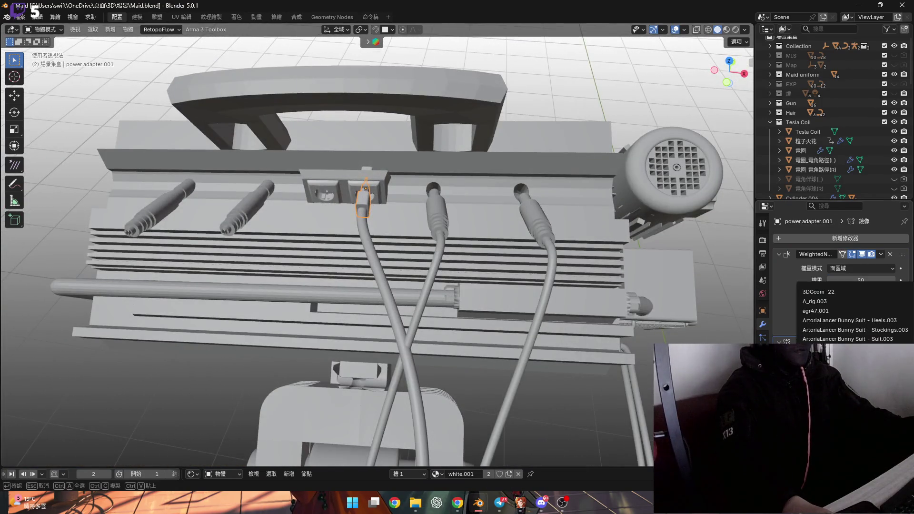
{"action": "key", "text": "Escape"}
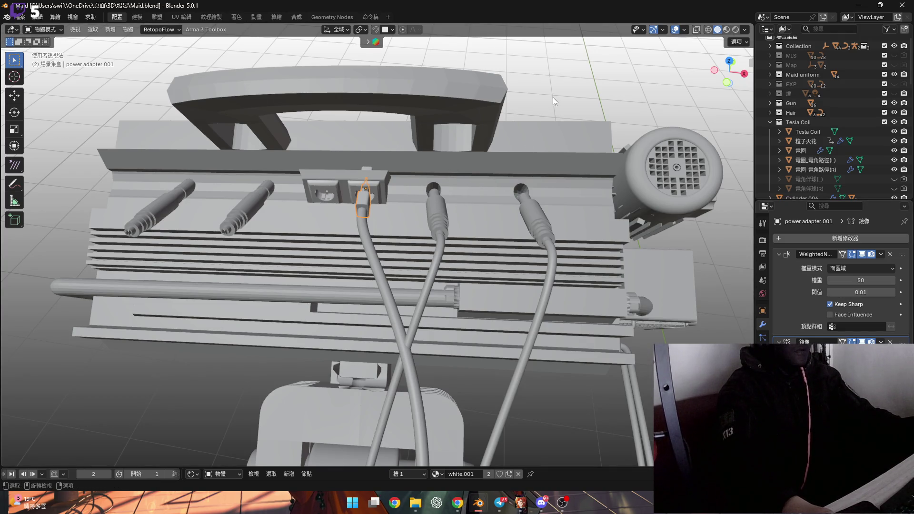
- View the maid and machine together in Material Preview shading from behind
{"action": "scroll", "coordinate": [415, 173], "scroll_direction": "up", "scroll_amount": 3}
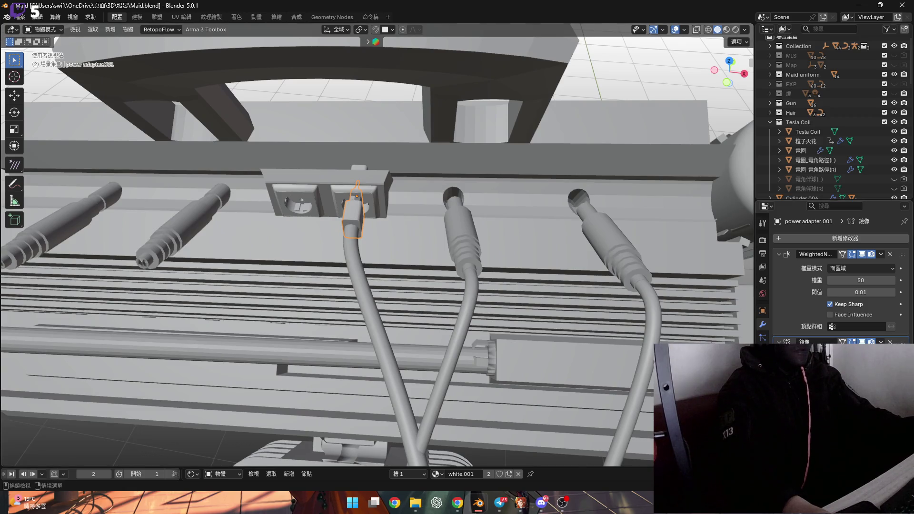
{"action": "middle_click_drag", "start_coordinate": [562, 175], "coordinate": [387, 205], "text": "shift"}
{"action": "mouse_move", "coordinate": [474, 230]}
{"action": "middle_mouse_down"}
{"action": "mouse_move", "coordinate": [414, 220]}
{"action": "mouse_move", "coordinate": [459, 184]}
{"action": "mouse_move", "coordinate": [427, 187]}
{"action": "mouse_move", "coordinate": [419, 224]}
{"action": "mouse_move", "coordinate": [427, 229]}
{"action": "mouse_move", "coordinate": [415, 237]}
{"action": "mouse_move", "coordinate": [518, 226]}
{"action": "mouse_move", "coordinate": [480, 256]}
{"action": "mouse_move", "coordinate": [483, 276]}
{"action": "middle_mouse_up"}
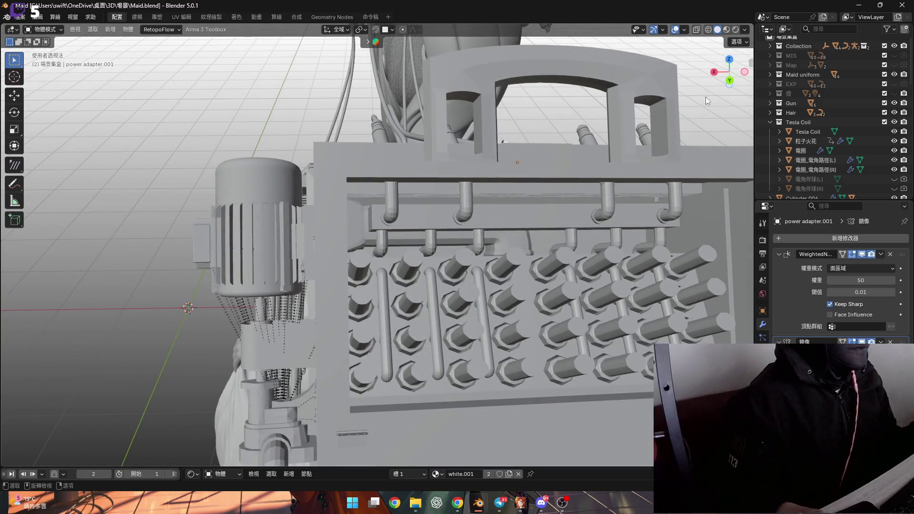
{"action": "left_click", "coordinate": [726, 29]}
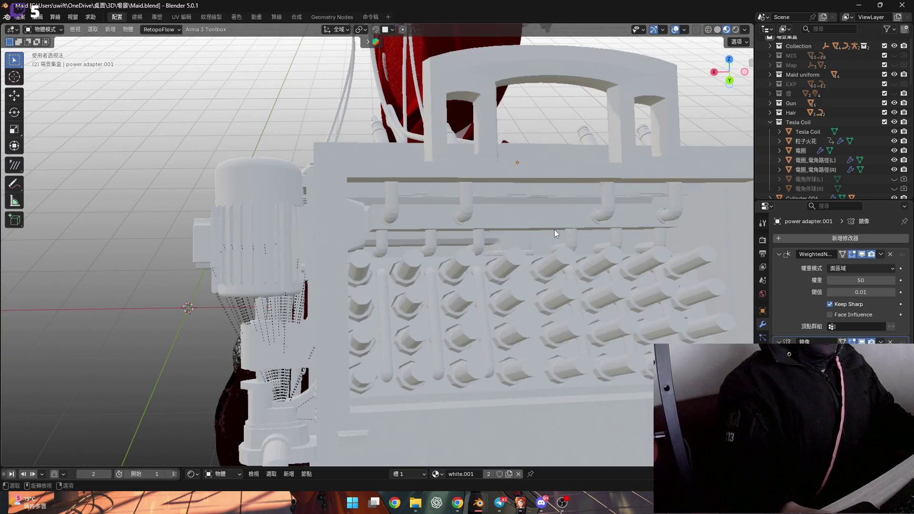
{"action": "scroll", "coordinate": [528, 229], "scroll_direction": "down", "scroll_amount": 8}
{"action": "mouse_move", "coordinate": [528, 229]}
{"action": "middle_mouse_down"}
{"action": "mouse_move", "coordinate": [506, 230]}
{"action": "mouse_move", "coordinate": [534, 204]}
{"action": "mouse_move", "coordinate": [415, 186]}
{"action": "mouse_move", "coordinate": [545, 135]}
{"action": "mouse_move", "coordinate": [683, 30]}
{"action": "middle_mouse_up"}
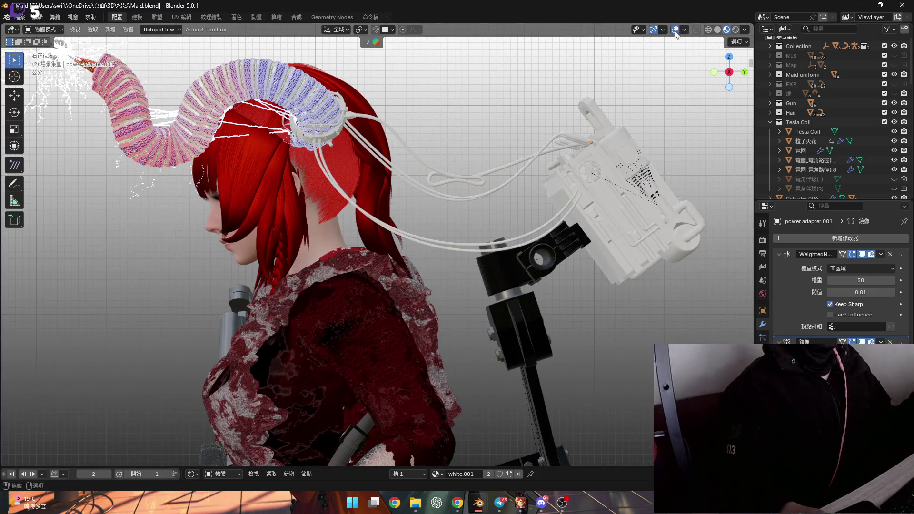
- Hide overlays, check the Maid from front, three-quarter and side views, then render the viewport
{"action": "left_click", "coordinate": [676, 30]}
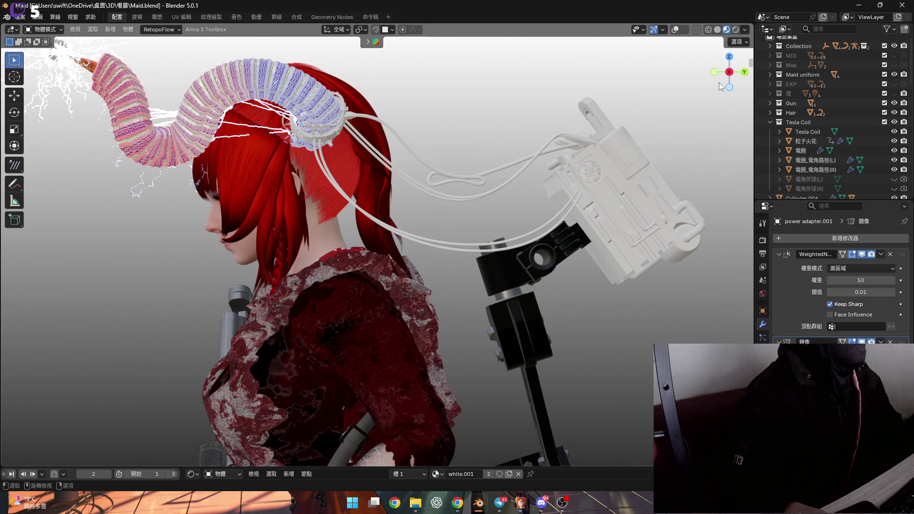
{"action": "key", "text": "KP_1"}
{"action": "scroll", "coordinate": [414, 202], "scroll_direction": "up", "scroll_amount": 2}
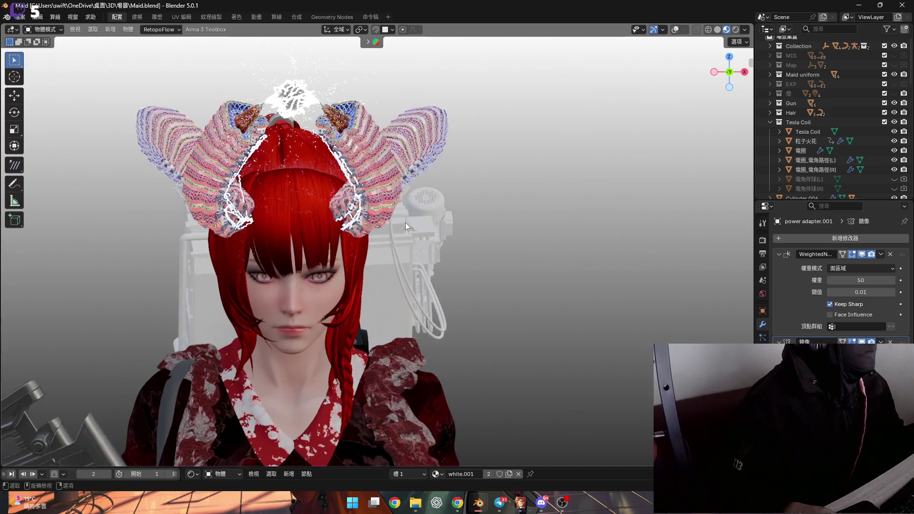
{"action": "mouse_move", "coordinate": [447, 285]}
{"action": "middle_mouse_down"}
{"action": "mouse_move", "coordinate": [375, 255]}
{"action": "mouse_move", "coordinate": [308, 244]}
{"action": "mouse_move", "coordinate": [355, 231]}
{"action": "mouse_move", "coordinate": [444, 242]}
{"action": "mouse_move", "coordinate": [421, 236]}
{"action": "mouse_move", "coordinate": [438, 258]}
{"action": "mouse_move", "coordinate": [415, 256]}
{"action": "middle_mouse_up"}
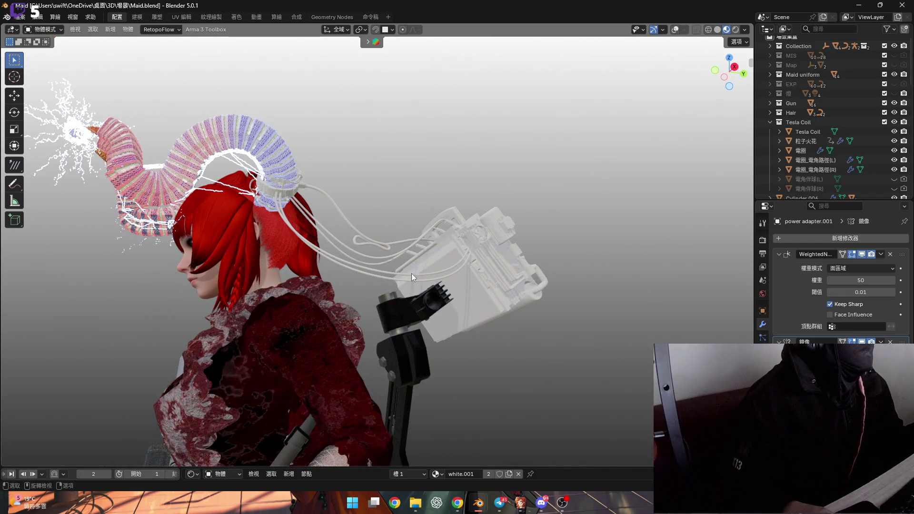
{"action": "left_click", "coordinate": [724, 77]}
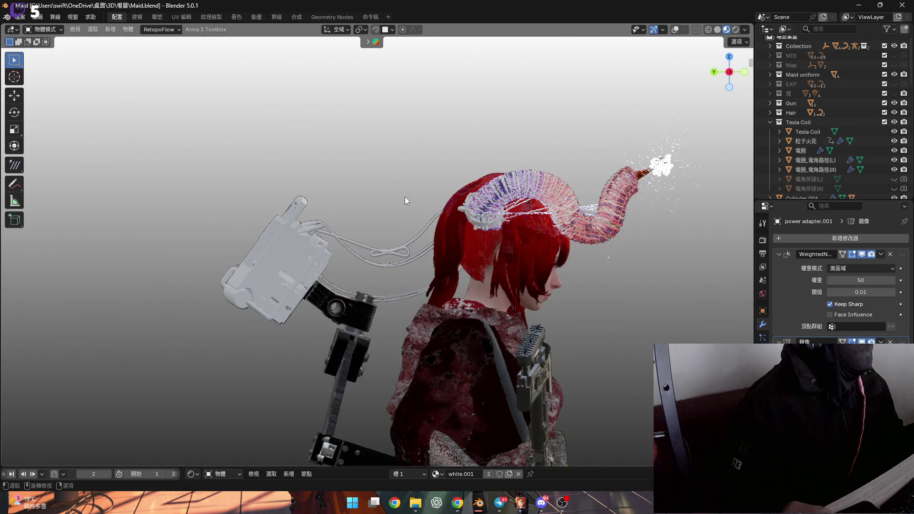
{"action": "scroll", "coordinate": [423, 253], "scroll_direction": "down", "scroll_amount": 5, "text": "shift"}
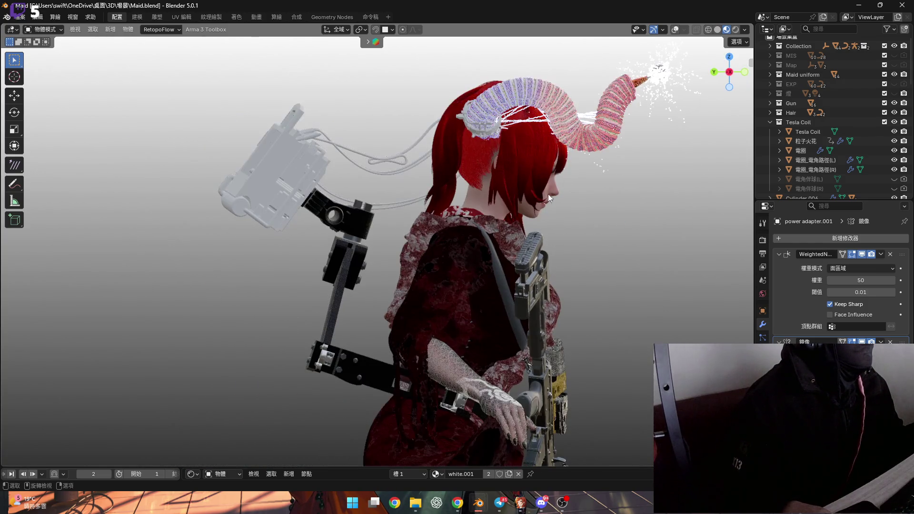
{"action": "left_click", "coordinate": [736, 28]}
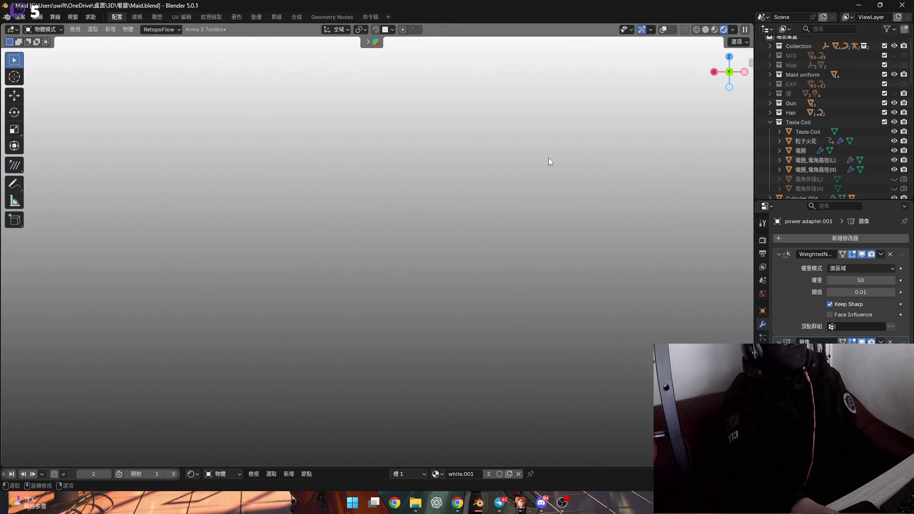
- Orbit around the character and bag to inspect the rendered preview
{"action": "middle_click_drag", "start_coordinate": [621, 117], "coordinate": [716, 41]}
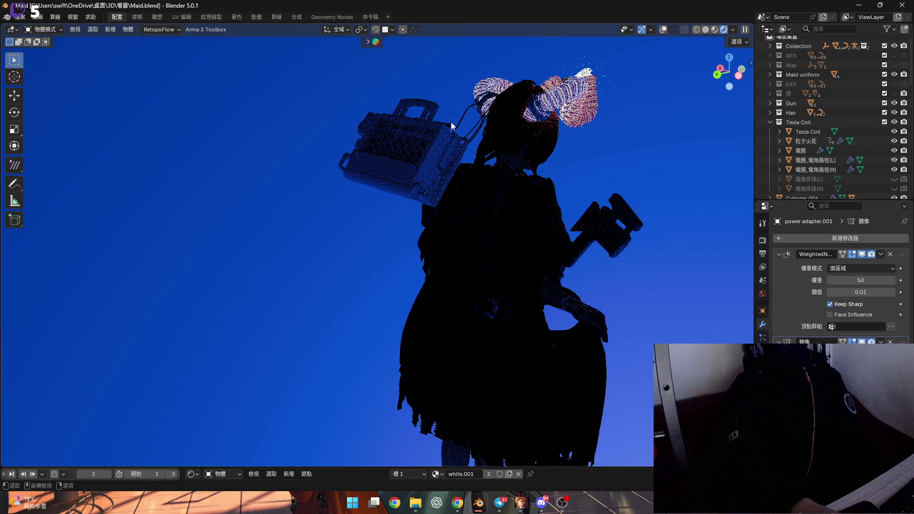
{"action": "scroll", "coordinate": [450, 122], "scroll_direction": "up", "scroll_amount": 5}
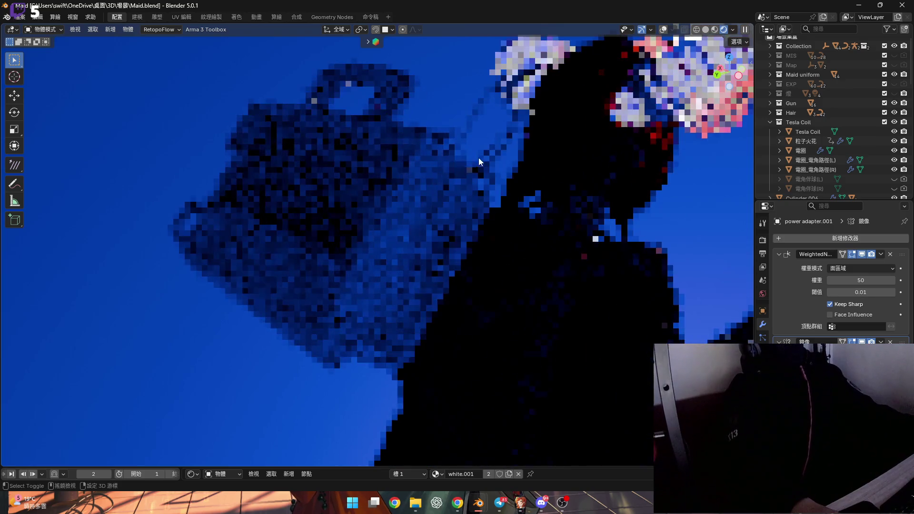
{"action": "left_click_drag", "start_coordinate": [736, 73], "coordinate": [740, 77]}
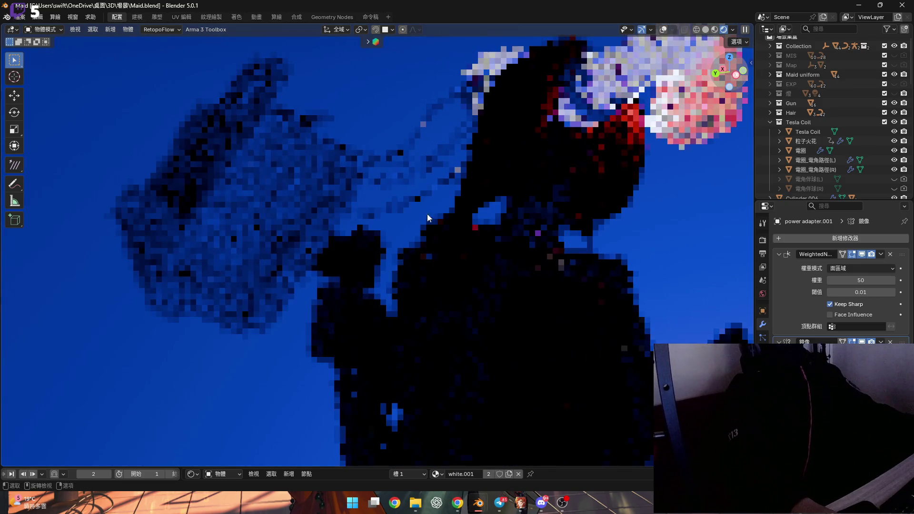
{"action": "middle_click_drag", "start_coordinate": [447, 213], "coordinate": [420, 215]}
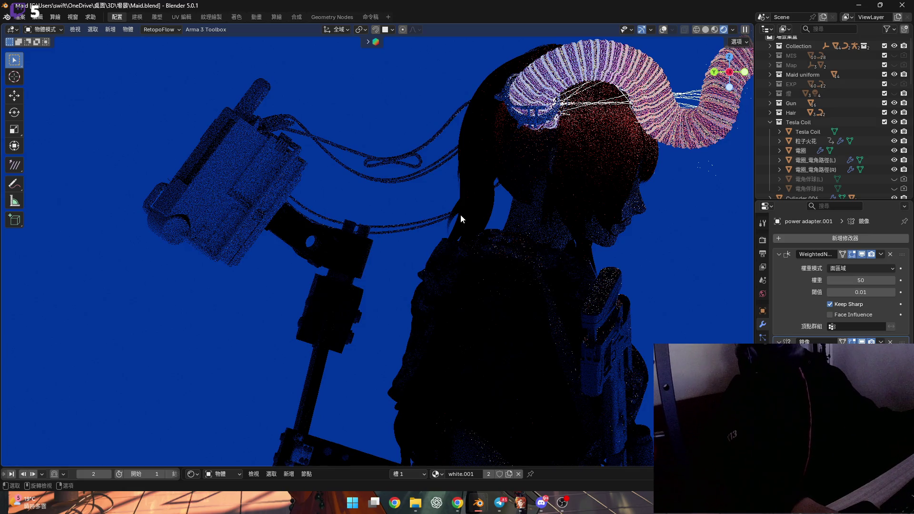
{"action": "middle_click_drag", "start_coordinate": [293, 204], "coordinate": [684, 81]}
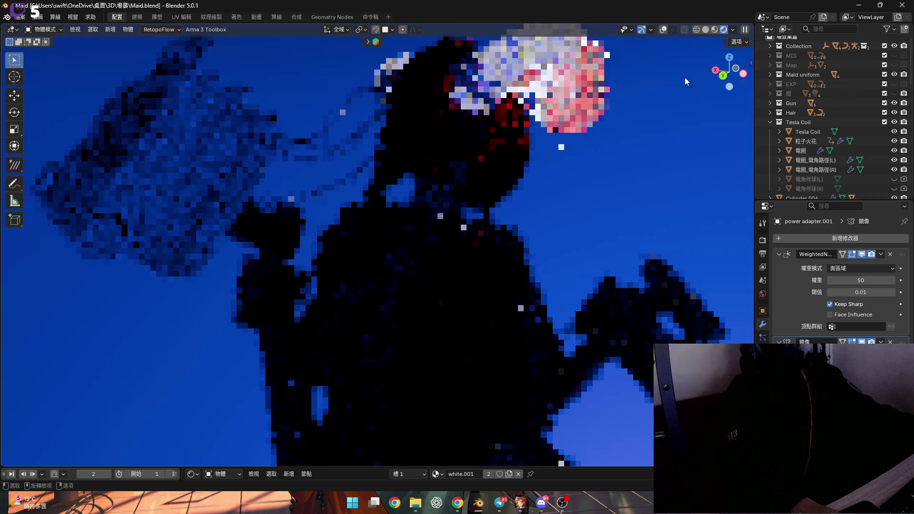
- Return to Solid shading, zoom in on the pack's outlets, and select the left outlet's plug
{"action": "left_click", "coordinate": [705, 29]}
{"action": "mouse_move", "coordinate": [547, 228]}
{"action": "middle_mouse_down"}
{"action": "mouse_move", "coordinate": [489, 235]}
{"action": "mouse_move", "coordinate": [362, 210]}
{"action": "mouse_move", "coordinate": [374, 233]}
{"action": "mouse_move", "coordinate": [407, 218]}
{"action": "mouse_move", "coordinate": [367, 213]}
{"action": "mouse_move", "coordinate": [424, 214]}
{"action": "mouse_move", "coordinate": [395, 227]}
{"action": "mouse_move", "coordinate": [412, 242]}
{"action": "mouse_move", "coordinate": [450, 228]}
{"action": "mouse_move", "coordinate": [451, 199]}
{"action": "mouse_move", "coordinate": [409, 148]}
{"action": "mouse_move", "coordinate": [419, 137]}
{"action": "mouse_move", "coordinate": [408, 132]}
{"action": "mouse_move", "coordinate": [426, 173]}
{"action": "middle_mouse_up"}
{"action": "scroll", "coordinate": [389, 200], "scroll_direction": "up", "scroll_amount": 5}
{"action": "scroll", "coordinate": [384, 230], "scroll_direction": "up", "scroll_amount": 3}
{"action": "scroll", "coordinate": [400, 217], "scroll_direction": "up", "scroll_amount": 2}
{"action": "scroll", "coordinate": [409, 148], "scroll_direction": "up", "scroll_amount": 4}
{"action": "left_click", "coordinate": [418, 152]}
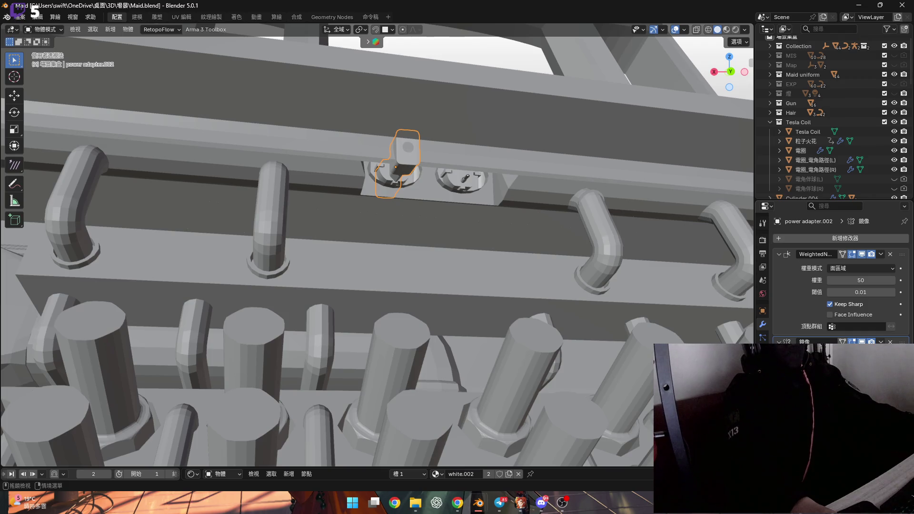
- Delete the plug adapter power adapter.002 from the outlet
{"action": "middle_click_drag", "start_coordinate": [746, 311], "coordinate": [495, 191]}
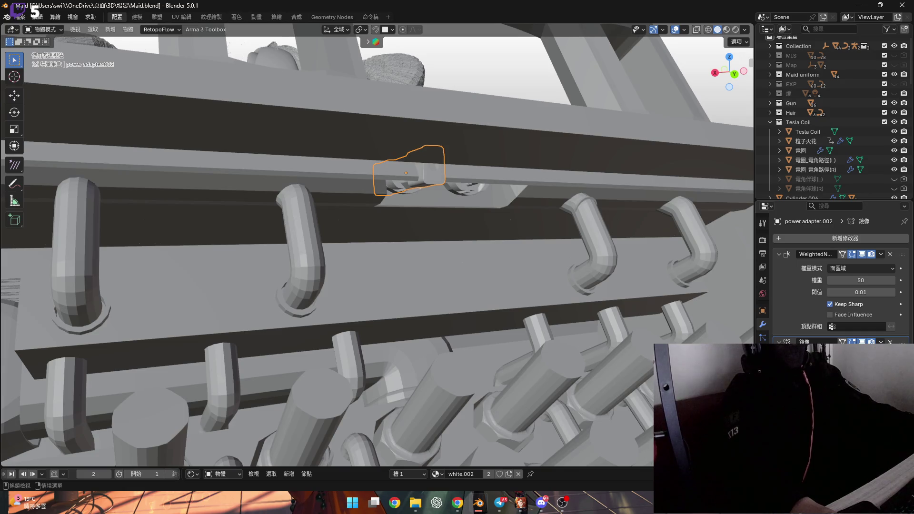
{"action": "scroll", "coordinate": [372, 182], "scroll_direction": "up", "scroll_amount": 4}
{"action": "middle_click_drag", "start_coordinate": [398, 167], "coordinate": [429, 176]}
{"action": "key", "text": "g"}
{"action": "right_click", "coordinate": [521, 214]}
{"action": "key", "text": "x"}
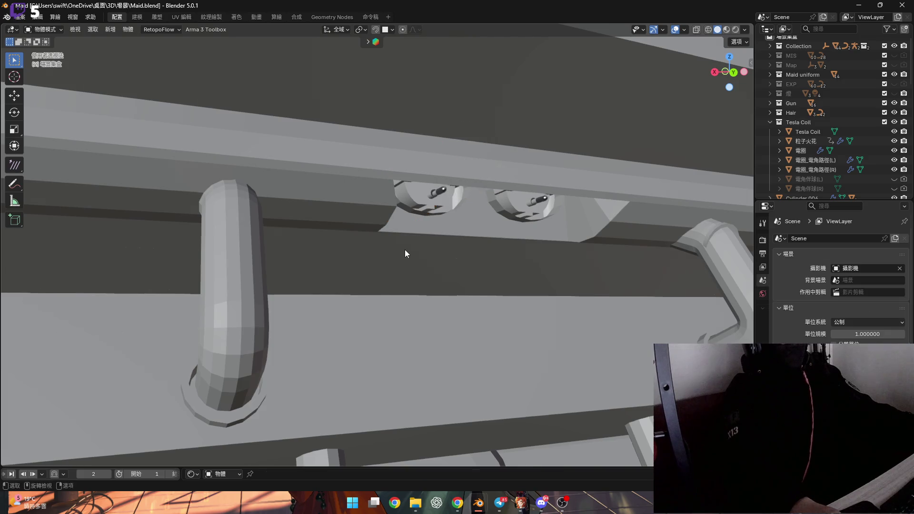
{"action": "key", "text": "Return"}
- Orbit out to review the whole battery pack from the side of the figure
{"action": "scroll", "coordinate": [407, 248], "scroll_direction": "down", "scroll_amount": 5}
{"action": "mouse_move", "coordinate": [406, 248]}
{"action": "middle_mouse_down"}
{"action": "mouse_move", "coordinate": [438, 198]}
{"action": "mouse_move", "coordinate": [423, 226]}
{"action": "middle_mouse_up"}
{"action": "scroll", "coordinate": [421, 238], "scroll_direction": "up", "scroll_amount": 6}
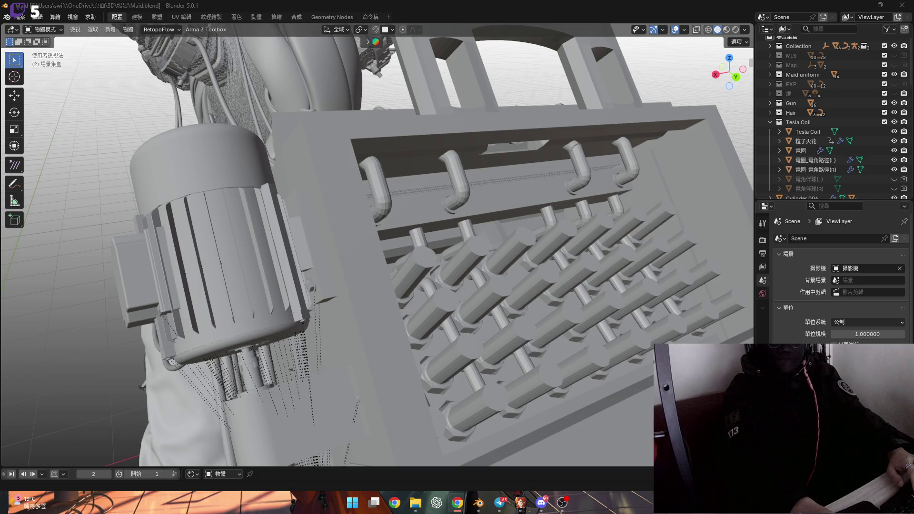
{"action": "scroll", "coordinate": [512, 222], "scroll_direction": "down", "scroll_amount": 1}
{"action": "mouse_move", "coordinate": [512, 222]}
{"action": "middle_mouse_down"}
{"action": "mouse_move", "coordinate": [430, 201]}
{"action": "mouse_move", "coordinate": [475, 142]}
{"action": "mouse_move", "coordinate": [475, 173]}
{"action": "mouse_move", "coordinate": [447, 171]}
{"action": "mouse_move", "coordinate": [446, 160]}
{"action": "mouse_move", "coordinate": [517, 161]}
{"action": "mouse_move", "coordinate": [576, 127]}
{"action": "mouse_move", "coordinate": [368, 192]}
{"action": "mouse_move", "coordinate": [377, 158]}
{"action": "mouse_move", "coordinate": [323, 160]}
{"action": "mouse_move", "coordinate": [338, 151]}
{"action": "mouse_move", "coordinate": [253, 136]}
{"action": "mouse_move", "coordinate": [371, 194]}
{"action": "mouse_move", "coordinate": [307, 207]}
{"action": "mouse_move", "coordinate": [428, 224]}
{"action": "mouse_move", "coordinate": [380, 198]}
{"action": "mouse_move", "coordinate": [407, 264]}
{"action": "mouse_move", "coordinate": [464, 284]}
{"action": "mouse_move", "coordinate": [367, 215]}
{"action": "mouse_move", "coordinate": [407, 295]}
{"action": "mouse_move", "coordinate": [386, 252]}
{"action": "mouse_move", "coordinate": [333, 269]}
{"action": "mouse_move", "coordinate": [381, 236]}
{"action": "mouse_move", "coordinate": [424, 302]}
{"action": "mouse_move", "coordinate": [350, 247]}
{"action": "mouse_move", "coordinate": [366, 199]}
{"action": "mouse_move", "coordinate": [377, 195]}
{"action": "mouse_move", "coordinate": [326, 190]}
{"action": "mouse_move", "coordinate": [372, 225]}
{"action": "mouse_move", "coordinate": [347, 218]}
{"action": "mouse_move", "coordinate": [444, 206]}
{"action": "mouse_move", "coordinate": [352, 276]}
{"action": "mouse_move", "coordinate": [350, 253]}
{"action": "mouse_move", "coordinate": [389, 233]}
{"action": "mouse_move", "coordinate": [276, 259]}
{"action": "mouse_move", "coordinate": [253, 253]}
{"action": "mouse_move", "coordinate": [281, 268]}
{"action": "mouse_move", "coordinate": [244, 250]}
{"action": "mouse_move", "coordinate": [336, 264]}
{"action": "mouse_move", "coordinate": [316, 281]}
{"action": "mouse_move", "coordinate": [369, 274]}
{"action": "mouse_move", "coordinate": [370, 249]}
{"action": "mouse_move", "coordinate": [416, 256]}
{"action": "mouse_move", "coordinate": [312, 274]}
{"action": "mouse_move", "coordinate": [369, 296]}
{"action": "mouse_move", "coordinate": [237, 210]}
{"action": "mouse_move", "coordinate": [350, 251]}
{"action": "mouse_move", "coordinate": [338, 299]}
{"action": "mouse_move", "coordinate": [308, 247]}
{"action": "mouse_move", "coordinate": [348, 302]}
{"action": "mouse_move", "coordinate": [367, 278]}
{"action": "mouse_move", "coordinate": [392, 290]}
{"action": "mouse_move", "coordinate": [434, 289]}
{"action": "middle_mouse_up"}
- View the device from the top, then orbit down to the shoulder and peg tray
{"action": "left_click", "coordinate": [728, 60]}
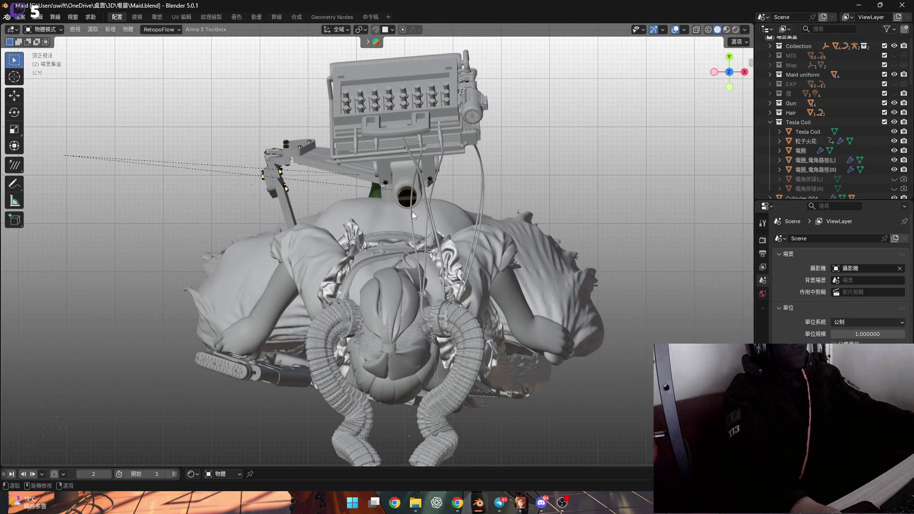
{"action": "scroll", "coordinate": [404, 138], "scroll_direction": "up", "scroll_amount": 3}
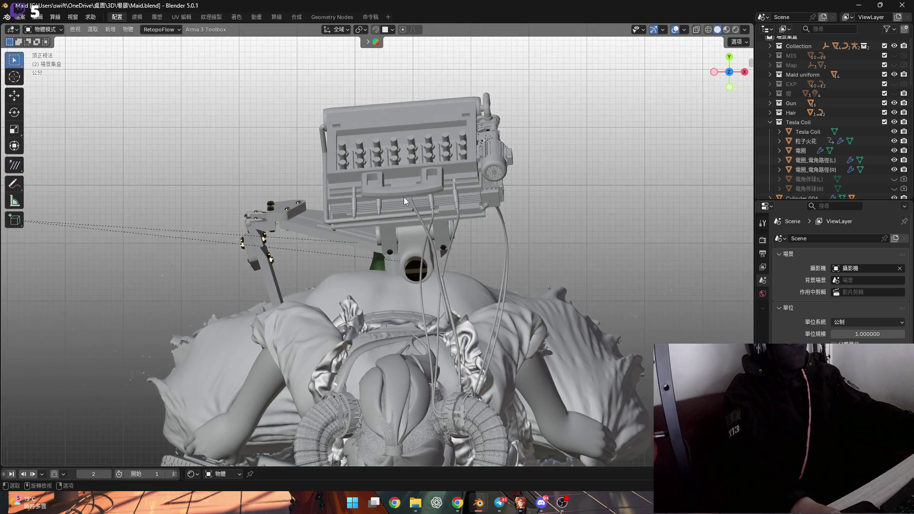
{"action": "mouse_move", "coordinate": [418, 195]}
{"action": "middle_mouse_down"}
{"action": "mouse_move", "coordinate": [388, 176]}
{"action": "mouse_move", "coordinate": [387, 252]}
{"action": "mouse_move", "coordinate": [374, 208]}
{"action": "middle_mouse_up"}
{"action": "mouse_move", "coordinate": [262, 159]}
{"action": "middle_mouse_down"}
{"action": "mouse_move", "coordinate": [317, 284]}
{"action": "mouse_move", "coordinate": [375, 210]}
{"action": "mouse_move", "coordinate": [357, 294]}
{"action": "mouse_move", "coordinate": [335, 256]}
{"action": "mouse_move", "coordinate": [299, 262]}
{"action": "mouse_move", "coordinate": [308, 259]}
{"action": "mouse_move", "coordinate": [227, 181]}
{"action": "mouse_move", "coordinate": [299, 200]}
{"action": "mouse_move", "coordinate": [282, 167]}
{"action": "mouse_move", "coordinate": [401, 192]}
{"action": "mouse_move", "coordinate": [401, 177]}
{"action": "mouse_move", "coordinate": [439, 195]}
{"action": "mouse_move", "coordinate": [441, 206]}
{"action": "mouse_move", "coordinate": [343, 265]}
{"action": "middle_mouse_up"}
{"action": "scroll", "coordinate": [344, 265], "scroll_direction": "up", "scroll_amount": 4}
{"action": "mouse_move", "coordinate": [359, 197]}
{"action": "middle_mouse_down"}
{"action": "mouse_move", "coordinate": [315, 193]}
{"action": "mouse_move", "coordinate": [373, 216]}
{"action": "middle_mouse_up"}
{"action": "scroll", "coordinate": [377, 219], "scroll_direction": "down", "scroll_amount": 5}
- In 電池.blend, unhide the lid 電瓶.001 in the Outliner and select it
{"action": "left_click", "coordinate": [861, 7]}
{"action": "mouse_move", "coordinate": [442, 310]}
{"action": "middle_mouse_down"}
{"action": "mouse_move", "coordinate": [415, 178]}
{"action": "mouse_move", "coordinate": [551, 195]}
{"action": "mouse_move", "coordinate": [492, 228]}
{"action": "mouse_move", "coordinate": [418, 214]}
{"action": "mouse_move", "coordinate": [461, 229]}
{"action": "mouse_move", "coordinate": [406, 230]}
{"action": "mouse_move", "coordinate": [491, 234]}
{"action": "mouse_move", "coordinate": [406, 236]}
{"action": "mouse_move", "coordinate": [460, 221]}
{"action": "mouse_move", "coordinate": [534, 219]}
{"action": "mouse_move", "coordinate": [517, 221]}
{"action": "middle_mouse_up"}
{"action": "scroll", "coordinate": [442, 316], "scroll_direction": "down", "scroll_amount": 3}
{"action": "left_click", "coordinate": [893, 133]}
{"action": "scroll", "coordinate": [407, 229], "scroll_direction": "up", "scroll_amount": 3}
{"action": "left_click", "coordinate": [407, 230]}
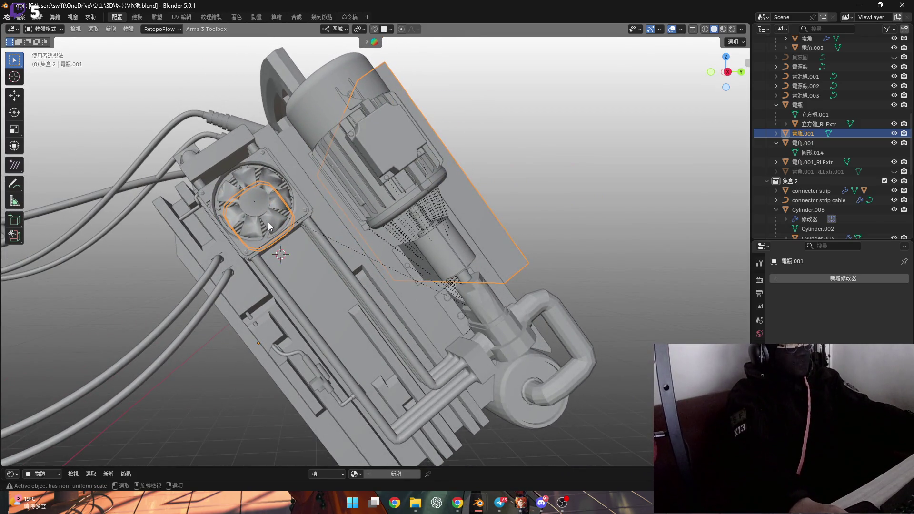
{"action": "scroll", "coordinate": [263, 224], "scroll_direction": "up", "scroll_amount": 3}
{"action": "mouse_move", "coordinate": [263, 227]}
{"action": "middle_mouse_down"}
{"action": "mouse_move", "coordinate": [241, 244]}
{"action": "mouse_move", "coordinate": [433, 250]}
{"action": "mouse_move", "coordinate": [194, 229]}
{"action": "mouse_move", "coordinate": [135, 194]}
{"action": "mouse_move", "coordinate": [169, 218]}
{"action": "mouse_move", "coordinate": [284, 221]}
{"action": "mouse_move", "coordinate": [312, 210]}
{"action": "mouse_move", "coordinate": [284, 214]}
{"action": "mouse_move", "coordinate": [427, 279]}
{"action": "mouse_move", "coordinate": [516, 237]}
{"action": "mouse_move", "coordinate": [469, 277]}
{"action": "middle_mouse_up"}
{"action": "scroll", "coordinate": [184, 215], "scroll_direction": "up", "scroll_amount": 3}
{"action": "scroll", "coordinate": [470, 280], "scroll_direction": "down", "scroll_amount": 5}
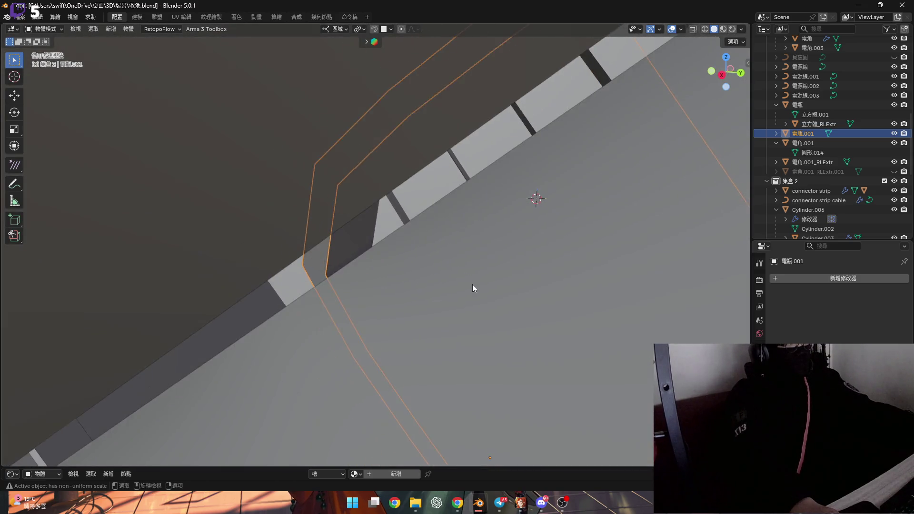
{"action": "left_click", "coordinate": [893, 133]}
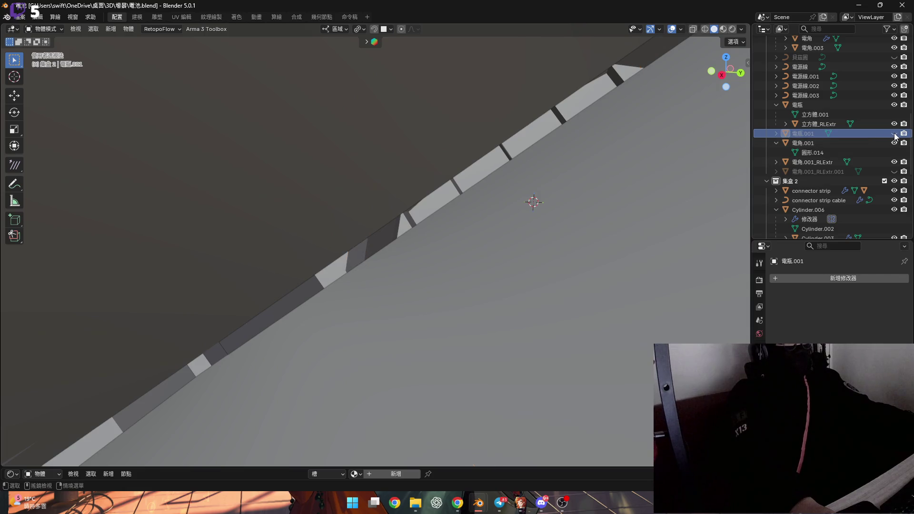
{"action": "scroll", "coordinate": [376, 257], "scroll_direction": "up", "scroll_amount": 5}
{"action": "left_click", "coordinate": [893, 133]}
{"action": "scroll", "coordinate": [393, 233], "scroll_direction": "down", "scroll_amount": 2}
{"action": "scroll", "coordinate": [386, 249], "scroll_direction": "down", "scroll_amount": 10}
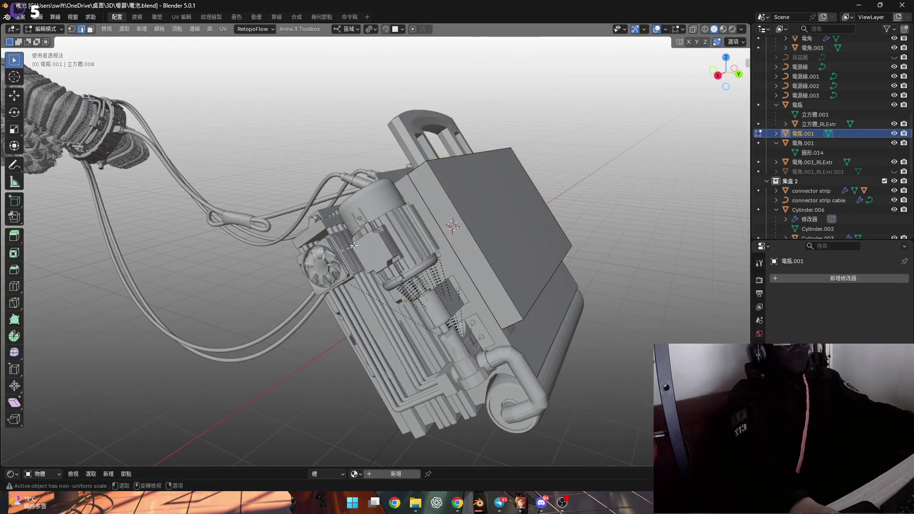
- Box-select the lid's mesh in X-ray Edit Mode, then leave Edit Mode and turn X-ray off
{"action": "key", "text": "Tab"}
{"action": "middle_click_drag", "start_coordinate": [532, 219], "coordinate": [650, 25]}
{"action": "left_click", "coordinate": [693, 32]}
{"action": "scroll", "coordinate": [380, 248], "scroll_direction": "up", "scroll_amount": 3}
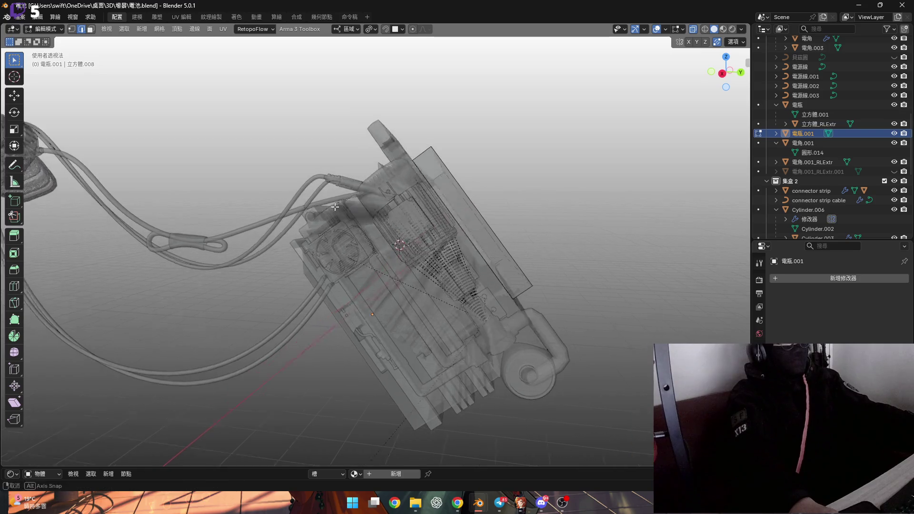
{"action": "left_click_drag", "start_coordinate": [286, 157], "coordinate": [452, 386]}
{"action": "right_click", "coordinate": [390, 286]}
{"action": "left_click", "coordinate": [389, 286]}
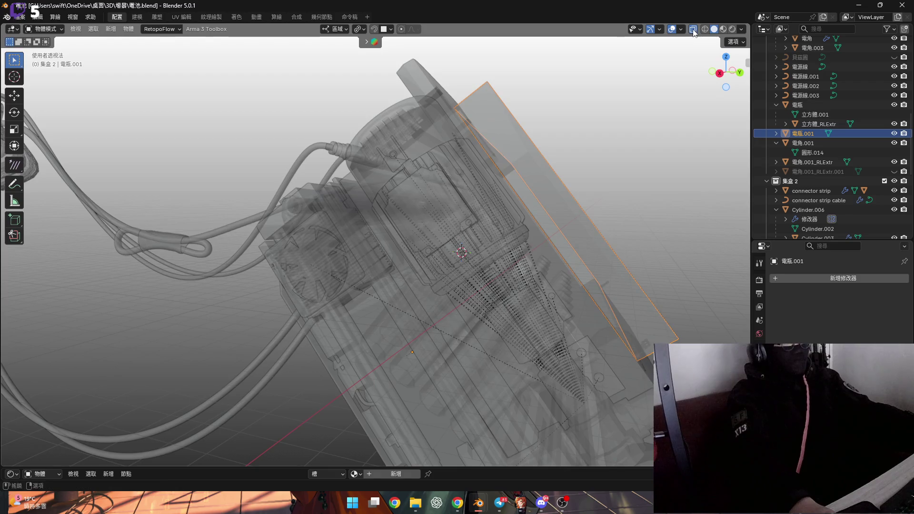
{"action": "left_click", "coordinate": [693, 29]}
{"action": "scroll", "coordinate": [465, 209], "scroll_direction": "up", "scroll_amount": 5}
{"action": "mouse_move", "coordinate": [364, 252]}
{"action": "middle_mouse_down"}
{"action": "mouse_move", "coordinate": [324, 252]}
{"action": "mouse_move", "coordinate": [470, 230]}
{"action": "middle_mouse_up"}
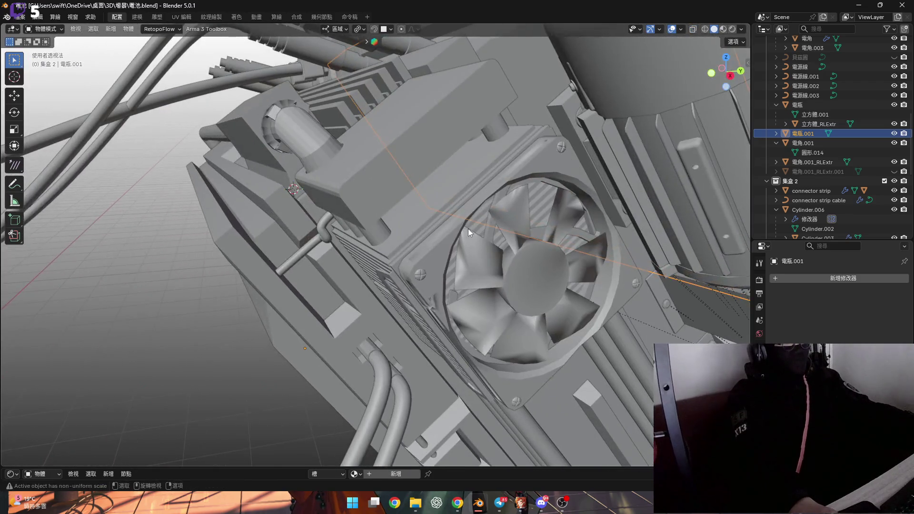
- Hide the fan and its grille, then select the 電瓶 body
{"action": "left_click", "coordinate": [474, 252]}
{"action": "key", "text": "h"}
{"action": "left_click", "coordinate": [425, 243]}
{"action": "key", "text": "h"}
{"action": "left_click", "coordinate": [429, 267]}
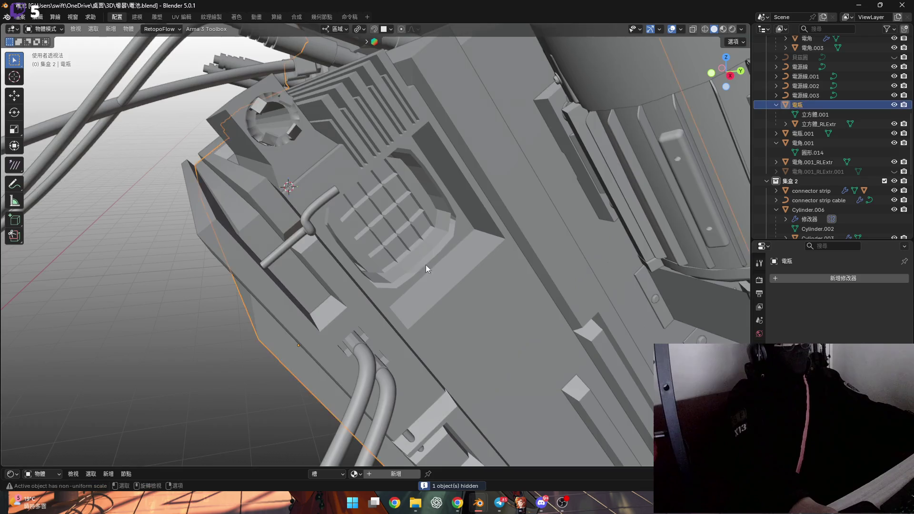
- Select the opening's edge loop on 電瓶 and try Bridge Edge Loops, then undo it
{"action": "scroll", "coordinate": [430, 267], "scroll_direction": "up", "scroll_amount": 5}
{"action": "key", "text": "Tab"}
{"action": "scroll", "coordinate": [384, 247], "scroll_direction": "up", "scroll_amount": 3}
{"action": "left_click", "coordinate": [349, 312], "text": "alt"}
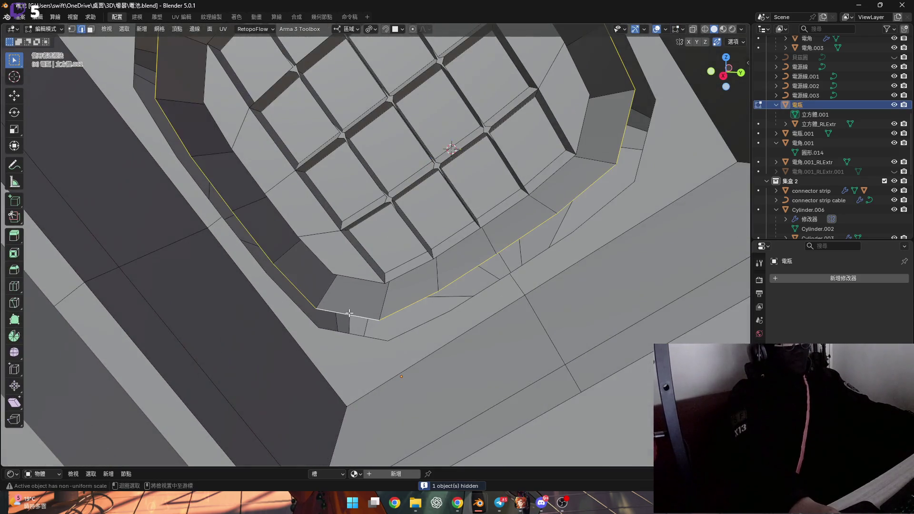
{"action": "middle_click_drag", "start_coordinate": [345, 336], "coordinate": [401, 280]}
{"action": "key", "text": "ctrl+e"}
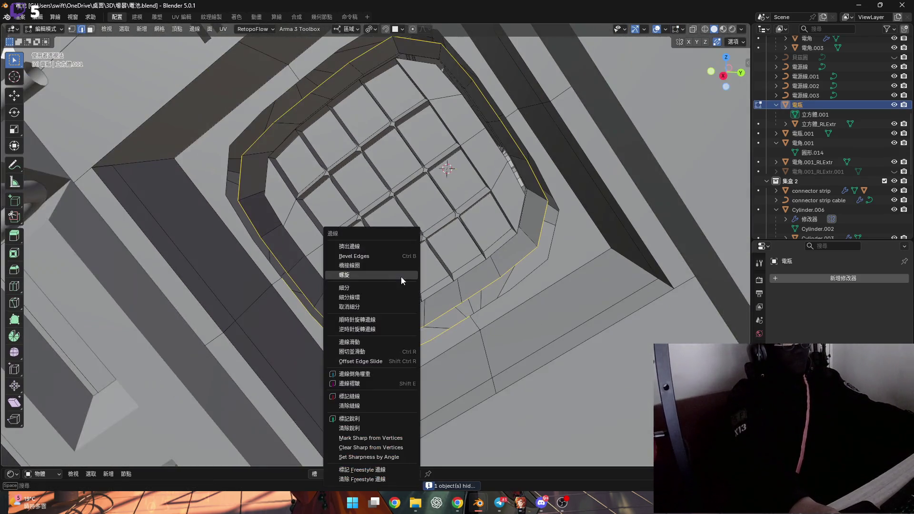
{"action": "left_click", "coordinate": [387, 265]}
{"action": "key", "text": "ctrl+z"}
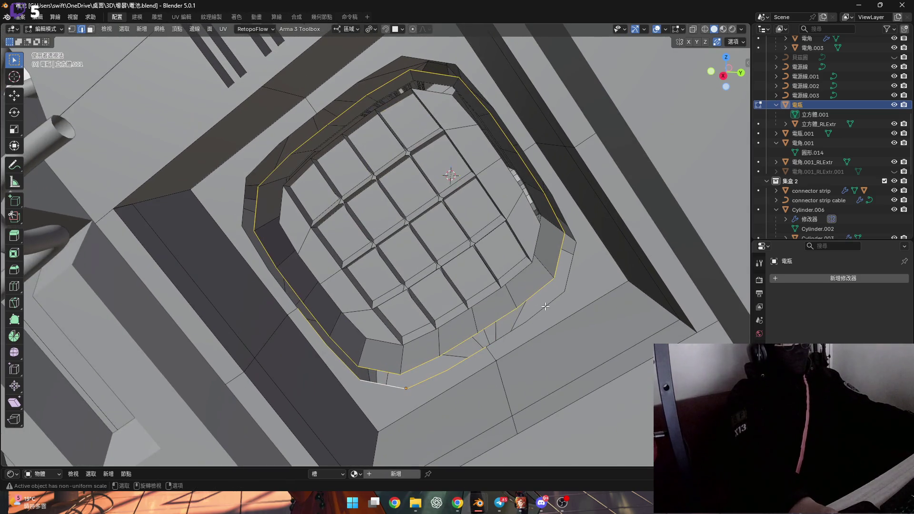
- Bridge the rim edge loops into a ring of faces and return to Object Mode
{"action": "middle_click_drag", "start_coordinate": [549, 295], "coordinate": [515, 130]}
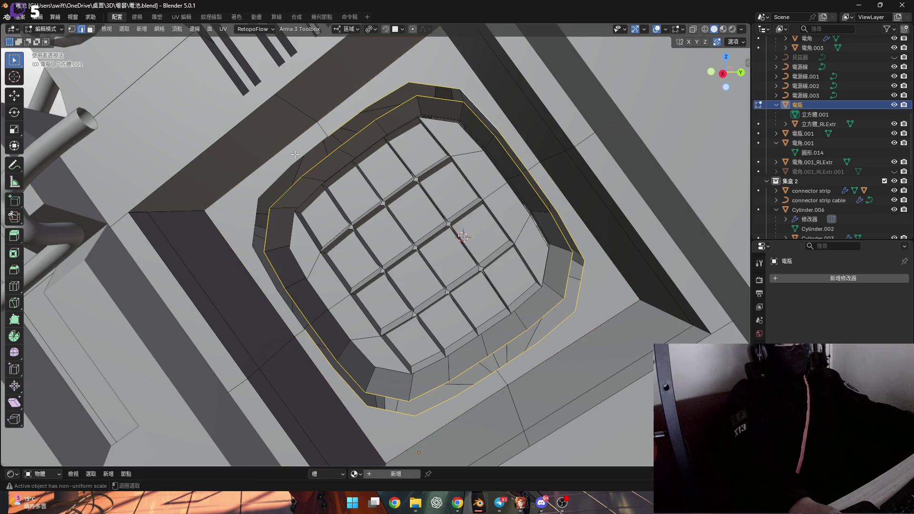
{"action": "key", "text": "ctrl+e"}
{"action": "left_click", "coordinate": [370, 212]}
{"action": "mouse_move", "coordinate": [370, 211]}
{"action": "middle_mouse_down"}
{"action": "mouse_move", "coordinate": [438, 242]}
{"action": "mouse_move", "coordinate": [404, 240]}
{"action": "mouse_move", "coordinate": [442, 250]}
{"action": "middle_mouse_up"}
{"action": "scroll", "coordinate": [431, 241], "scroll_direction": "down", "scroll_amount": 5}
{"action": "key", "text": "Tab"}
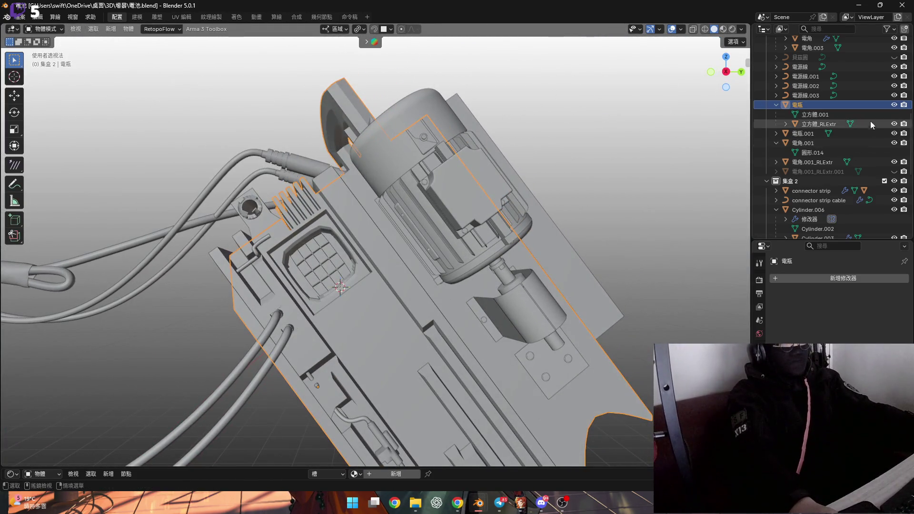
- Reveal all hidden parts, deselect them, and hide the lid 電瓶.001
{"action": "left_click", "coordinate": [489, 193]}
{"action": "key", "text": "alt+h"}
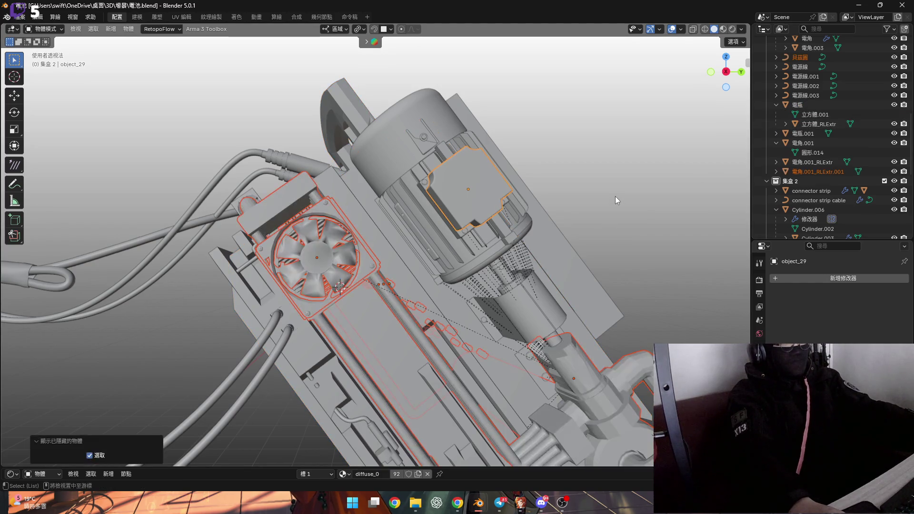
{"action": "scroll", "coordinate": [607, 210], "scroll_direction": "down", "scroll_amount": 3}
{"action": "scroll", "coordinate": [531, 219], "scroll_direction": "up", "scroll_amount": 2}
{"action": "left_click", "coordinate": [550, 197]}
{"action": "mouse_move", "coordinate": [550, 197]}
{"action": "middle_mouse_down"}
{"action": "mouse_move", "coordinate": [461, 236]}
{"action": "mouse_move", "coordinate": [487, 240]}
{"action": "mouse_move", "coordinate": [460, 249]}
{"action": "mouse_move", "coordinate": [487, 204]}
{"action": "middle_mouse_up"}
{"action": "left_click", "coordinate": [487, 204]}
{"action": "key", "text": "h"}
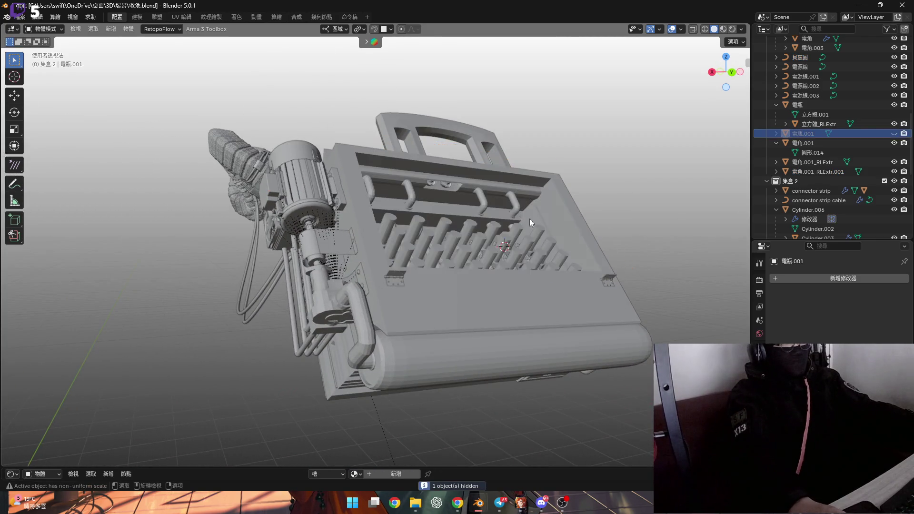
- Delete three connector strips, including 圓柱體.004 and 圓柱體.007, from between the cell rows
{"action": "scroll", "coordinate": [484, 207], "scroll_direction": "up", "scroll_amount": 5}
{"action": "middle_click_drag", "start_coordinate": [486, 269], "coordinate": [410, 293]}
{"action": "scroll", "coordinate": [443, 300], "scroll_direction": "up", "scroll_amount": 5}
{"action": "left_click", "coordinate": [453, 307]}
{"action": "scroll", "coordinate": [456, 312], "scroll_direction": "down", "scroll_amount": 5}
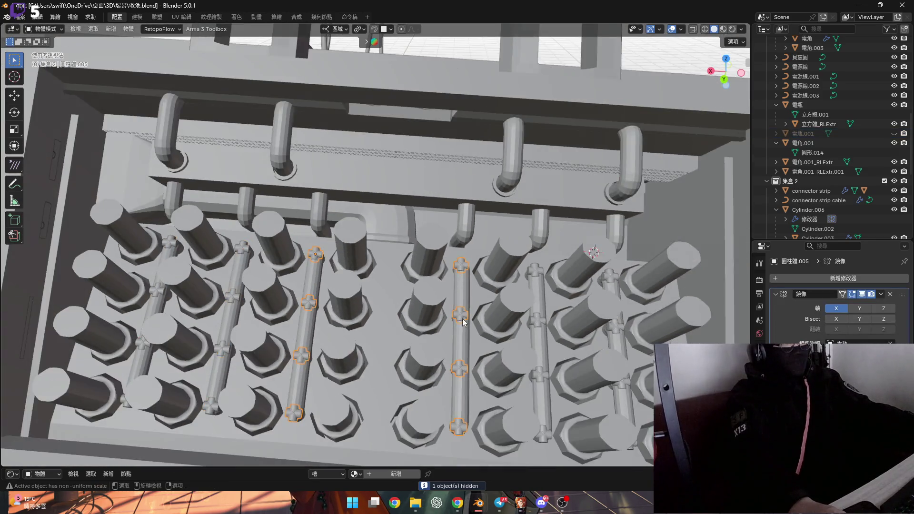
{"action": "scroll", "coordinate": [476, 307], "scroll_direction": "up", "scroll_amount": 1}
{"action": "scroll", "coordinate": [428, 295], "scroll_direction": "up", "scroll_amount": 3}
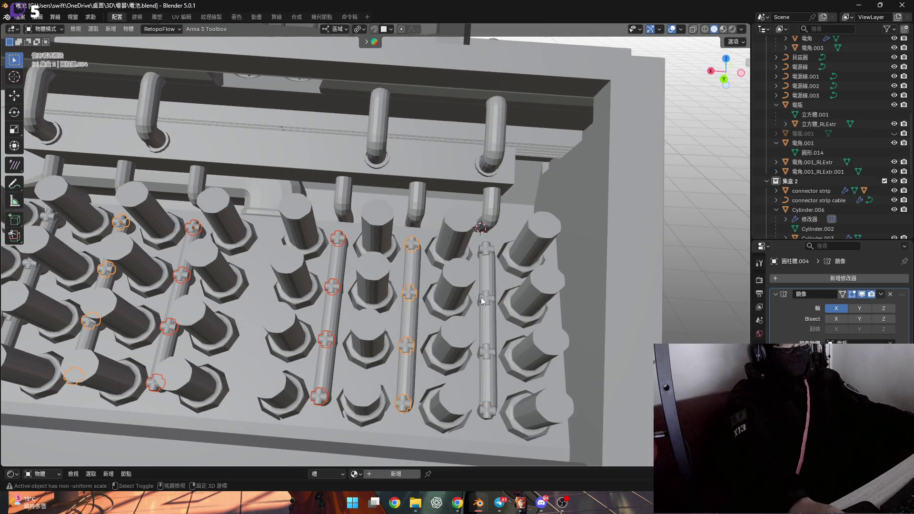
{"action": "left_click", "coordinate": [480, 296], "text": "shift"}
{"action": "scroll", "coordinate": [529, 304], "scroll_direction": "down", "scroll_amount": 4}
{"action": "key", "text": "x"}
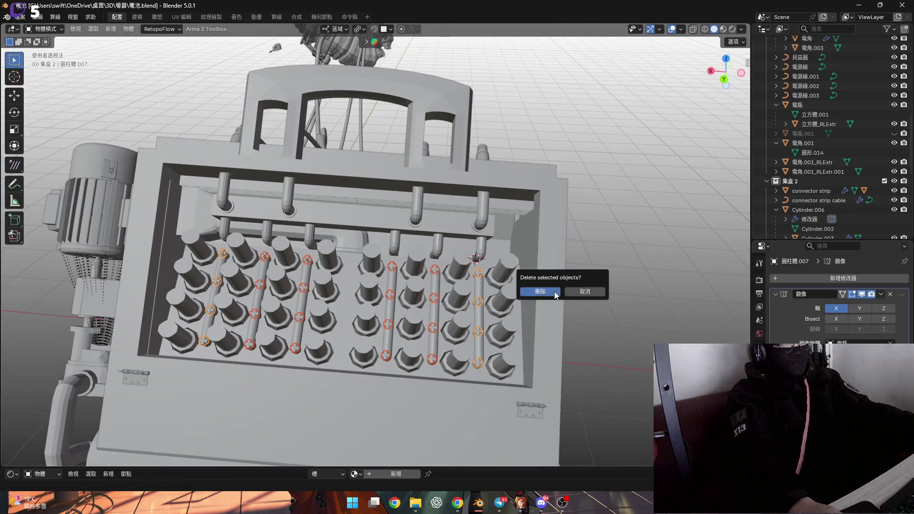
{"action": "left_click", "coordinate": [554, 291]}
- Orbit to check the outlets and the cylinders from above
{"action": "scroll", "coordinate": [429, 291], "scroll_direction": "up", "scroll_amount": 6}
{"action": "middle_click_drag", "start_coordinate": [427, 202], "coordinate": [437, 210]}
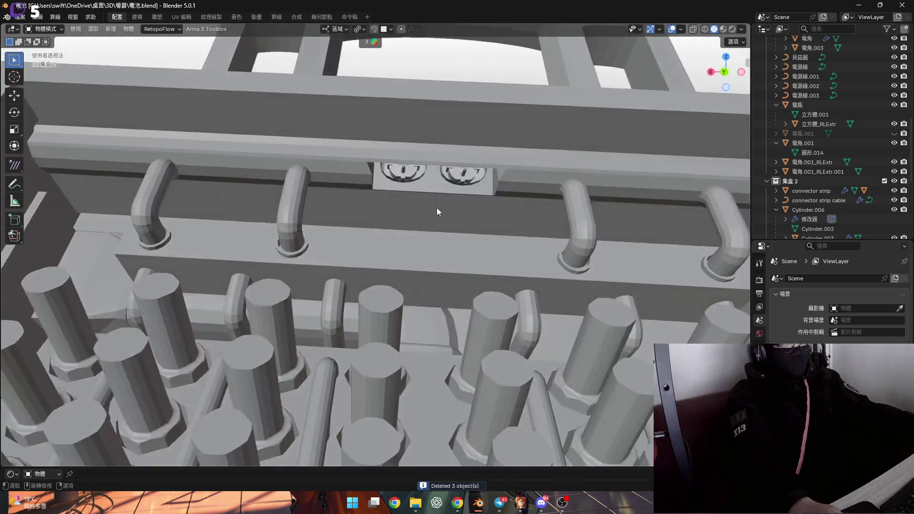
{"action": "scroll", "coordinate": [429, 190], "scroll_direction": "up", "scroll_amount": 4}
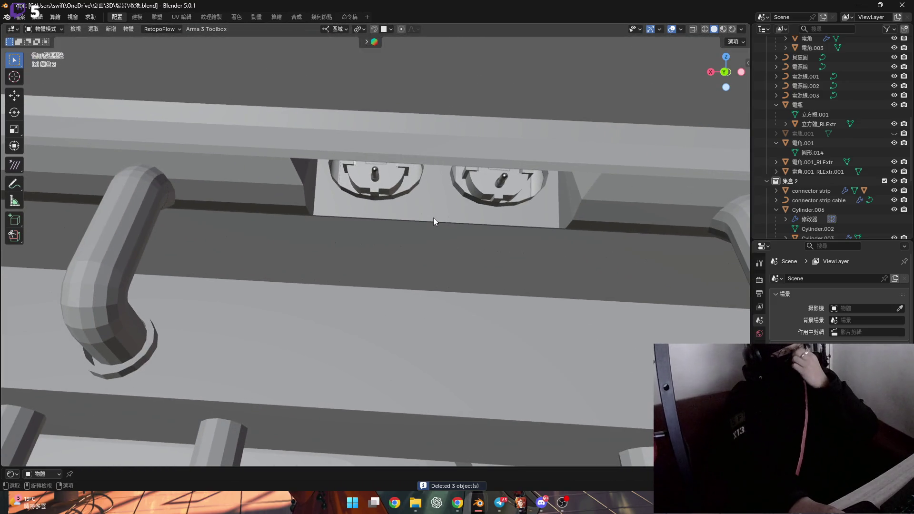
{"action": "mouse_move", "coordinate": [433, 218]}
{"action": "middle_mouse_down"}
{"action": "mouse_move", "coordinate": [405, 217]}
{"action": "mouse_move", "coordinate": [400, 90]}
{"action": "mouse_move", "coordinate": [402, 299]}
{"action": "middle_mouse_up"}
{"action": "scroll", "coordinate": [402, 203], "scroll_direction": "up", "scroll_amount": 2}
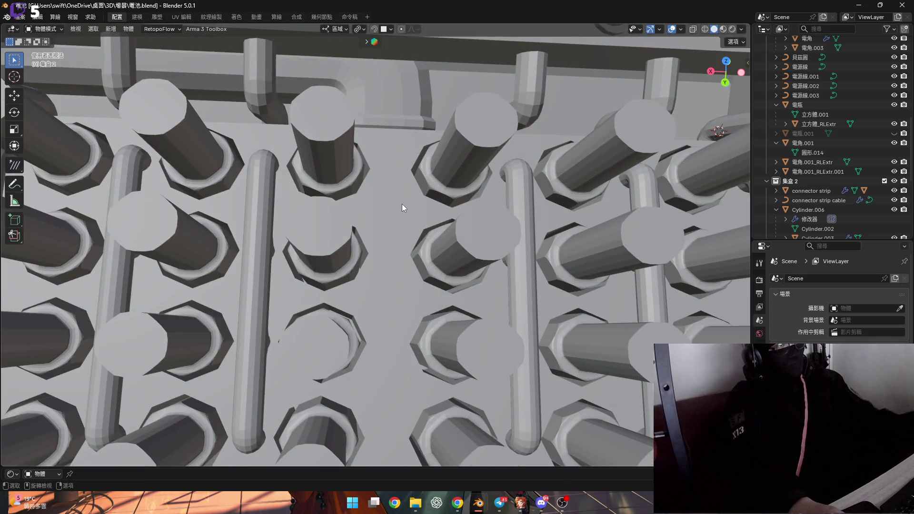
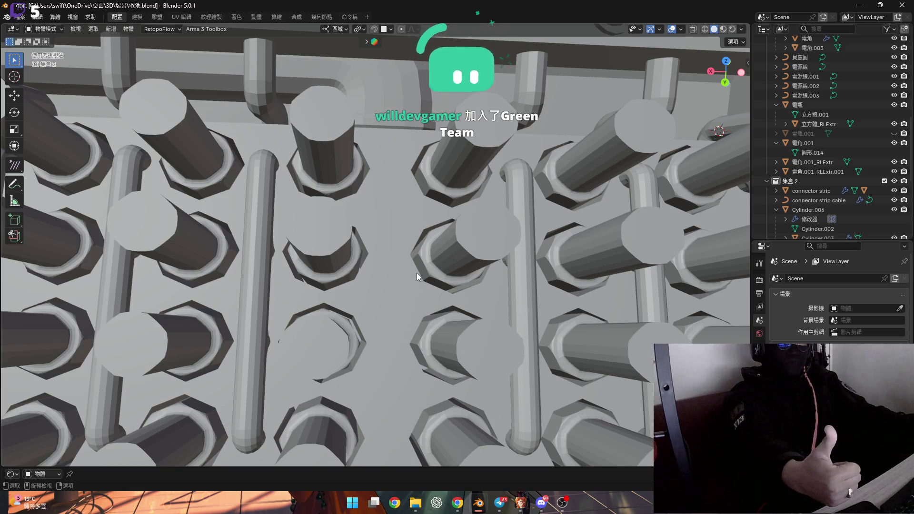
- Select the battery box 電瓶 and enter Edit Mode, framing its two plug sockets from low down
{"action": "scroll", "coordinate": [416, 273], "scroll_direction": "down", "scroll_amount": 5}
{"action": "mouse_move", "coordinate": [385, 230]}
{"action": "middle_mouse_down"}
{"action": "mouse_move", "coordinate": [341, 224]}
{"action": "mouse_move", "coordinate": [378, 129]}
{"action": "mouse_move", "coordinate": [345, 135]}
{"action": "mouse_move", "coordinate": [364, 172]}
{"action": "mouse_move", "coordinate": [355, 185]}
{"action": "mouse_move", "coordinate": [295, 188]}
{"action": "mouse_move", "coordinate": [315, 189]}
{"action": "middle_mouse_up"}
{"action": "scroll", "coordinate": [378, 129], "scroll_direction": "up", "scroll_amount": 5}
{"action": "scroll", "coordinate": [378, 129], "scroll_direction": "down", "scroll_amount": 3}
{"action": "scroll", "coordinate": [345, 135], "scroll_direction": "up", "scroll_amount": 5}
{"action": "left_click", "coordinate": [373, 158]}
{"action": "key", "text": "Tab"}
{"action": "scroll", "coordinate": [356, 185], "scroll_direction": "up", "scroll_amount": 3}
{"action": "scroll", "coordinate": [356, 185], "scroll_direction": "down", "scroll_amount": 2}
{"action": "scroll", "coordinate": [278, 189], "scroll_direction": "up", "scroll_amount": 3}
{"action": "scroll", "coordinate": [430, 202], "scroll_direction": "down", "scroll_amount": 3}
{"action": "mouse_move", "coordinate": [430, 201]}
{"action": "middle_mouse_down"}
{"action": "mouse_move", "coordinate": [436, 208]}
{"action": "mouse_move", "coordinate": [393, 210]}
{"action": "middle_mouse_up"}
- Nudge the selected socket rim loops slightly along the Z axis
{"action": "key", "text": "g"}
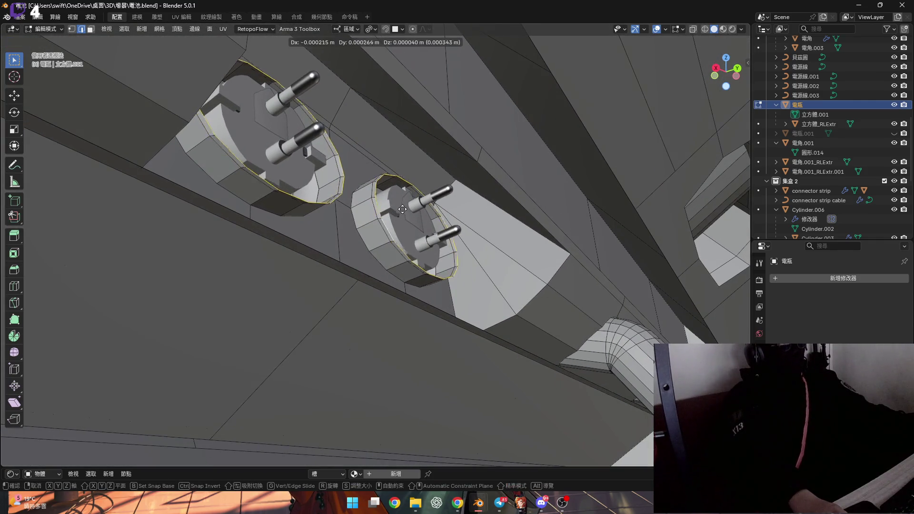
{"action": "key", "text": "y"}
{"action": "key", "text": "x"}
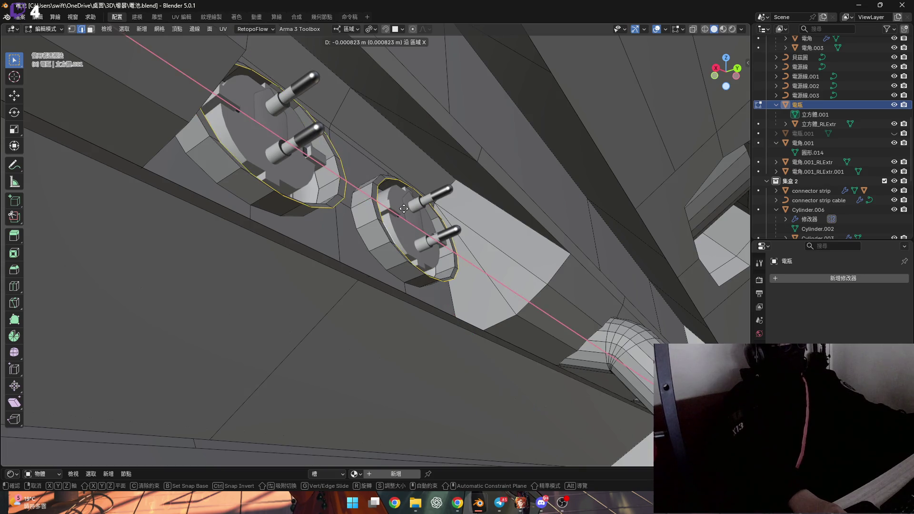
{"action": "key", "text": "z"}
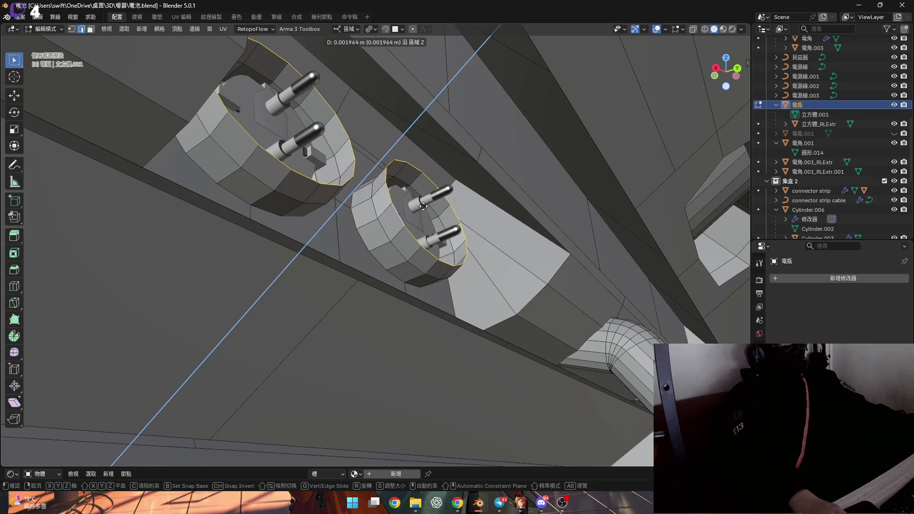
{"action": "left_click", "coordinate": [423, 206]}
- Spin the left socket's rim loop 4 steps through about 87.9° into a curved lip
{"action": "scroll", "coordinate": [252, 233], "scroll_direction": "up", "scroll_amount": 5}
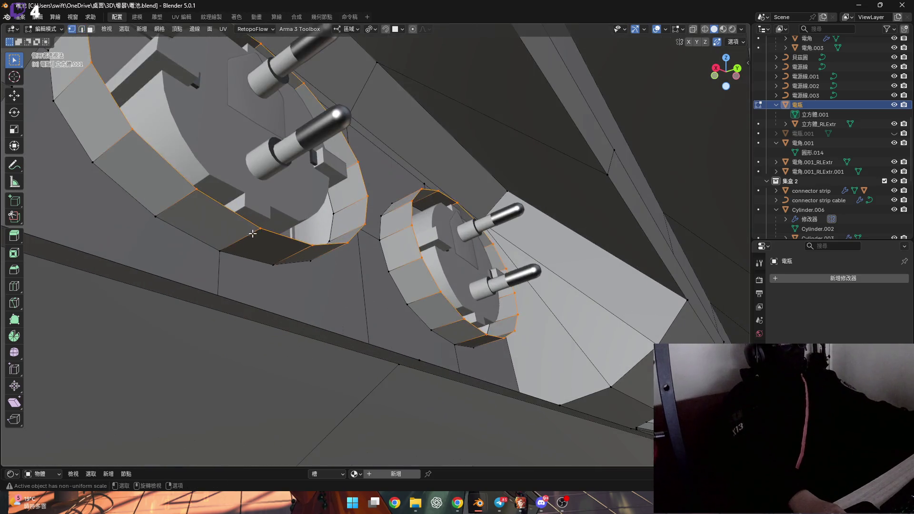
{"action": "left_click", "coordinate": [253, 233]}
{"action": "scroll", "coordinate": [257, 237], "scroll_direction": "up", "scroll_amount": 1}
{"action": "key", "text": "g"}
{"action": "right_click", "coordinate": [284, 235]}
{"action": "middle_click_drag", "start_coordinate": [285, 240], "coordinate": [350, 270]}
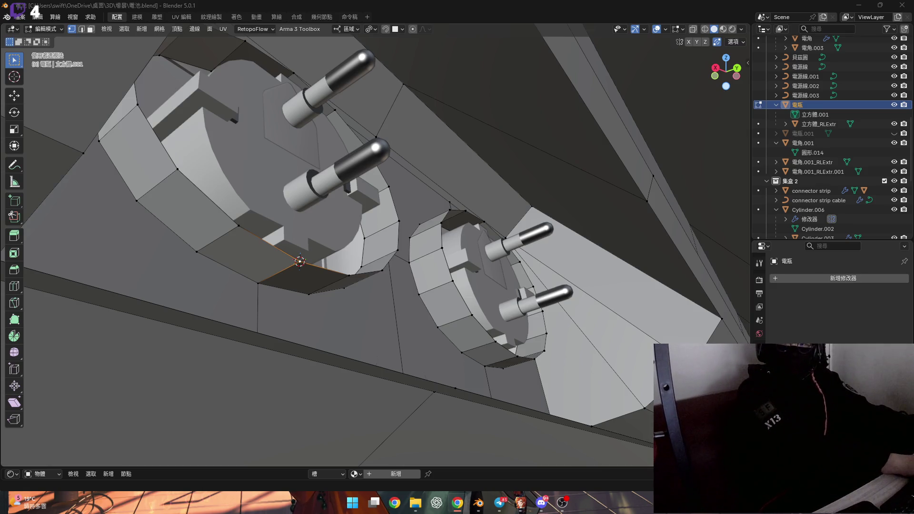
{"action": "mouse_move", "coordinate": [405, 286]}
{"action": "middle_mouse_down"}
{"action": "mouse_move", "coordinate": [296, 210]}
{"action": "mouse_move", "coordinate": [284, 265]}
{"action": "middle_mouse_up"}
{"action": "key", "text": "2"}
{"action": "left_click", "coordinate": [241, 246], "text": "alt"}
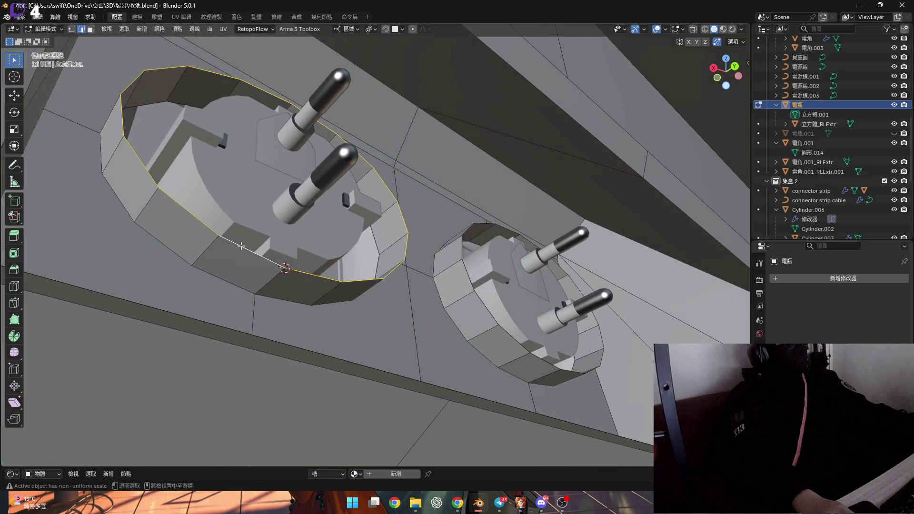
{"action": "left_click", "coordinate": [14, 336]}
{"action": "mouse_move", "coordinate": [344, 263]}
{"action": "left_mouse_down"}
{"action": "mouse_move", "coordinate": [329, 333]}
{"action": "mouse_move", "coordinate": [299, 380]}
{"action": "mouse_move", "coordinate": [311, 291]}
{"action": "left_mouse_up"}
{"action": "middle_click_drag", "start_coordinate": [311, 290], "coordinate": [295, 304]}
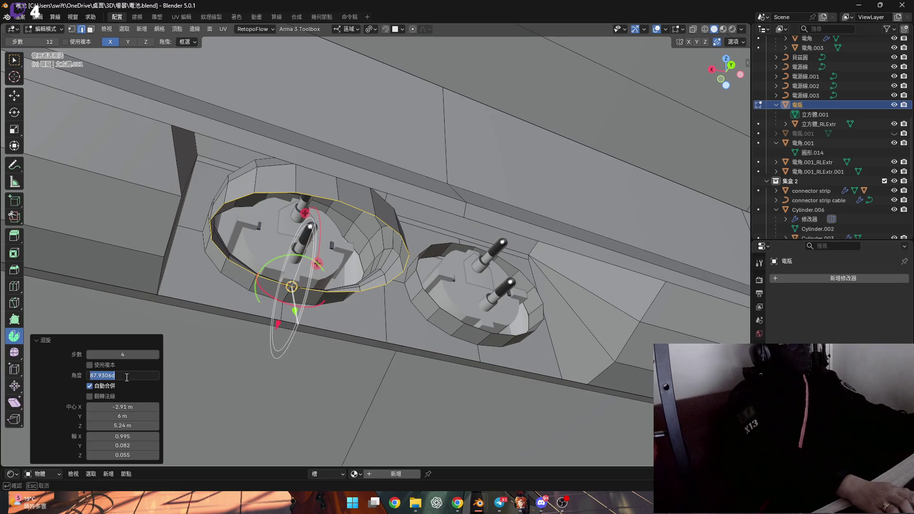
- Settle the left socket's spin angle at 70°, after trying 85° and 75°
{"action": "type", "text": "85"}
{"action": "key", "text": "Return"}
{"action": "mouse_move", "coordinate": [333, 295]}
{"action": "middle_mouse_down"}
{"action": "mouse_move", "coordinate": [381, 281]}
{"action": "mouse_move", "coordinate": [366, 290]}
{"action": "middle_mouse_up"}
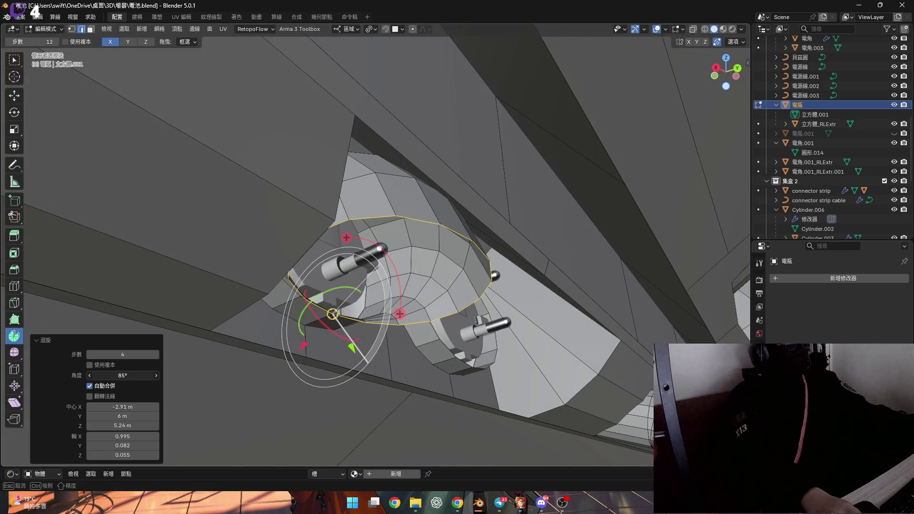
{"action": "left_click_drag", "start_coordinate": [123, 375], "coordinate": [111, 375]}
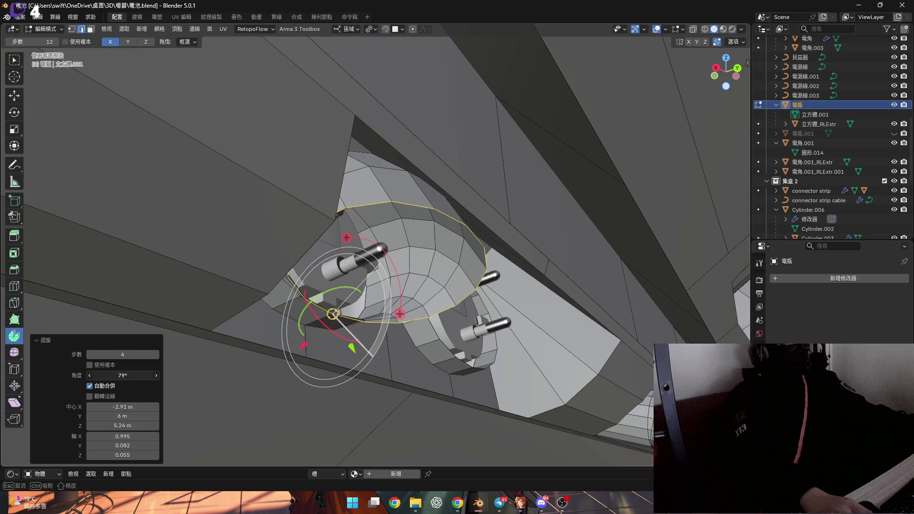
{"action": "left_click", "coordinate": [137, 376]}
{"action": "type", "text": "75"}
{"action": "key", "text": "Return"}
{"action": "mouse_move", "coordinate": [457, 196]}
{"action": "middle_mouse_down"}
{"action": "mouse_move", "coordinate": [481, 202]}
{"action": "mouse_move", "coordinate": [422, 249]}
{"action": "mouse_move", "coordinate": [362, 265]}
{"action": "mouse_move", "coordinate": [274, 311]}
{"action": "middle_mouse_up"}
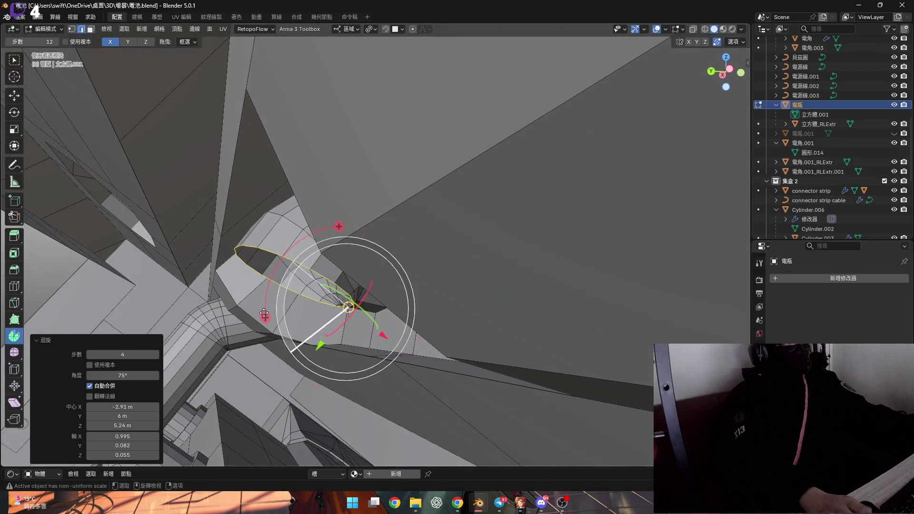
{"action": "double_click", "coordinate": [115, 376]}
{"action": "type", "text": "0"}
{"action": "key", "text": "Return"}
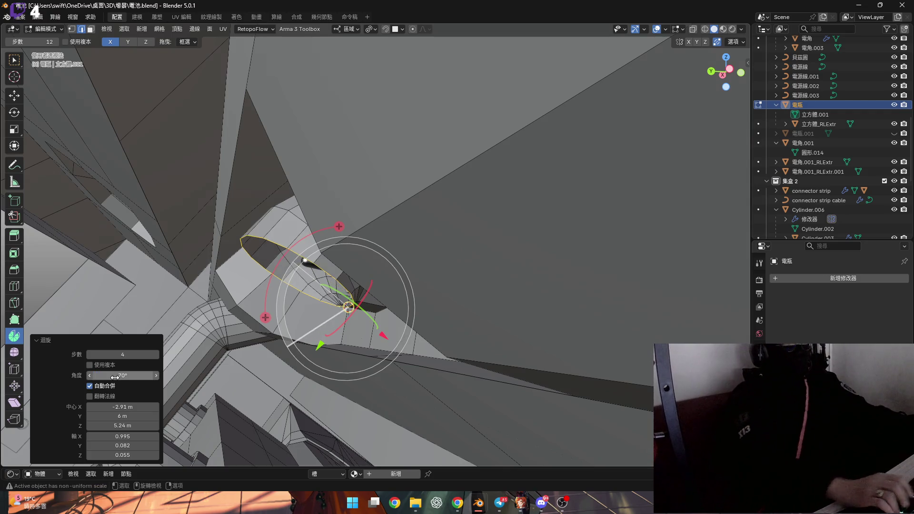
- Spin the other socket's rim 4 steps through 70° to form a matching curved lip
{"action": "scroll", "coordinate": [326, 265], "scroll_direction": "down", "scroll_amount": 5}
{"action": "mouse_move", "coordinate": [327, 265]}
{"action": "middle_mouse_down"}
{"action": "mouse_move", "coordinate": [477, 279]}
{"action": "mouse_move", "coordinate": [422, 278]}
{"action": "middle_mouse_up"}
{"action": "left_click", "coordinate": [477, 279]}
{"action": "key", "text": "shift+s"}
{"action": "left_click_drag", "start_coordinate": [421, 265], "coordinate": [440, 266]}
{"action": "left_click", "coordinate": [121, 375]}
{"action": "key", "text": "Return"}
{"action": "mouse_move", "coordinate": [333, 285]}
{"action": "middle_mouse_down"}
{"action": "mouse_move", "coordinate": [349, 273]}
{"action": "mouse_move", "coordinate": [323, 218]}
{"action": "mouse_move", "coordinate": [373, 219]}
{"action": "middle_mouse_up"}
{"action": "key", "text": "2"}
{"action": "mouse_move", "coordinate": [446, 242]}
{"action": "middle_mouse_down"}
{"action": "mouse_move", "coordinate": [352, 204]}
{"action": "mouse_move", "coordinate": [401, 203]}
{"action": "mouse_move", "coordinate": [347, 190]}
{"action": "mouse_move", "coordinate": [322, 169]}
{"action": "mouse_move", "coordinate": [342, 175]}
{"action": "middle_mouse_up"}
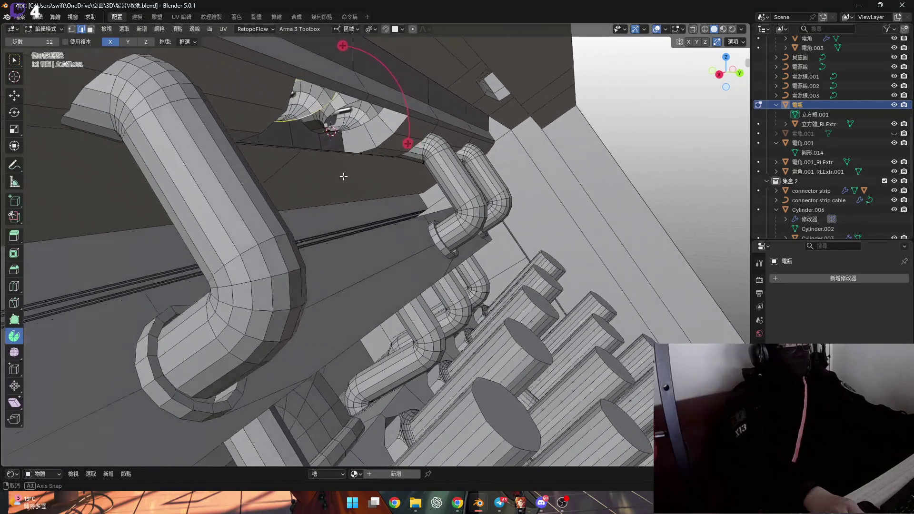
- Extrude the two selected socket rims into a pair of short tubes
{"action": "scroll", "coordinate": [343, 175], "scroll_direction": "up", "scroll_amount": 6}
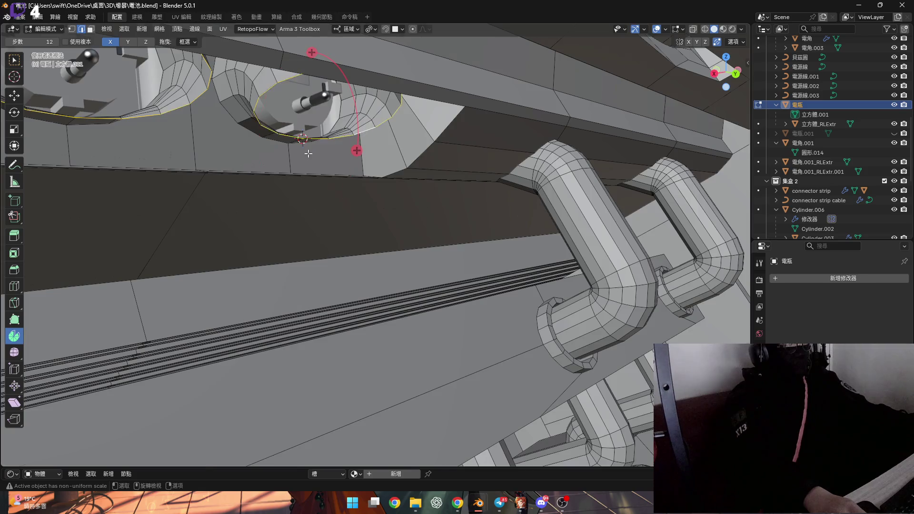
{"action": "scroll", "coordinate": [309, 152], "scroll_direction": "down", "scroll_amount": 4}
{"action": "key", "text": "g"}
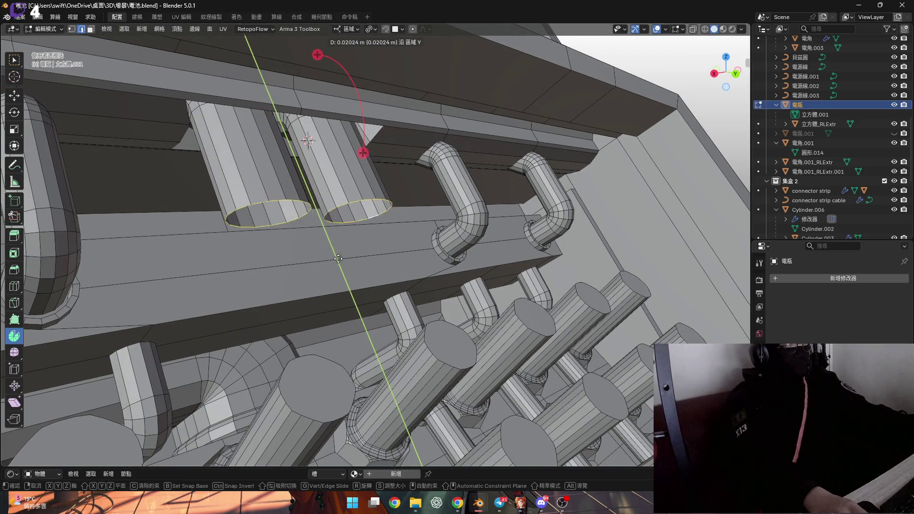
{"action": "left_click", "coordinate": [378, 334]}
{"action": "mouse_move", "coordinate": [379, 334]}
{"action": "middle_mouse_down"}
{"action": "mouse_move", "coordinate": [322, 274]}
{"action": "mouse_move", "coordinate": [322, 247]}
{"action": "middle_mouse_up"}
- Shift the tube ends -0.020392 m along Y
{"action": "key", "text": "g"}
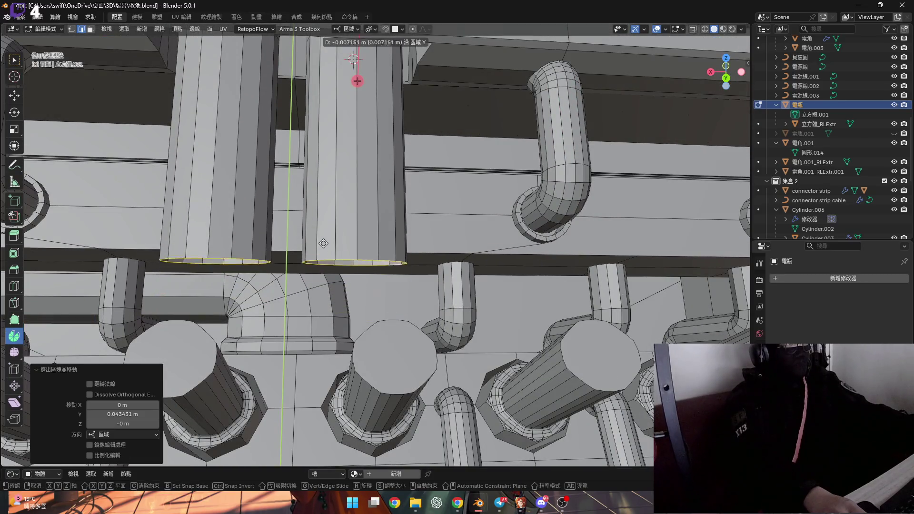
{"action": "left_click", "coordinate": [331, 156]}
{"action": "mouse_move", "coordinate": [332, 157]}
{"action": "middle_mouse_down"}
{"action": "mouse_move", "coordinate": [315, 209]}
{"action": "mouse_move", "coordinate": [299, 200]}
{"action": "mouse_move", "coordinate": [283, 221]}
{"action": "middle_mouse_up"}
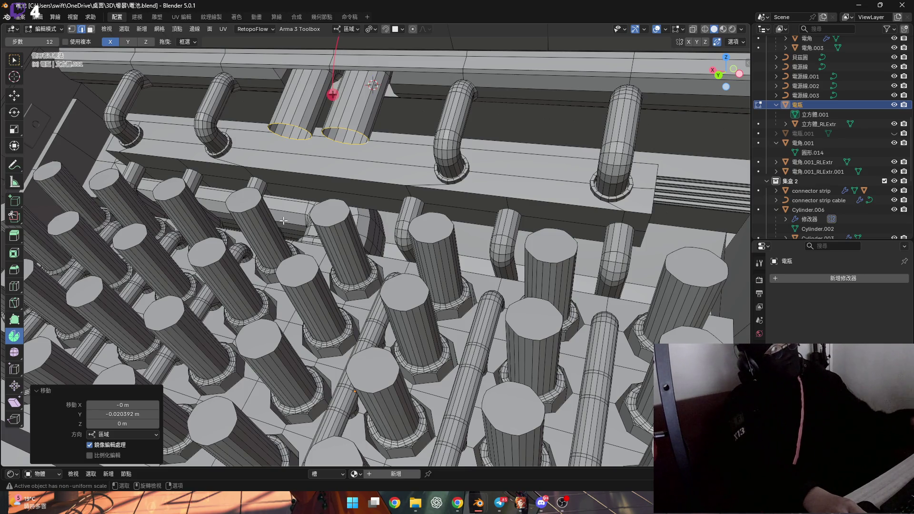
{"action": "middle_click_drag", "start_coordinate": [259, 228], "coordinate": [356, 218]}
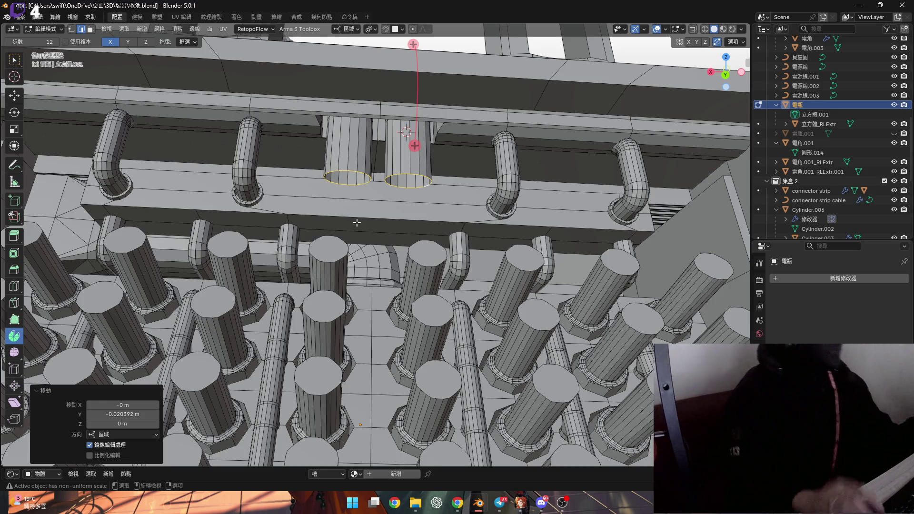
{"action": "mouse_move", "coordinate": [336, 233]}
{"action": "middle_mouse_down"}
{"action": "mouse_move", "coordinate": [380, 238]}
{"action": "mouse_move", "coordinate": [354, 103]}
{"action": "middle_mouse_up"}
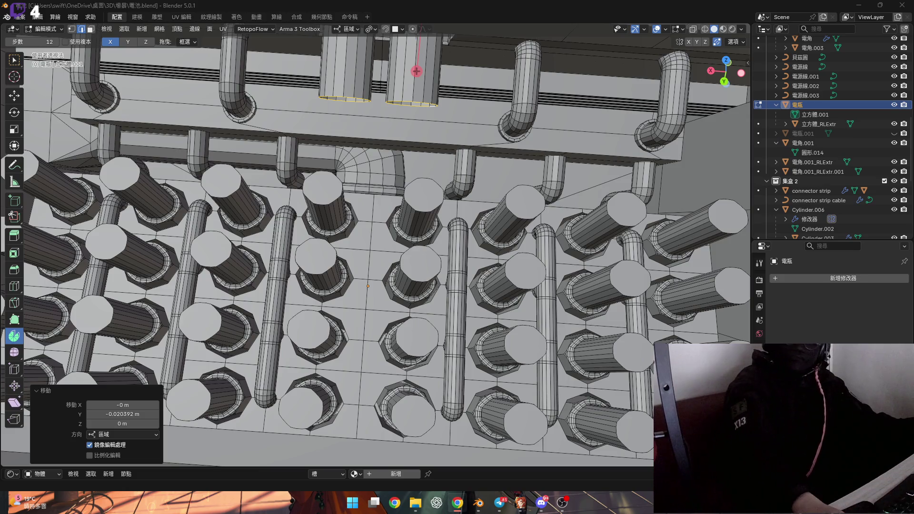
{"action": "mouse_move", "coordinate": [383, 188]}
{"action": "middle_mouse_down"}
{"action": "mouse_move", "coordinate": [386, 198]}
{"action": "mouse_move", "coordinate": [400, 181]}
{"action": "mouse_move", "coordinate": [435, 190]}
{"action": "middle_mouse_up"}
{"action": "scroll", "coordinate": [388, 193], "scroll_direction": "down", "scroll_amount": 5}
{"action": "scroll", "coordinate": [398, 179], "scroll_direction": "up", "scroll_amount": 5}
{"action": "scroll", "coordinate": [400, 181], "scroll_direction": "up", "scroll_amount": 4}
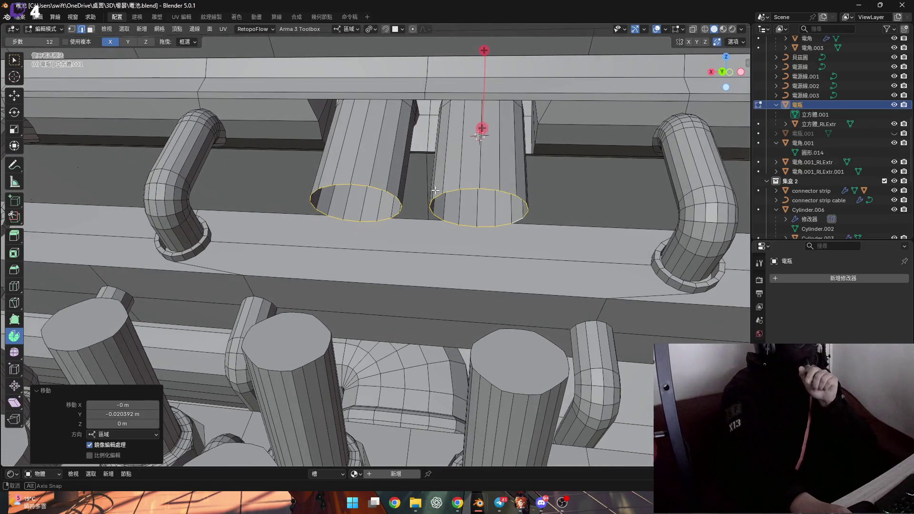
{"action": "scroll", "coordinate": [413, 248], "scroll_direction": "down", "scroll_amount": 5}
{"action": "mouse_move", "coordinate": [338, 245]}
{"action": "middle_mouse_down"}
{"action": "mouse_move", "coordinate": [230, 270]}
{"action": "mouse_move", "coordinate": [317, 246]}
{"action": "mouse_move", "coordinate": [484, 228]}
{"action": "mouse_move", "coordinate": [437, 214]}
{"action": "mouse_move", "coordinate": [450, 217]}
{"action": "middle_mouse_up"}
{"action": "scroll", "coordinate": [234, 256], "scroll_direction": "up", "scroll_amount": 5}
{"action": "scroll", "coordinate": [438, 213], "scroll_direction": "up", "scroll_amount": 2}
{"action": "key", "text": "Tab"}
- Move one control point of the NURBS cable to a new position
{"action": "left_click", "coordinate": [450, 217]}
{"action": "key", "text": "Tab"}
{"action": "mouse_move", "coordinate": [450, 256]}
{"action": "middle_mouse_down"}
{"action": "mouse_move", "coordinate": [508, 234]}
{"action": "mouse_move", "coordinate": [479, 196]}
{"action": "mouse_move", "coordinate": [482, 207]}
{"action": "middle_mouse_up"}
{"action": "scroll", "coordinate": [508, 234], "scroll_direction": "up", "scroll_amount": 3}
{"action": "key", "text": "g"}
{"action": "left_click", "coordinate": [479, 196]}
{"action": "scroll", "coordinate": [482, 208], "scroll_direction": "up", "scroll_amount": 3}
{"action": "key", "text": "Tab"}
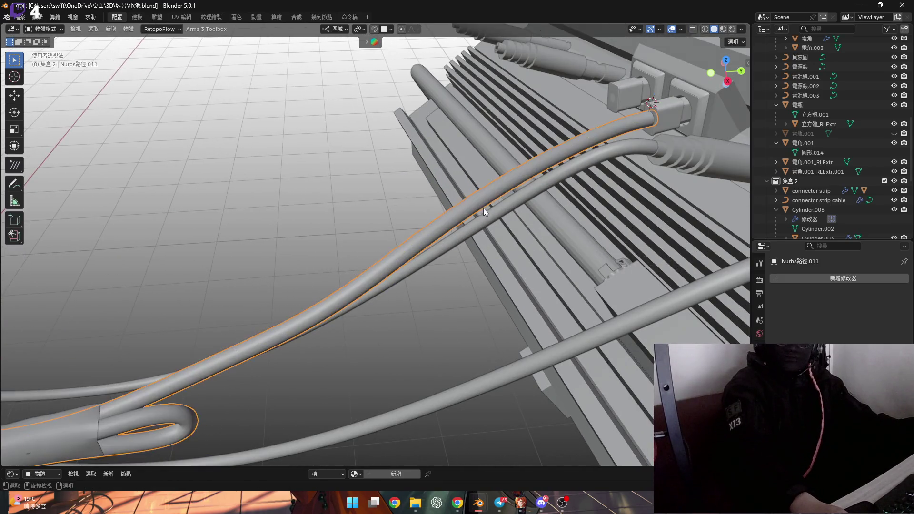
- Return to Edit Mode on the battery box 電瓶, viewing its two socket tubes
{"action": "scroll", "coordinate": [496, 221], "scroll_direction": "down", "scroll_amount": 5}
{"action": "scroll", "coordinate": [390, 246], "scroll_direction": "up", "scroll_amount": 4}
{"action": "mouse_move", "coordinate": [321, 204]}
{"action": "middle_mouse_down"}
{"action": "mouse_move", "coordinate": [327, 213]}
{"action": "mouse_move", "coordinate": [273, 202]}
{"action": "mouse_move", "coordinate": [406, 236]}
{"action": "mouse_move", "coordinate": [391, 253]}
{"action": "mouse_move", "coordinate": [304, 201]}
{"action": "middle_mouse_up"}
{"action": "left_click", "coordinate": [304, 201]}
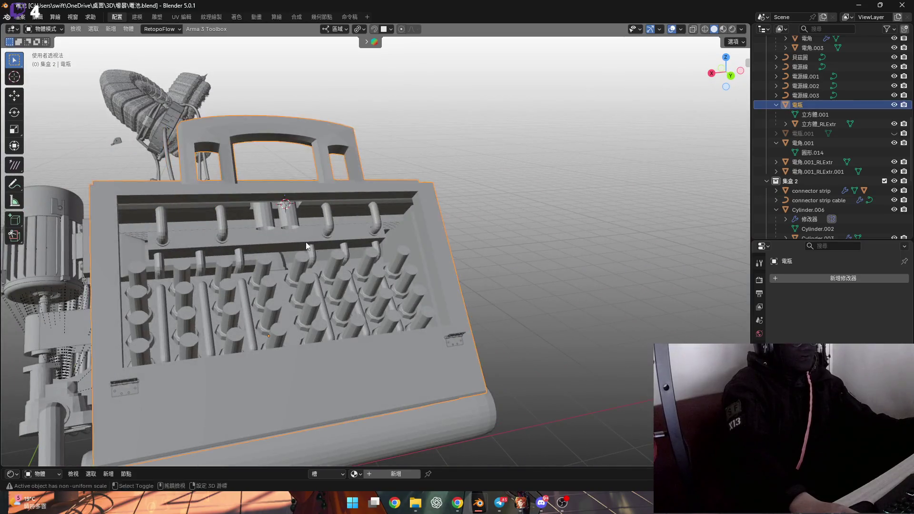
{"action": "scroll", "coordinate": [333, 241], "scroll_direction": "up", "scroll_amount": 4}
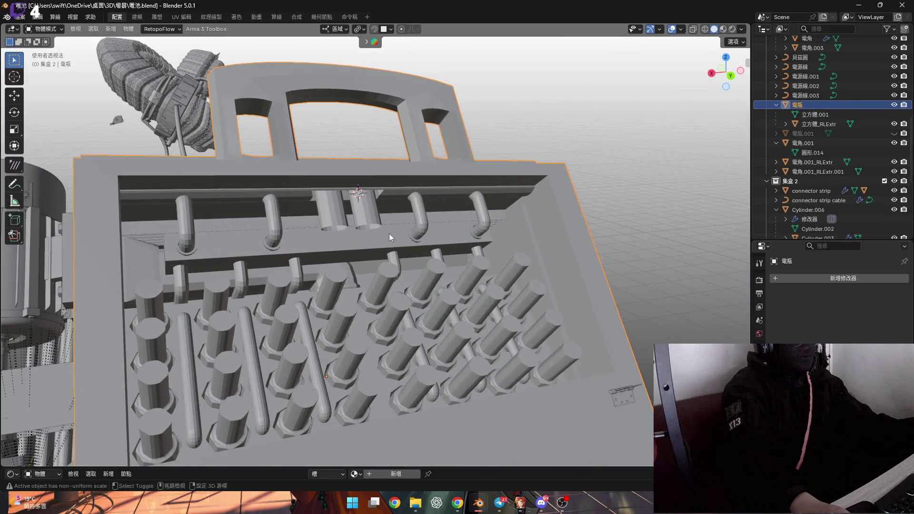
{"action": "scroll", "coordinate": [393, 232], "scroll_direction": "down", "scroll_amount": 4}
{"action": "key", "text": "Tab"}
{"action": "scroll", "coordinate": [367, 200], "scroll_direction": "up", "scroll_amount": 6}
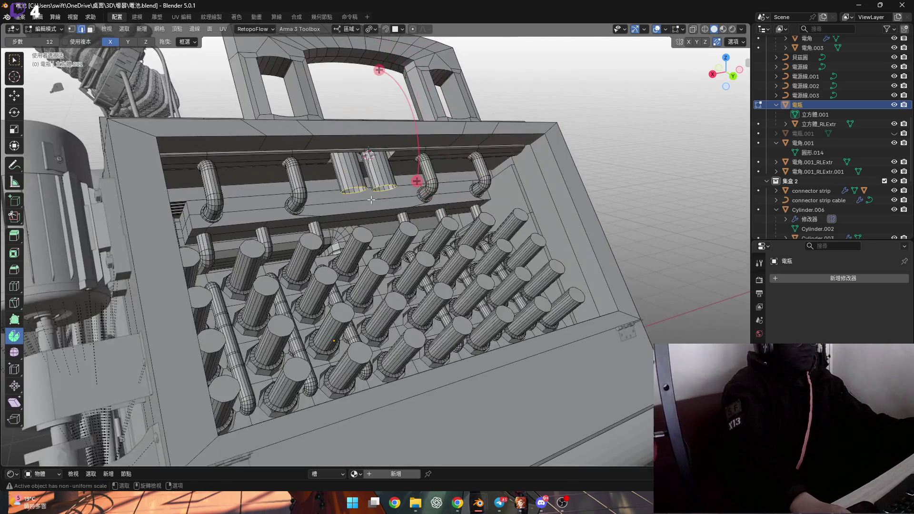
{"action": "scroll", "coordinate": [368, 200], "scroll_direction": "up", "scroll_amount": 6}
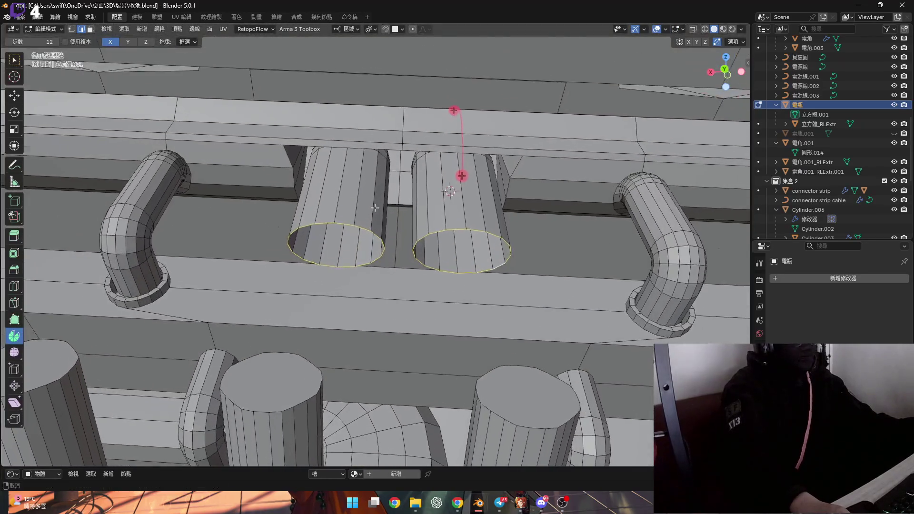
{"action": "scroll", "coordinate": [375, 208], "scroll_direction": "up", "scroll_amount": 3}
{"action": "middle_click_drag", "start_coordinate": [375, 207], "coordinate": [380, 191]}
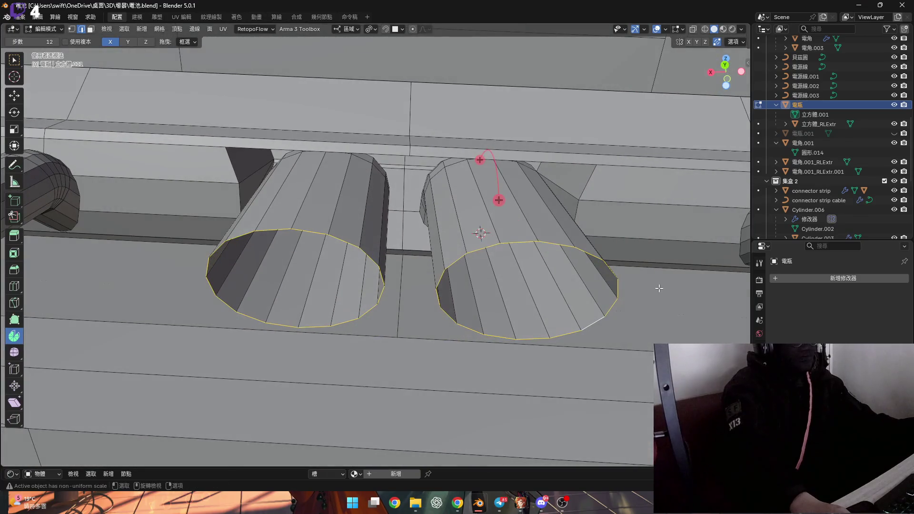
- Narrow the tube ends to 0.664 of their width along X
{"action": "key", "text": "s"}
{"action": "key", "text": "x"}
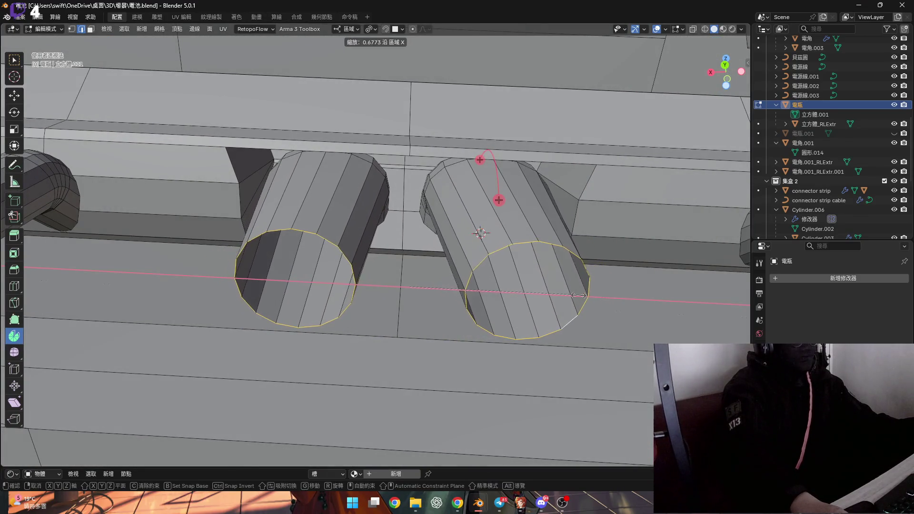
{"action": "left_click", "coordinate": [573, 295]}
{"action": "mouse_move", "coordinate": [572, 295]}
{"action": "middle_mouse_down"}
{"action": "mouse_move", "coordinate": [509, 263]}
{"action": "mouse_move", "coordinate": [378, 271]}
{"action": "middle_mouse_up"}
{"action": "scroll", "coordinate": [510, 264], "scroll_direction": "down", "scroll_amount": 3}
- Add a loop cut near the open end of each tube
{"action": "key", "text": "ctrl+r"}
{"action": "left_click", "coordinate": [376, 269]}
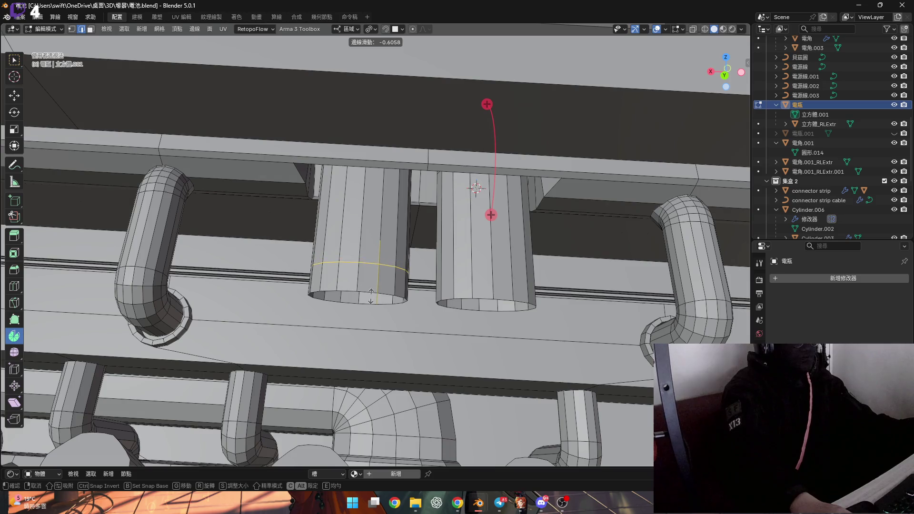
{"action": "left_click", "coordinate": [371, 297]}
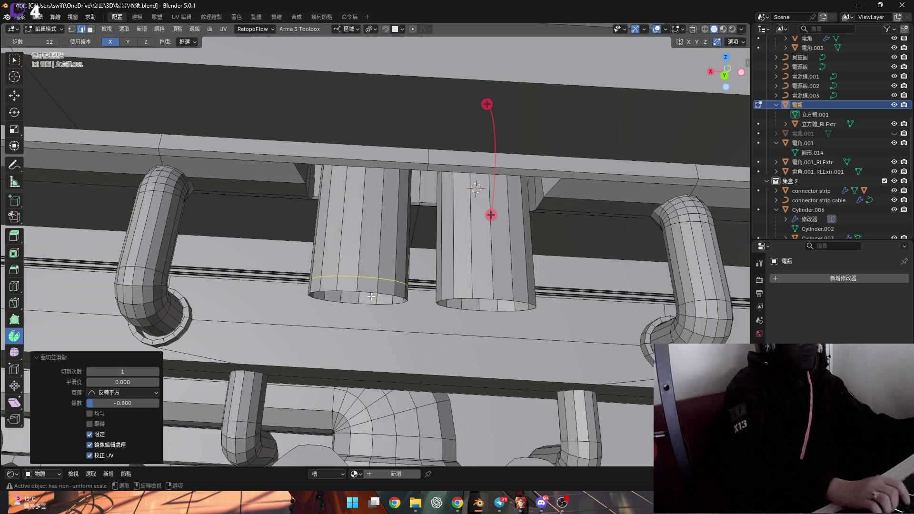
{"action": "key", "text": "ctrl+r"}
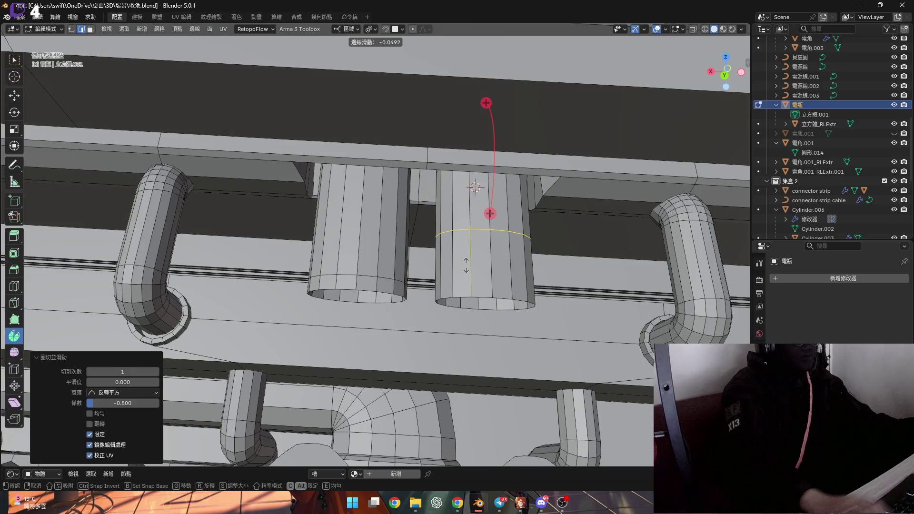
{"action": "middle_click_drag", "start_coordinate": [401, 288], "coordinate": [397, 291], "text": "shift"}
{"action": "scroll", "coordinate": [397, 291], "scroll_direction": "up", "scroll_amount": 4}
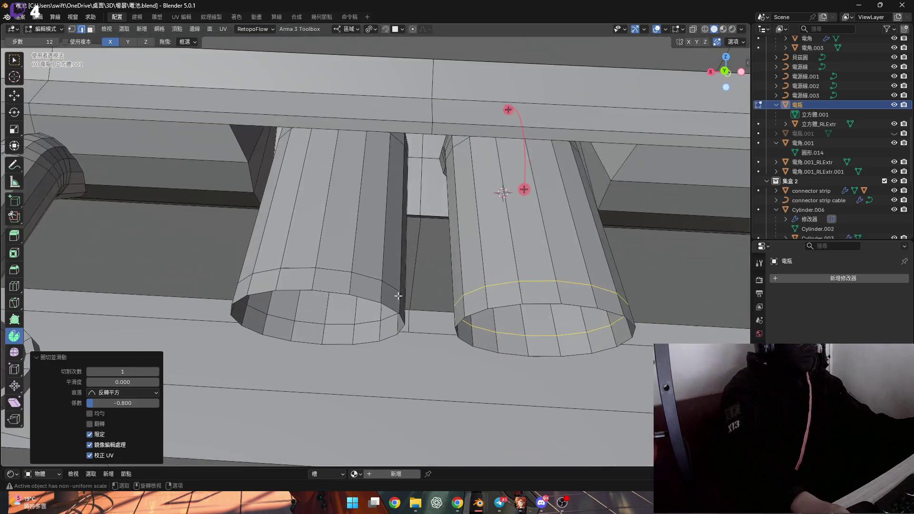
- Select the left tube's bottom edge loop and begin scaling it along X
{"action": "left_click", "coordinate": [461, 312], "text": "alt"}
{"action": "mouse_move", "coordinate": [468, 313]}
{"action": "middle_mouse_down"}
{"action": "mouse_move", "coordinate": [558, 322]}
{"action": "mouse_move", "coordinate": [639, 346]}
{"action": "middle_mouse_up"}
{"action": "key", "text": "s"}
{"action": "key", "text": "x"}
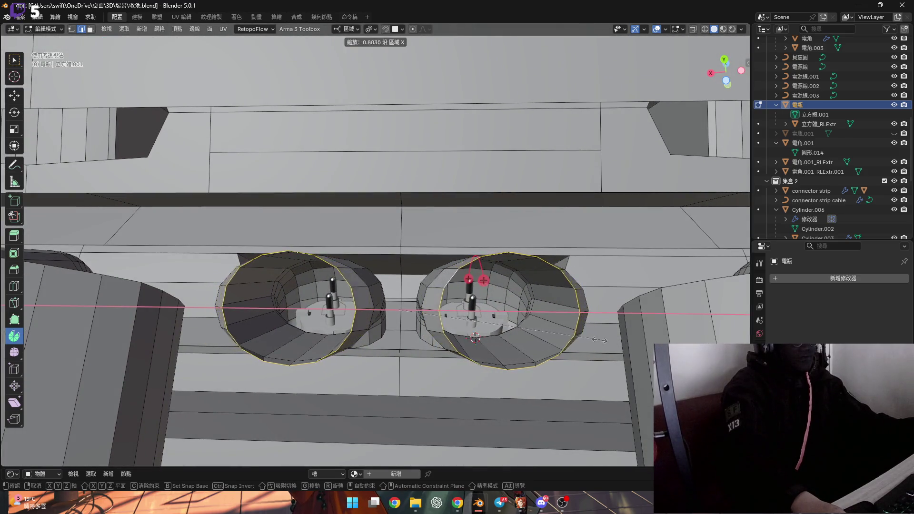
- Finish narrowing the tube ends along X and bevel their bottom rims 0.108 m, 3 segments
{"action": "left_click", "coordinate": [578, 337]}
{"action": "mouse_move", "coordinate": [578, 337]}
{"action": "middle_mouse_down"}
{"action": "mouse_move", "coordinate": [466, 315]}
{"action": "mouse_move", "coordinate": [507, 320]}
{"action": "middle_mouse_up"}
{"action": "left_click", "coordinate": [14, 269]}
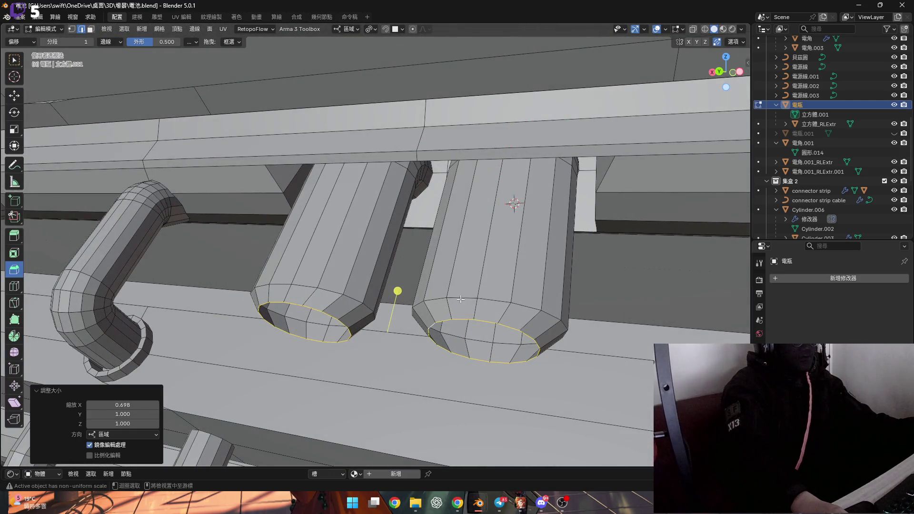
{"action": "mouse_move", "coordinate": [457, 295]}
{"action": "middle_mouse_down"}
{"action": "mouse_move", "coordinate": [393, 260]}
{"action": "mouse_move", "coordinate": [397, 292]}
{"action": "middle_mouse_up"}
{"action": "left_click_drag", "start_coordinate": [375, 274], "coordinate": [383, 257]}
{"action": "mouse_move", "coordinate": [383, 257]}
{"action": "middle_mouse_down"}
{"action": "mouse_move", "coordinate": [386, 224]}
{"action": "mouse_move", "coordinate": [382, 309]}
{"action": "mouse_move", "coordinate": [377, 288]}
{"action": "mouse_move", "coordinate": [377, 296]}
{"action": "middle_mouse_up"}
{"action": "left_click_drag", "start_coordinate": [377, 296], "coordinate": [381, 287]}
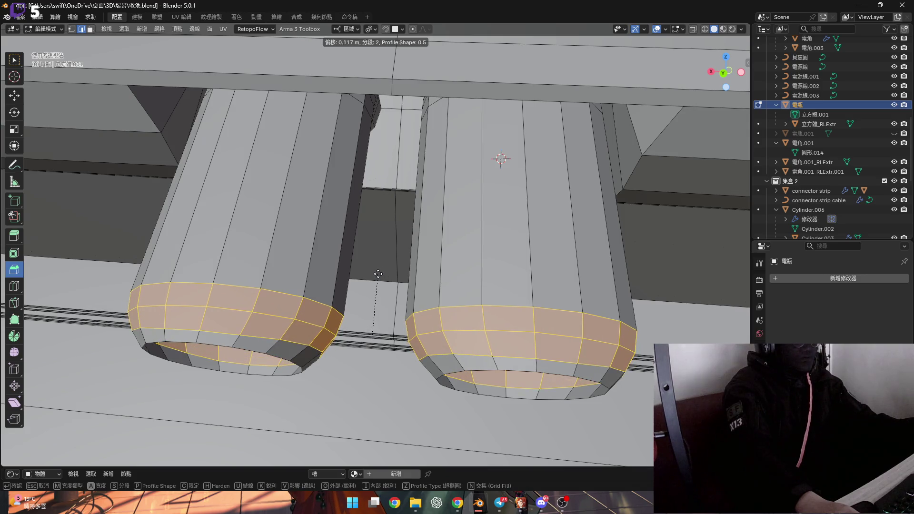
{"action": "left_click", "coordinate": [377, 275]}
- Select the bottom edge loops of both the left and right tubes
{"action": "mouse_move", "coordinate": [377, 275]}
{"action": "middle_mouse_down"}
{"action": "mouse_move", "coordinate": [527, 193]}
{"action": "mouse_move", "coordinate": [475, 228]}
{"action": "middle_mouse_up"}
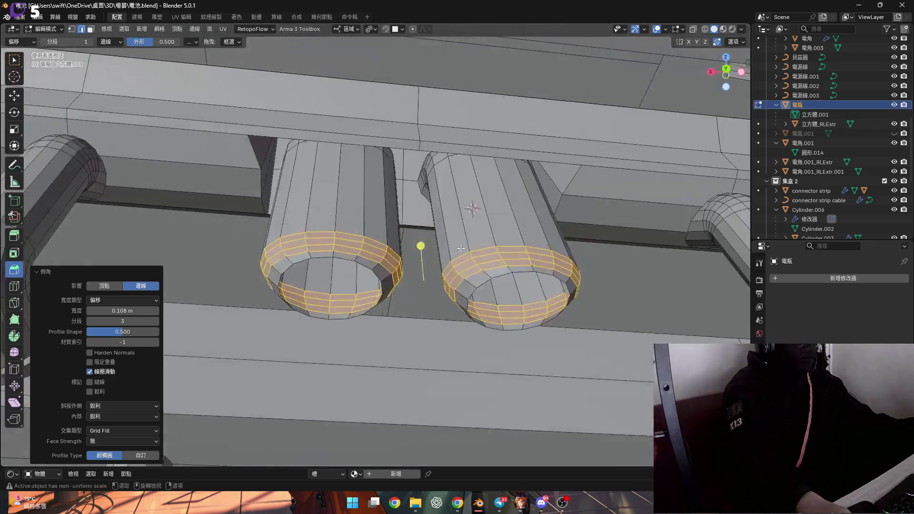
{"action": "scroll", "coordinate": [476, 228], "scroll_direction": "up", "scroll_amount": 3}
{"action": "left_click", "coordinate": [401, 283], "text": "alt"}
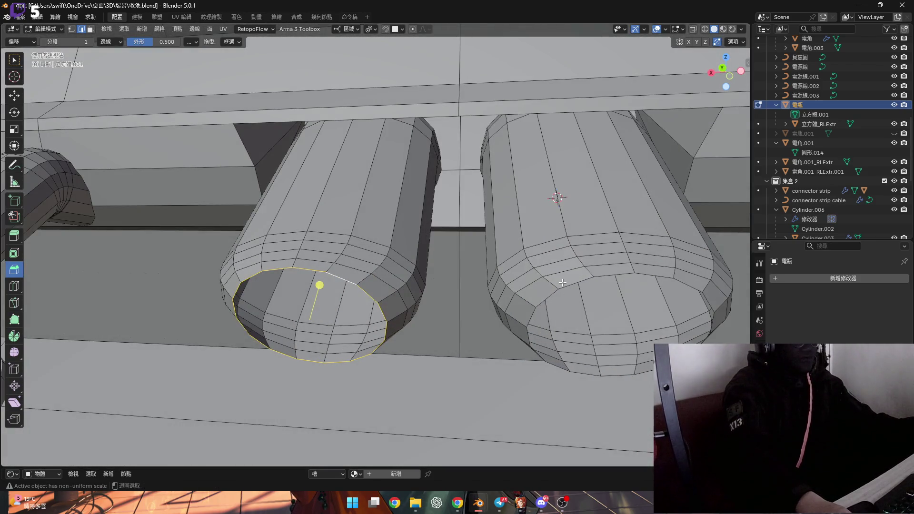
{"action": "left_click", "coordinate": [562, 282], "text": "alt+shift"}
{"action": "scroll", "coordinate": [562, 282], "scroll_direction": "down", "scroll_amount": 5}
{"action": "mouse_move", "coordinate": [562, 282]}
{"action": "middle_mouse_down"}
{"action": "mouse_move", "coordinate": [452, 208]}
{"action": "mouse_move", "coordinate": [451, 271]}
{"action": "middle_mouse_up"}
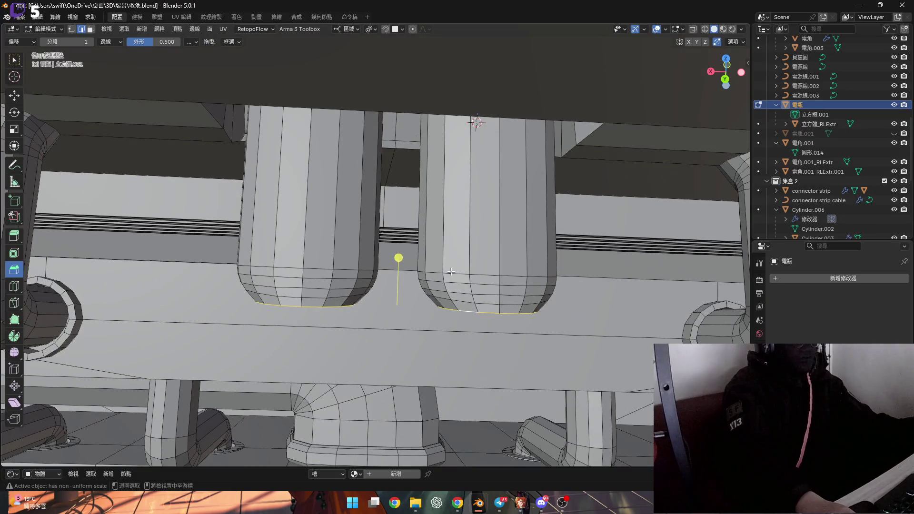
- Select a matching edge loop on each tube, then view the tubes and vent plate from above
{"action": "left_click", "coordinate": [452, 279], "text": "alt"}
{"action": "middle_click_drag", "start_coordinate": [324, 282], "coordinate": [360, 292]}
{"action": "left_click", "coordinate": [360, 293], "text": "alt+shift"}
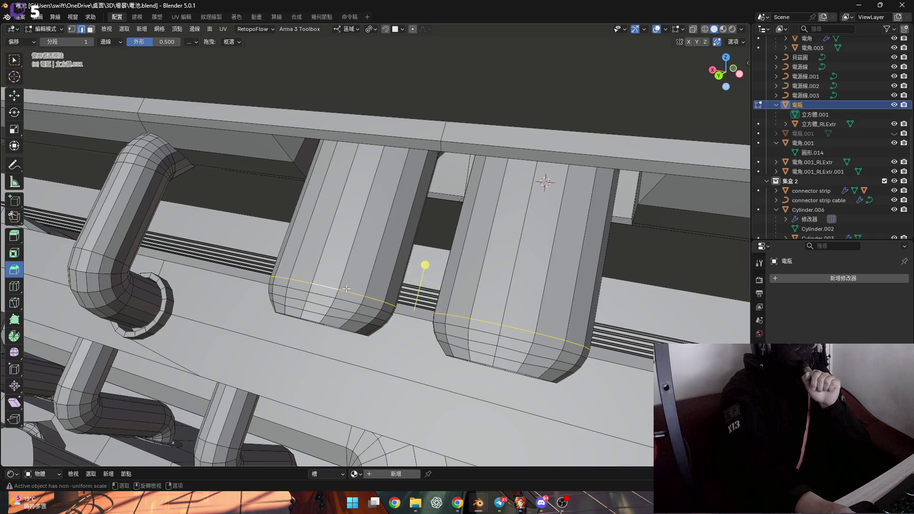
{"action": "scroll", "coordinate": [346, 289], "scroll_direction": "down", "scroll_amount": 4}
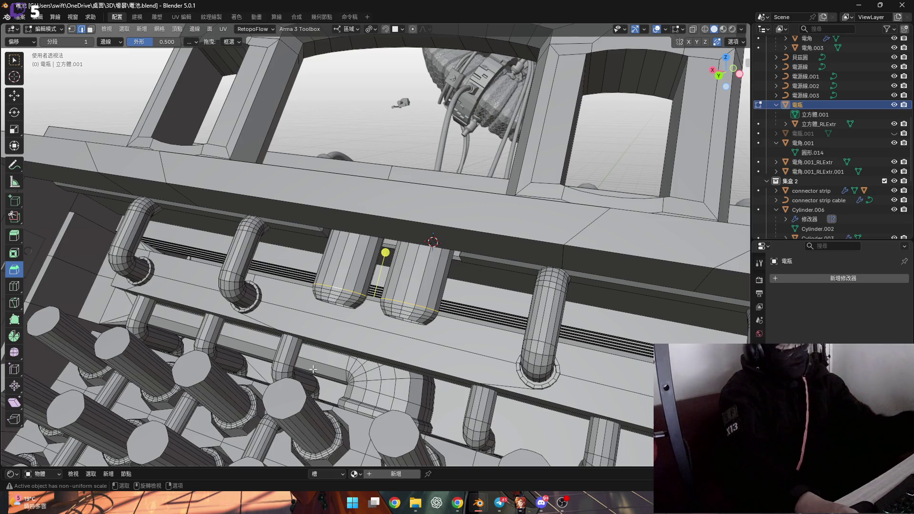
{"action": "middle_click_drag", "start_coordinate": [318, 361], "coordinate": [504, 228], "text": "shift"}
{"action": "middle_click_drag", "start_coordinate": [556, 249], "coordinate": [425, 249]}
{"action": "middle_click_drag", "start_coordinate": [392, 413], "coordinate": [386, 296]}
{"action": "scroll", "coordinate": [385, 296], "scroll_direction": "down", "scroll_amount": 5}
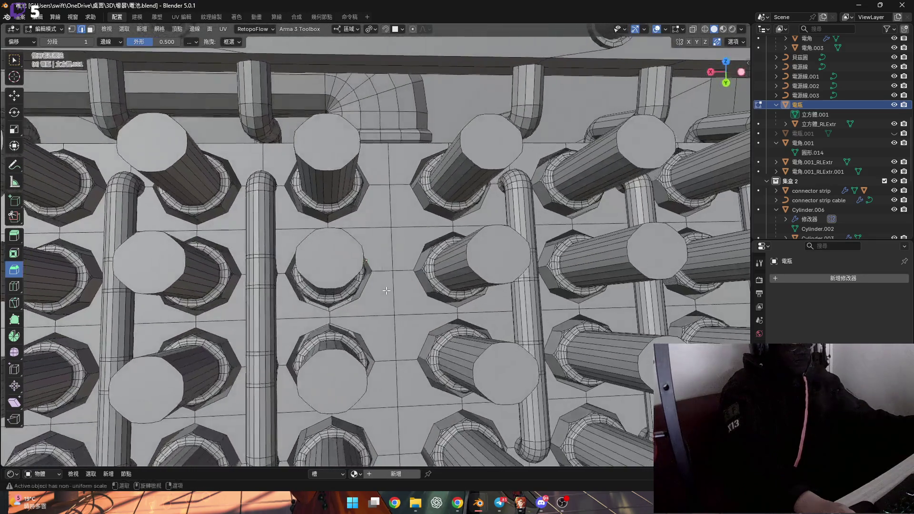
{"action": "scroll", "coordinate": [426, 243], "scroll_direction": "up", "scroll_amount": 3}
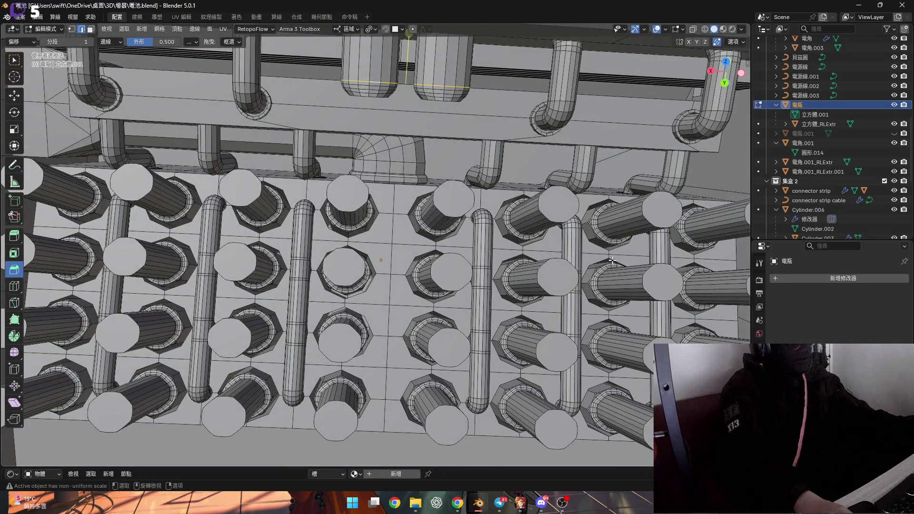
{"action": "scroll", "coordinate": [612, 261], "scroll_direction": "up", "scroll_amount": 8}
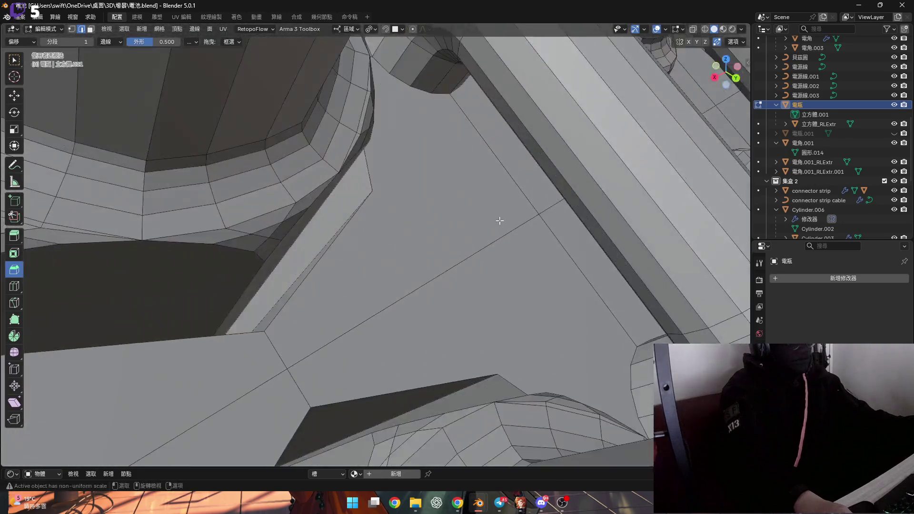
{"action": "mouse_move", "coordinate": [497, 218]}
{"action": "middle_mouse_down"}
{"action": "mouse_move", "coordinate": [522, 199]}
{"action": "mouse_move", "coordinate": [522, 208]}
{"action": "mouse_move", "coordinate": [475, 229]}
{"action": "mouse_move", "coordinate": [425, 219]}
{"action": "mouse_move", "coordinate": [361, 148]}
{"action": "mouse_move", "coordinate": [459, 149]}
{"action": "mouse_move", "coordinate": [367, 225]}
{"action": "mouse_move", "coordinate": [333, 230]}
{"action": "mouse_move", "coordinate": [359, 200]}
{"action": "middle_mouse_up"}
{"action": "scroll", "coordinate": [447, 244], "scroll_direction": "down", "scroll_amount": 4}
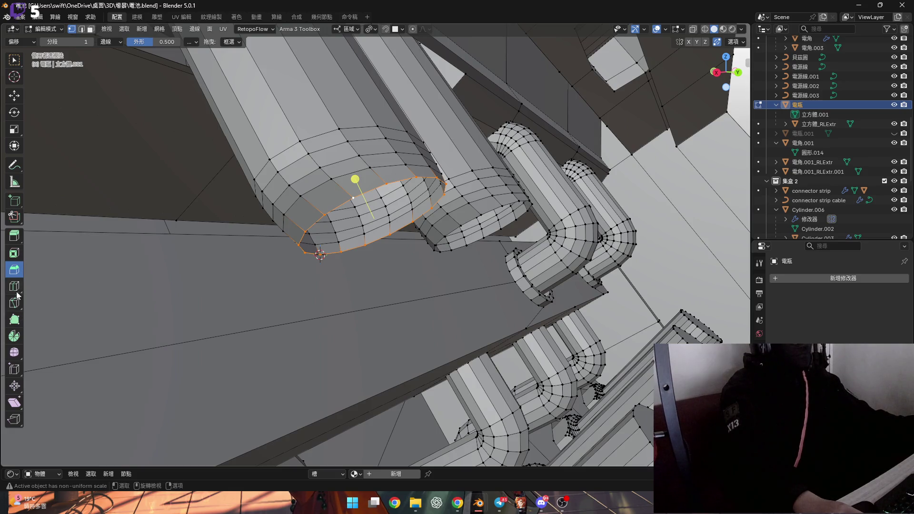
- Spin the first tube's end loop 4 steps through 85° into a curved elbow
{"action": "left_click", "coordinate": [14, 340]}
{"action": "mouse_move", "coordinate": [361, 286]}
{"action": "middle_mouse_down"}
{"action": "mouse_move", "coordinate": [381, 292]}
{"action": "mouse_move", "coordinate": [398, 279]}
{"action": "middle_mouse_up"}
{"action": "left_click_drag", "start_coordinate": [398, 280], "coordinate": [280, 344]}
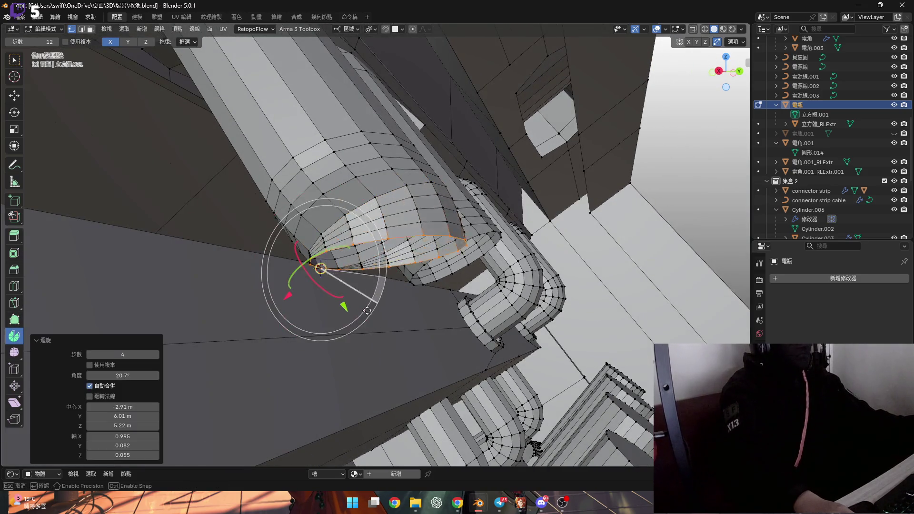
{"action": "left_click", "coordinate": [122, 375]}
{"action": "type", "text": "90"}
{"action": "key", "text": "Return"}
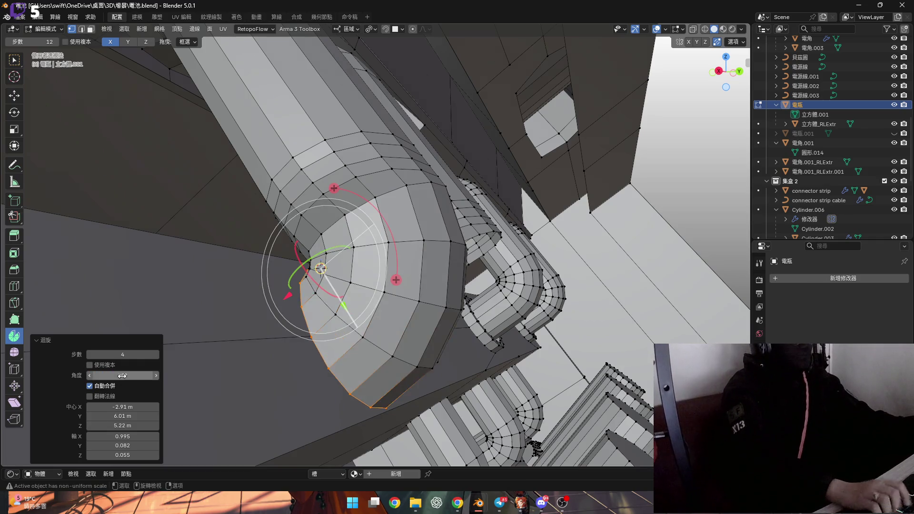
{"action": "mouse_move", "coordinate": [352, 304]}
{"action": "middle_mouse_down"}
{"action": "mouse_move", "coordinate": [370, 308]}
{"action": "mouse_move", "coordinate": [319, 259]}
{"action": "mouse_move", "coordinate": [152, 379]}
{"action": "middle_mouse_up"}
{"action": "left_click_drag", "start_coordinate": [152, 379], "coordinate": [133, 379]}
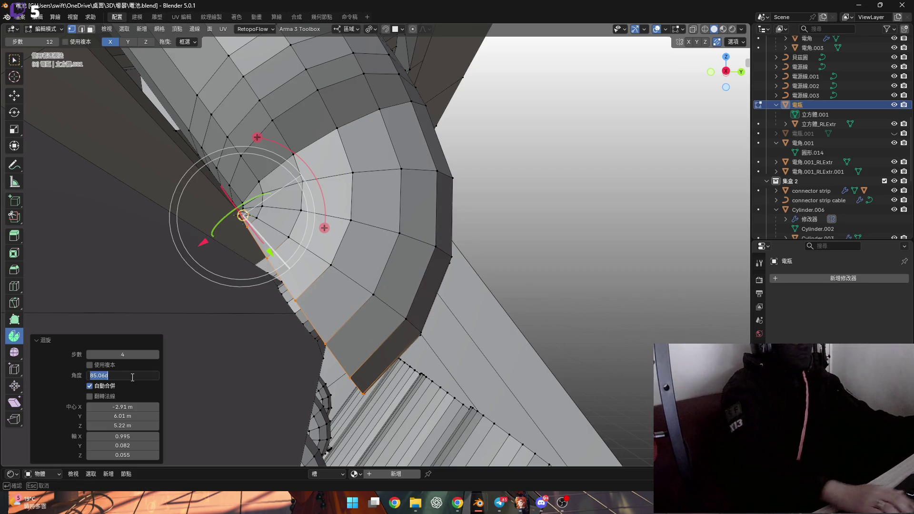
{"action": "type", "text": "85"}
{"action": "key", "text": "Return"}
{"action": "mouse_move", "coordinate": [443, 266]}
{"action": "middle_mouse_down"}
{"action": "mouse_move", "coordinate": [465, 248]}
{"action": "mouse_move", "coordinate": [412, 201]}
{"action": "mouse_move", "coordinate": [357, 229]}
{"action": "middle_mouse_up"}
- Spin the second tube's end loop into a matching 85° elbow
{"action": "left_click", "coordinate": [359, 233], "text": "alt"}
{"action": "key", "text": "shift+s"}
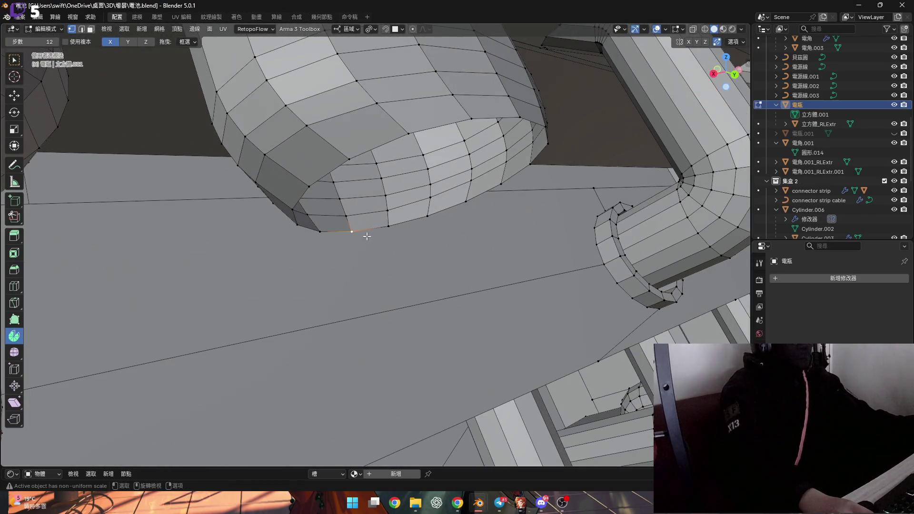
{"action": "left_click", "coordinate": [480, 271]}
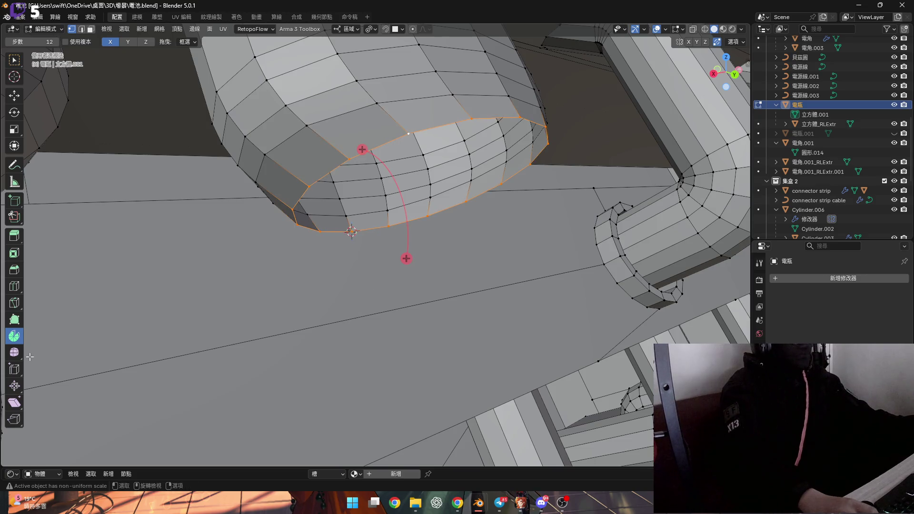
{"action": "left_click_drag", "start_coordinate": [404, 287], "coordinate": [408, 257]}
{"action": "left_click", "coordinate": [123, 376]}
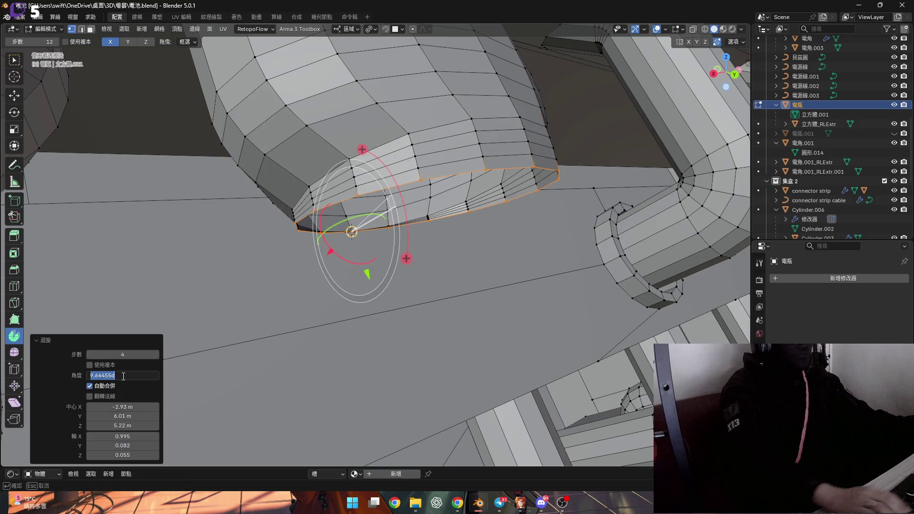
{"action": "key", "text": "Return"}
- Lower the bent tube end faces -0.003855 m along Z
{"action": "mouse_move", "coordinate": [343, 314]}
{"action": "middle_mouse_down"}
{"action": "mouse_move", "coordinate": [370, 332]}
{"action": "mouse_move", "coordinate": [368, 321]}
{"action": "middle_mouse_up"}
{"action": "mouse_move", "coordinate": [185, 327]}
{"action": "middle_mouse_down"}
{"action": "mouse_move", "coordinate": [400, 316]}
{"action": "mouse_move", "coordinate": [378, 314]}
{"action": "middle_mouse_up"}
{"action": "key", "text": "g"}
{"action": "key", "text": "z"}
{"action": "left_click", "coordinate": [375, 388]}
- Grow the face selection up both bent tube ends and nudge them along local Y
{"action": "middle_click_drag", "start_coordinate": [374, 387], "coordinate": [405, 335]}
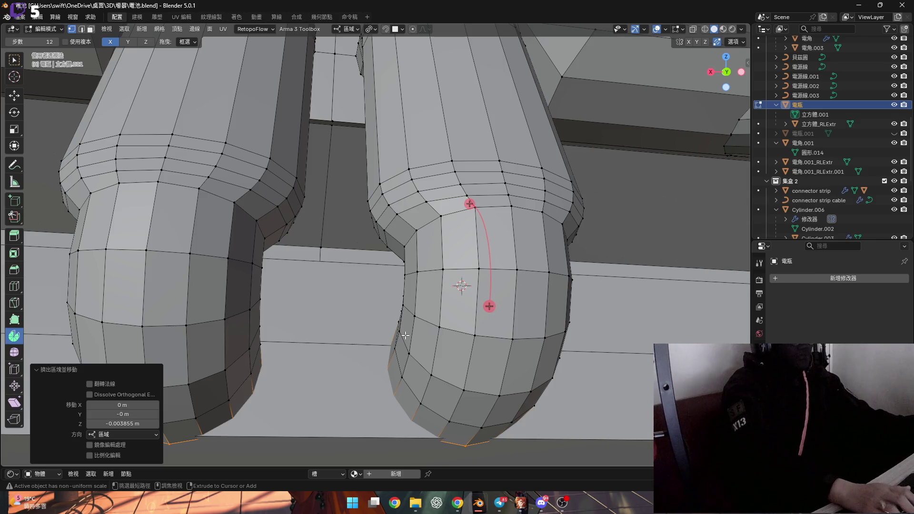
{"action": "key", "text": "ctrl+KP_Add"}
{"action": "key", "text": "ctrl+KP_Add"}
{"action": "key", "text": "ctrl+KP_Add"}
{"action": "key", "text": "ctrl+KP_Add"}
{"action": "key", "text": "ctrl+KP_Add"}
{"action": "key", "text": "ctrl+KP_Add"}
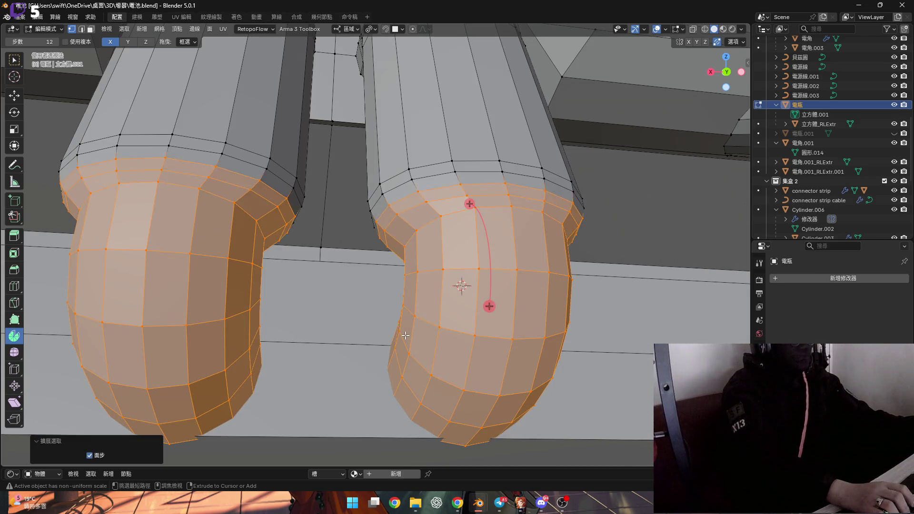
{"action": "mouse_move", "coordinate": [405, 335]}
{"action": "middle_mouse_down"}
{"action": "mouse_move", "coordinate": [482, 318]}
{"action": "mouse_move", "coordinate": [500, 328]}
{"action": "middle_mouse_up"}
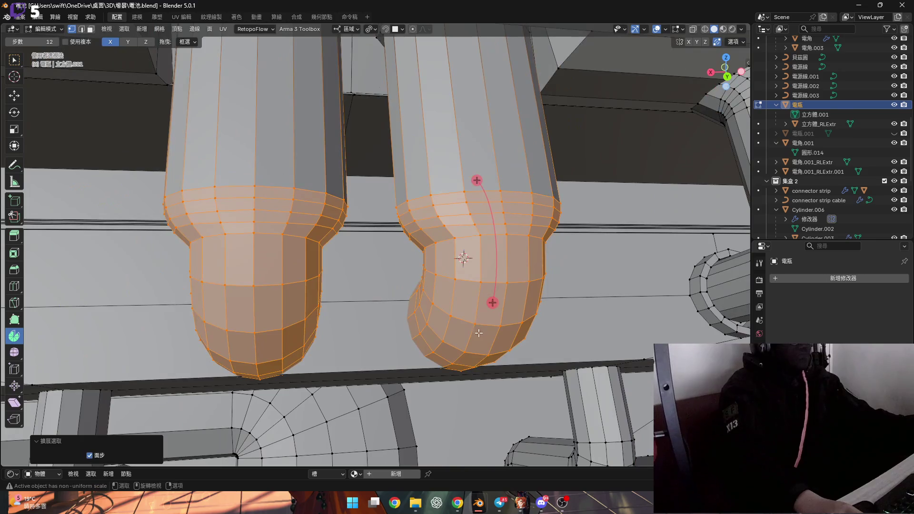
{"action": "key", "text": "g"}
{"action": "key", "text": "y"}
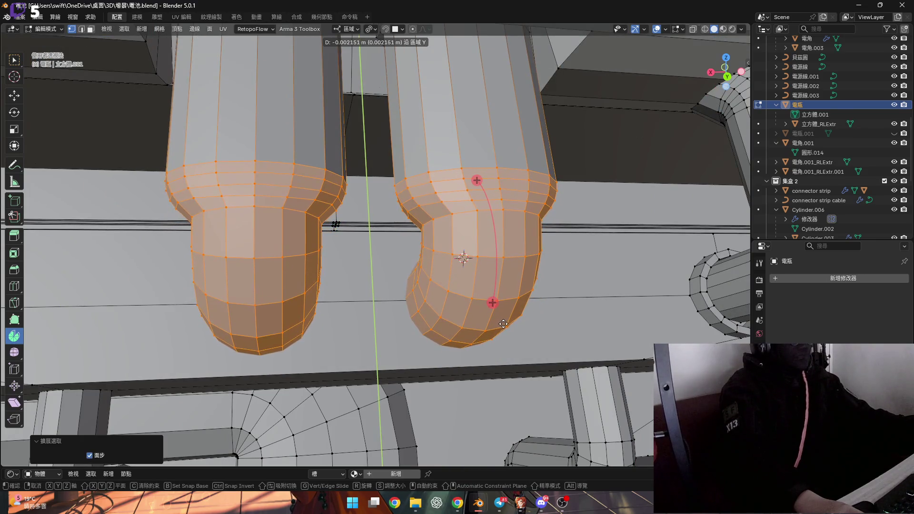
{"action": "left_click", "coordinate": [501, 328]}
- Refine the bent ends with two more tiny Y nudges, about 0.000022 m in total
{"action": "scroll", "coordinate": [501, 328], "scroll_direction": "up", "scroll_amount": 5}
{"action": "middle_click_drag", "start_coordinate": [501, 329], "coordinate": [434, 284]}
{"action": "key", "text": "g"}
{"action": "key", "text": "y"}
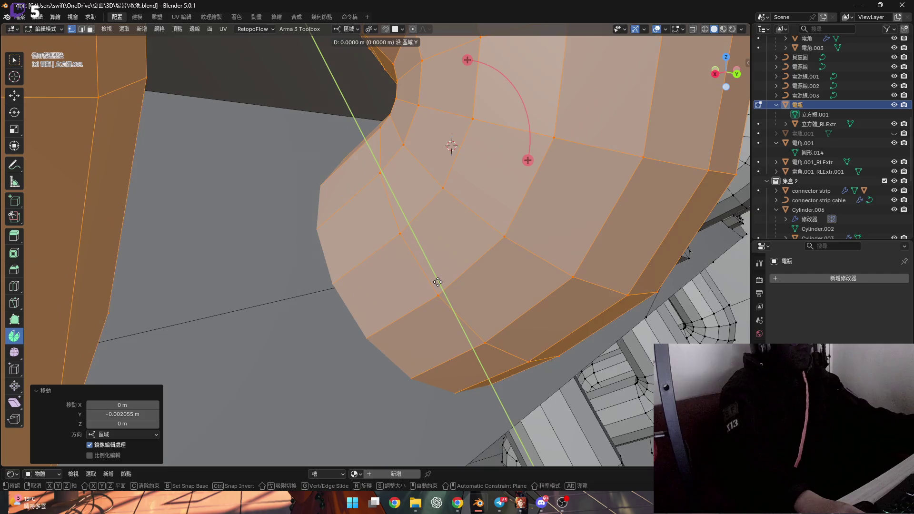
{"action": "left_click", "coordinate": [428, 288]}
{"action": "scroll", "coordinate": [428, 287], "scroll_direction": "up", "scroll_amount": 6}
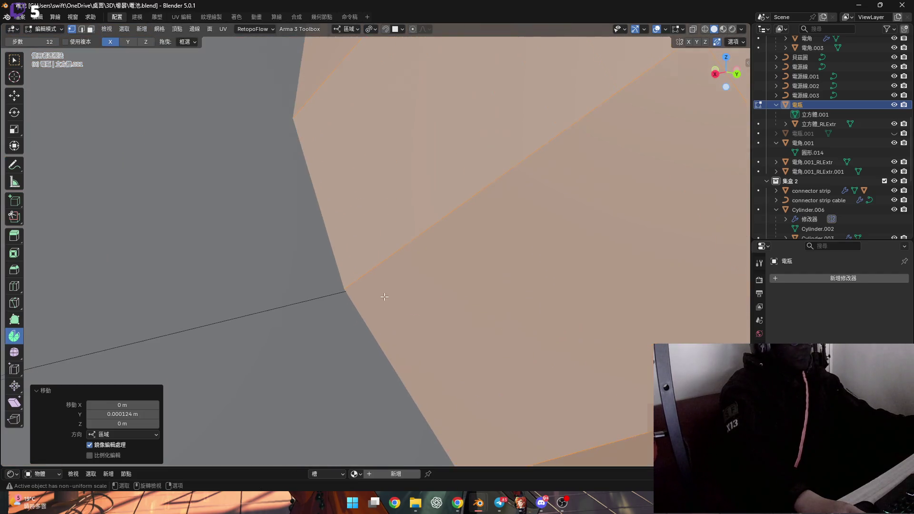
{"action": "key", "text": "g"}
{"action": "key", "text": "y"}
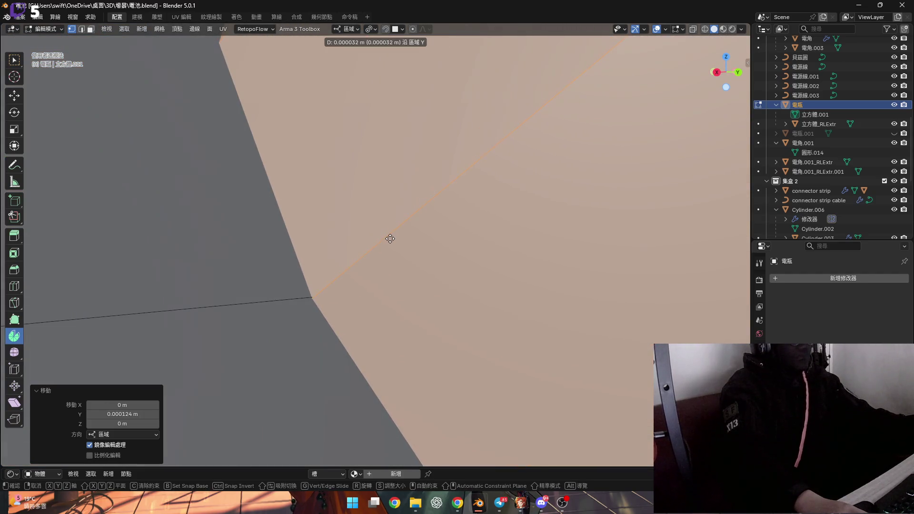
{"action": "left_click", "coordinate": [387, 234]}
- Check the curved elbows from the front and deselect everything
{"action": "middle_click_drag", "start_coordinate": [387, 234], "coordinate": [372, 265]}
{"action": "scroll", "coordinate": [357, 303], "scroll_direction": "down", "scroll_amount": 5}
{"action": "scroll", "coordinate": [357, 303], "scroll_direction": "down", "scroll_amount": 5}
{"action": "mouse_move", "coordinate": [358, 303]}
{"action": "middle_mouse_down"}
{"action": "mouse_move", "coordinate": [335, 309]}
{"action": "mouse_move", "coordinate": [381, 286]}
{"action": "mouse_move", "coordinate": [286, 323]}
{"action": "mouse_move", "coordinate": [298, 330]}
{"action": "middle_mouse_up"}
{"action": "scroll", "coordinate": [380, 285], "scroll_direction": "down", "scroll_amount": 3}
{"action": "scroll", "coordinate": [352, 292], "scroll_direction": "up", "scroll_amount": 3}
{"action": "key", "text": "alt+a"}
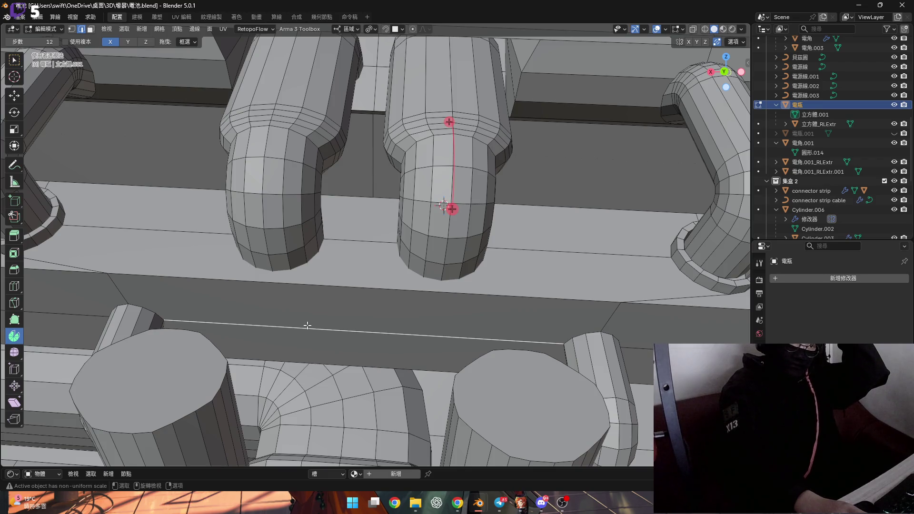
- Add a loop cut across the flat panel below the tubes
{"action": "mouse_move", "coordinate": [333, 323]}
{"action": "middle_mouse_down"}
{"action": "mouse_move", "coordinate": [329, 289]}
{"action": "mouse_move", "coordinate": [338, 298]}
{"action": "middle_mouse_up"}
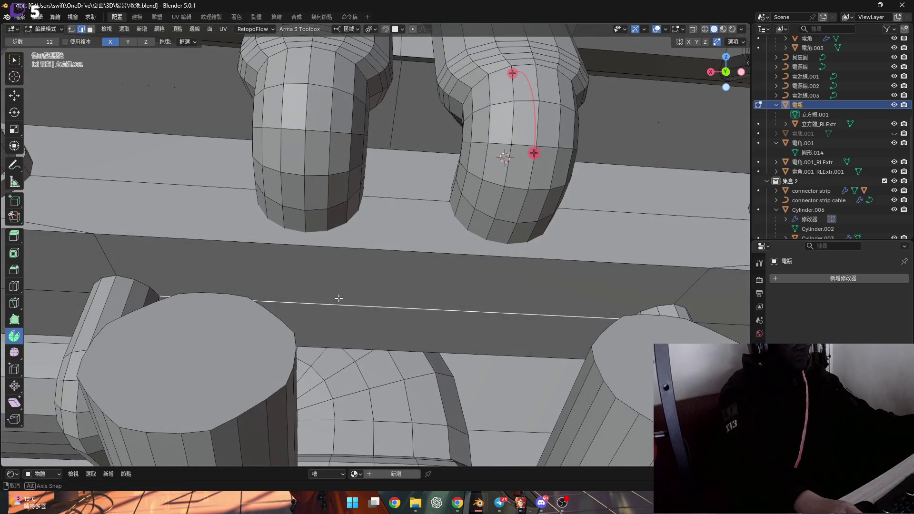
{"action": "key", "text": "ctrl+r"}
{"action": "key", "text": "Escape"}
{"action": "mouse_move", "coordinate": [261, 269]}
{"action": "middle_mouse_down"}
{"action": "mouse_move", "coordinate": [245, 244]}
{"action": "mouse_move", "coordinate": [306, 261]}
{"action": "mouse_move", "coordinate": [368, 232]}
{"action": "middle_mouse_up"}
{"action": "left_click", "coordinate": [369, 230]}
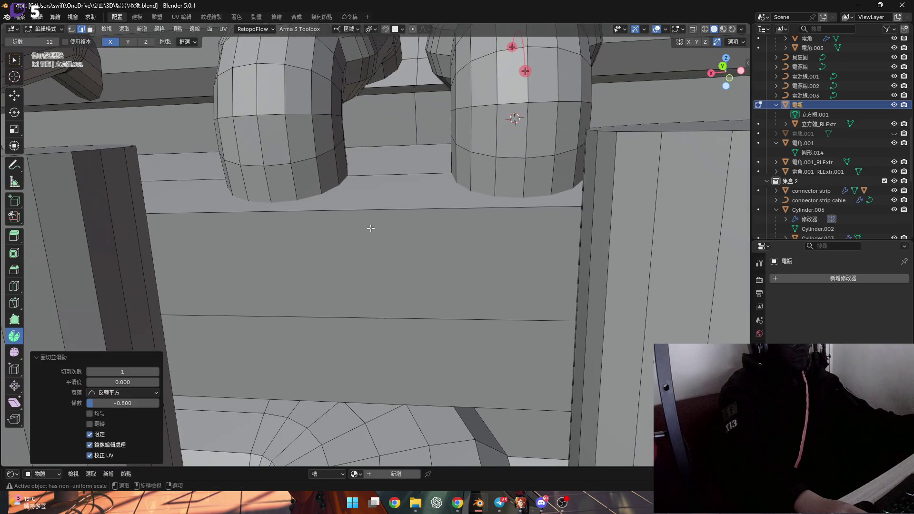
{"action": "key", "text": "ctrl+r"}
{"action": "key", "text": "Escape"}
- Subdivide the panel's upper edge to create a midpoint vertex
{"action": "mouse_move", "coordinate": [406, 391]}
{"action": "middle_mouse_down"}
{"action": "mouse_move", "coordinate": [416, 353]}
{"action": "mouse_move", "coordinate": [398, 373]}
{"action": "middle_mouse_up"}
{"action": "key", "text": "2"}
{"action": "left_click", "coordinate": [398, 383]}
{"action": "key", "text": "ctrl+e"}
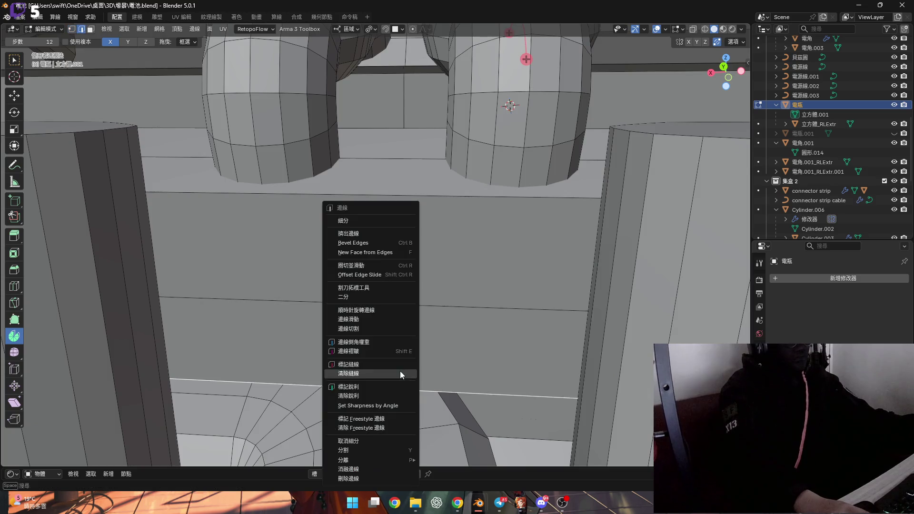
{"action": "left_click", "coordinate": [369, 221]}
{"action": "key", "text": "1"}
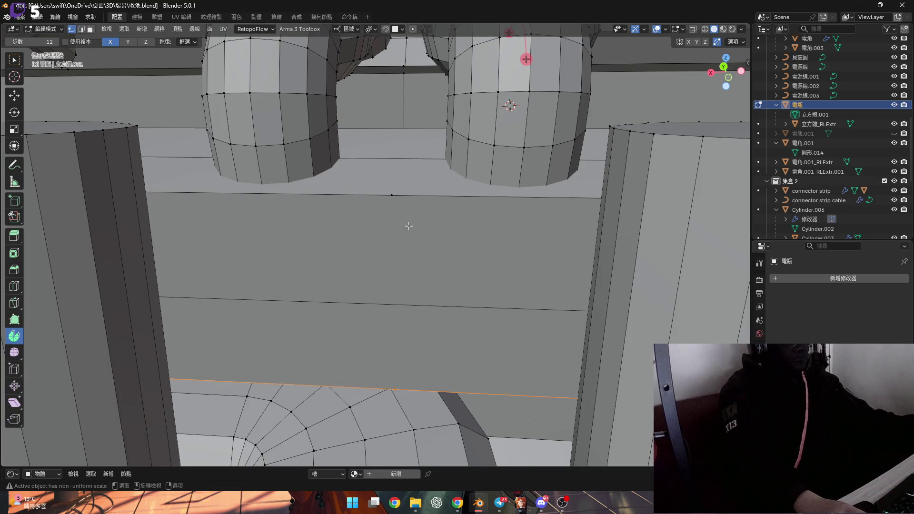
- Knife a diagonal edge from the new midpoint vertex down to a lower panel vertex
{"action": "left_click", "coordinate": [16, 303]}
{"action": "left_click", "coordinate": [392, 195]}
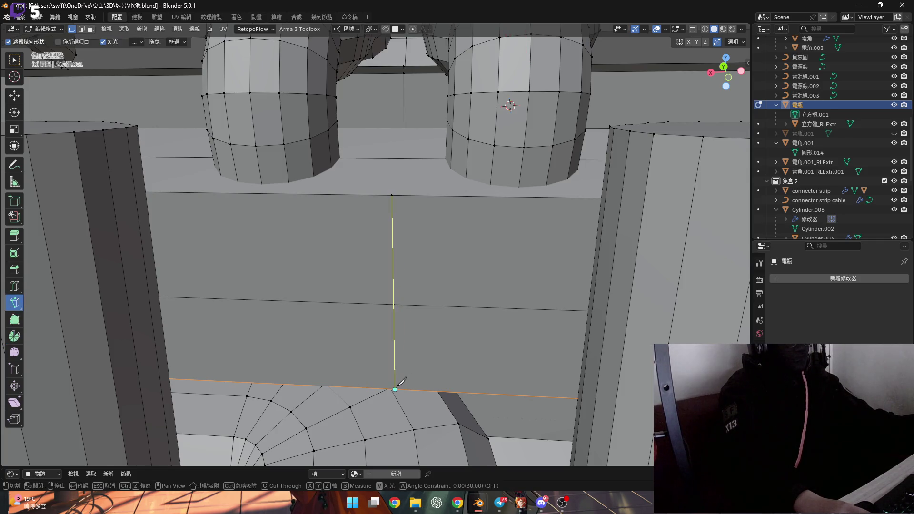
{"action": "left_click", "coordinate": [395, 389]}
{"action": "key", "text": "Return"}
{"action": "mouse_move", "coordinate": [477, 310]}
{"action": "middle_mouse_down"}
{"action": "mouse_move", "coordinate": [419, 261]}
{"action": "mouse_move", "coordinate": [425, 284]}
{"action": "mouse_move", "coordinate": [378, 274]}
{"action": "middle_mouse_up"}
{"action": "left_click", "coordinate": [14, 59]}
{"action": "mouse_move", "coordinate": [306, 285]}
{"action": "middle_mouse_down"}
{"action": "mouse_move", "coordinate": [337, 301]}
{"action": "mouse_move", "coordinate": [322, 301]}
{"action": "mouse_move", "coordinate": [332, 308]}
{"action": "middle_mouse_up"}
{"action": "mouse_move", "coordinate": [251, 267]}
{"action": "middle_mouse_down", "text": "shift"}
{"action": "mouse_move", "coordinate": [292, 296]}
{"action": "mouse_move", "coordinate": [271, 286]}
{"action": "mouse_move", "coordinate": [373, 305]}
{"action": "middle_mouse_up", "text": "shift"}
{"action": "scroll", "coordinate": [304, 297], "scroll_direction": "up", "scroll_amount": 2}
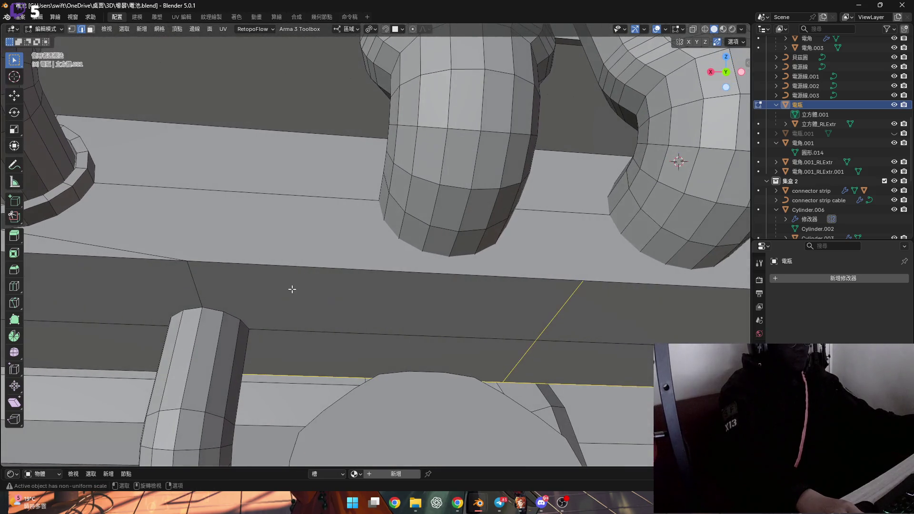
{"action": "scroll", "coordinate": [275, 289], "scroll_direction": "down", "scroll_amount": 3, "text": "ctrl"}
{"action": "mouse_move", "coordinate": [287, 293]}
{"action": "middle_mouse_down", "text": "shift"}
{"action": "mouse_move", "coordinate": [238, 298]}
{"action": "mouse_move", "coordinate": [342, 302]}
{"action": "mouse_move", "coordinate": [244, 309]}
{"action": "mouse_move", "coordinate": [402, 312]}
{"action": "middle_mouse_up", "text": "shift"}
- Finish shifting the new panel edge along X
{"action": "key", "text": "g"}
{"action": "key", "text": "x"}
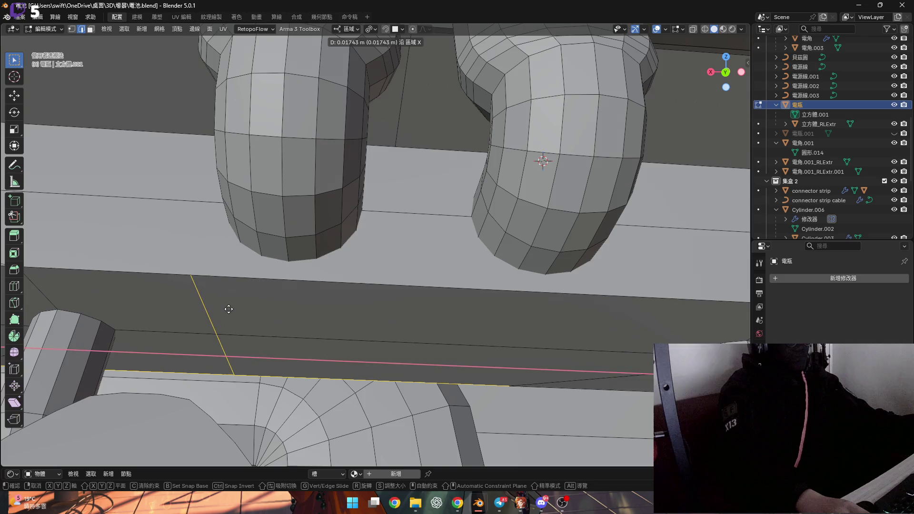
{"action": "left_click", "coordinate": [381, 311]}
- Move the vertical edge on the dark strip 0.02 m along X
{"action": "left_click", "coordinate": [412, 311]}
{"action": "left_click", "coordinate": [416, 357], "text": "shift"}
{"action": "key", "text": "2"}
{"action": "left_click", "coordinate": [417, 314]}
{"action": "left_click", "coordinate": [403, 358], "text": "shift"}
{"action": "key", "text": "g"}
{"action": "key", "text": "x"}
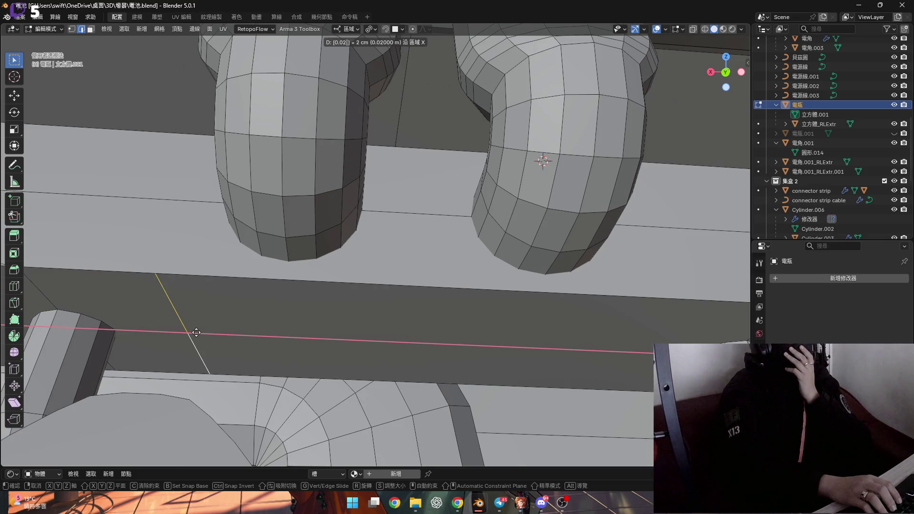
{"action": "key", "text": "Return"}
{"action": "middle_click_drag", "start_coordinate": [205, 330], "coordinate": [360, 315]}
{"action": "scroll", "coordinate": [360, 315], "scroll_direction": "up", "scroll_amount": 5}
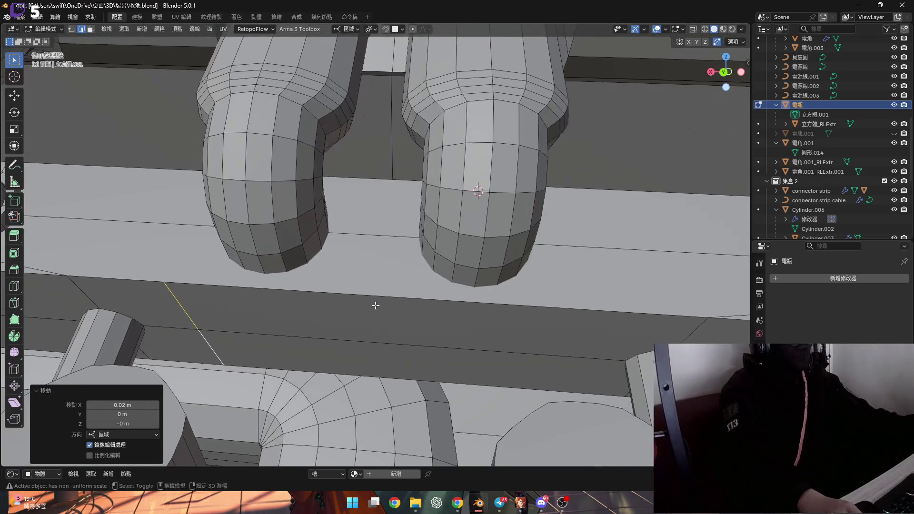
{"action": "scroll", "coordinate": [387, 300], "scroll_direction": "up", "scroll_amount": 4}
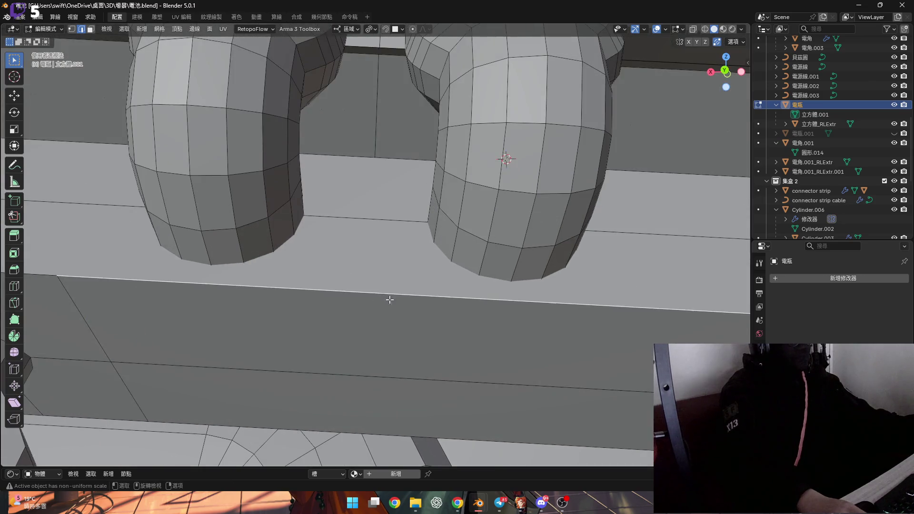
- Select the middle and lower edges of the dark strip below the pipe ends
{"action": "right_click", "coordinate": [364, 235]}
{"action": "mouse_move", "coordinate": [445, 321]}
{"action": "middle_mouse_down"}
{"action": "mouse_move", "coordinate": [412, 286]}
{"action": "mouse_move", "coordinate": [403, 296]}
{"action": "mouse_move", "coordinate": [416, 304]}
{"action": "mouse_move", "coordinate": [402, 310]}
{"action": "middle_mouse_up"}
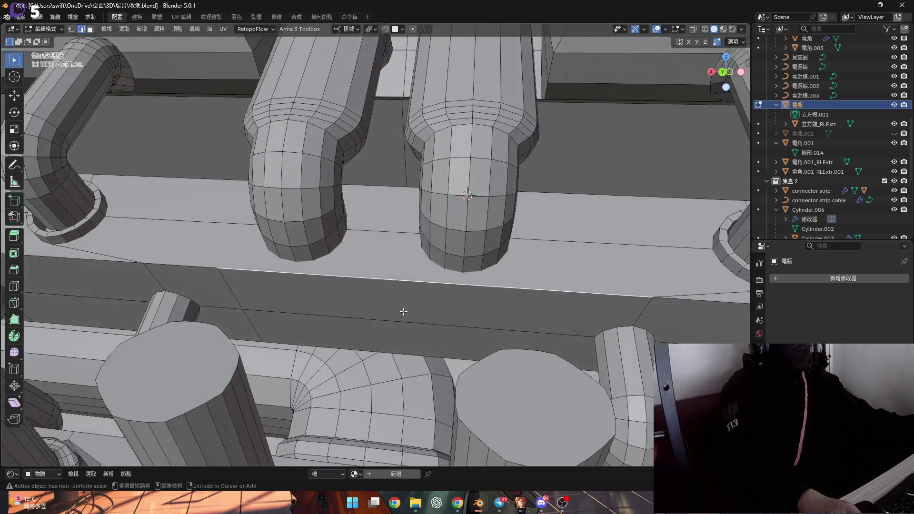
{"action": "left_click", "coordinate": [403, 299], "text": "ctrl+alt"}
{"action": "key", "text": "1"}
{"action": "left_click", "coordinate": [402, 295]}
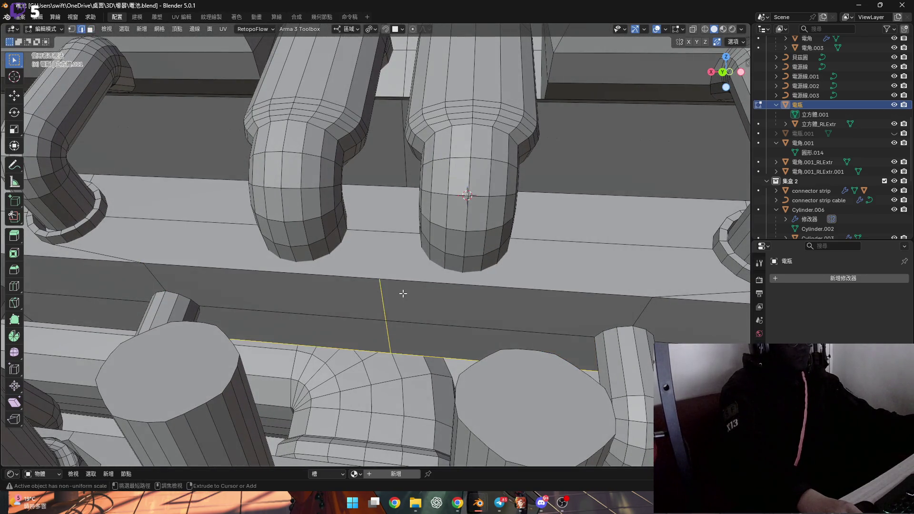
{"action": "key", "text": "2"}
{"action": "scroll", "coordinate": [402, 293], "scroll_direction": "up", "scroll_amount": 3}
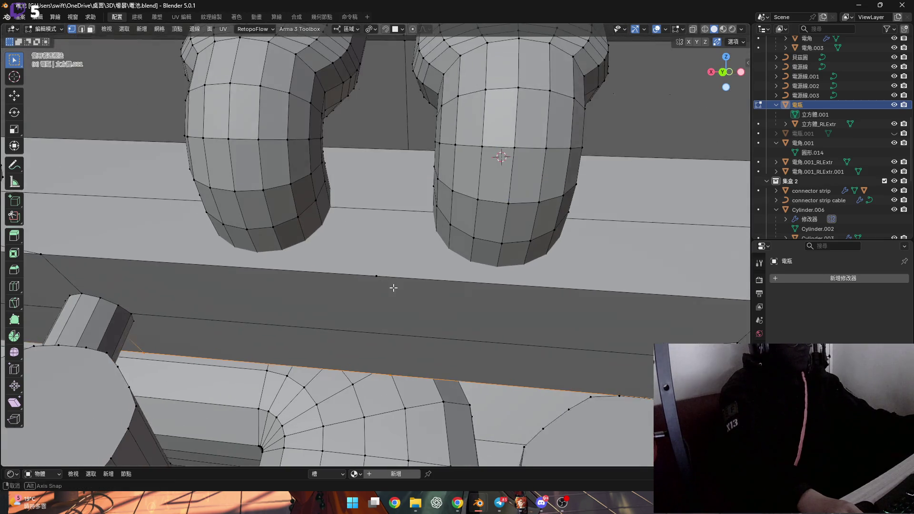
{"action": "left_click", "coordinate": [371, 276]}
{"action": "middle_click_drag", "start_coordinate": [371, 277], "coordinate": [390, 285]}
{"action": "key", "text": "1"}
{"action": "key", "text": "2"}
{"action": "left_click", "coordinate": [393, 295], "text": "ctrl"}
- Select the long dark band faces in face mode
{"action": "key", "text": "3"}
{"action": "left_click", "coordinate": [388, 296]}
{"action": "left_click", "coordinate": [398, 301], "text": "ctrl"}
{"action": "key", "text": "2"}
{"action": "left_click", "coordinate": [398, 297]}
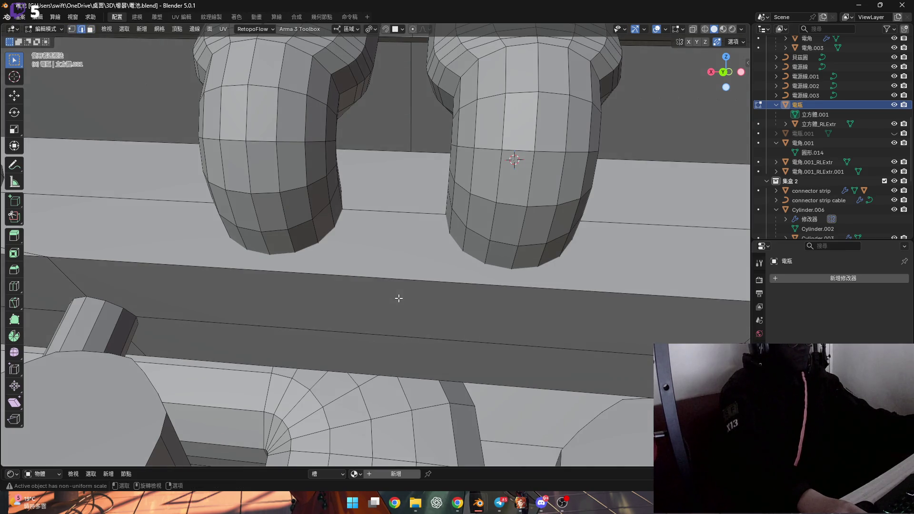
{"action": "key", "text": "3"}
{"action": "left_click", "coordinate": [399, 298]}
{"action": "middle_click_drag", "start_coordinate": [398, 298], "coordinate": [407, 297]}
{"action": "left_click", "coordinate": [409, 338], "text": "shift"}
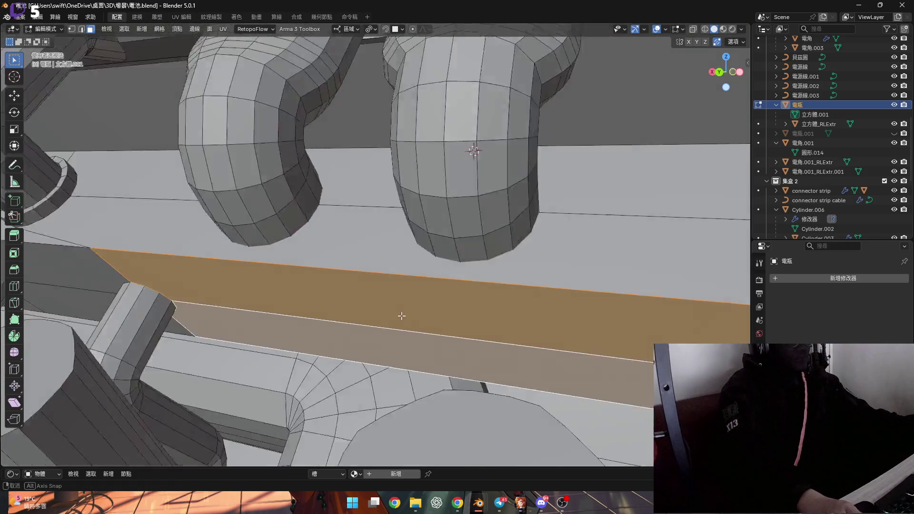
- Subdivide the selected dark band faces from the face context menu
{"action": "mouse_move", "coordinate": [409, 339]}
{"action": "middle_mouse_down"}
{"action": "mouse_move", "coordinate": [416, 311]}
{"action": "mouse_move", "coordinate": [550, 320]}
{"action": "mouse_move", "coordinate": [335, 312]}
{"action": "mouse_move", "coordinate": [447, 327]}
{"action": "mouse_move", "coordinate": [388, 322]}
{"action": "middle_mouse_up"}
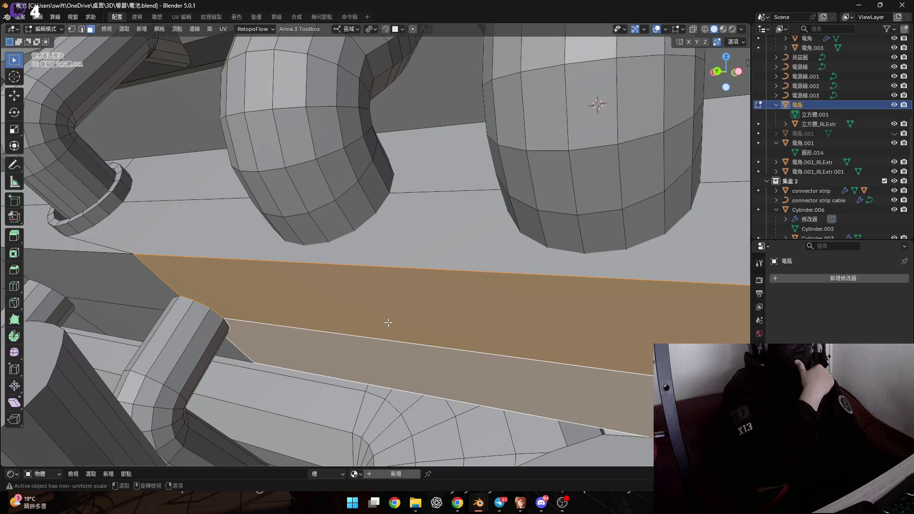
{"action": "right_click", "coordinate": [403, 276]}
{"action": "mouse_move", "coordinate": [414, 309]}
{"action": "middle_mouse_down", "text": "shift"}
{"action": "mouse_move", "coordinate": [403, 275]}
{"action": "mouse_move", "coordinate": [387, 302]}
{"action": "mouse_move", "coordinate": [408, 275]}
{"action": "mouse_move", "coordinate": [405, 250]}
{"action": "middle_mouse_up", "text": "shift"}
{"action": "left_click", "coordinate": [399, 276]}
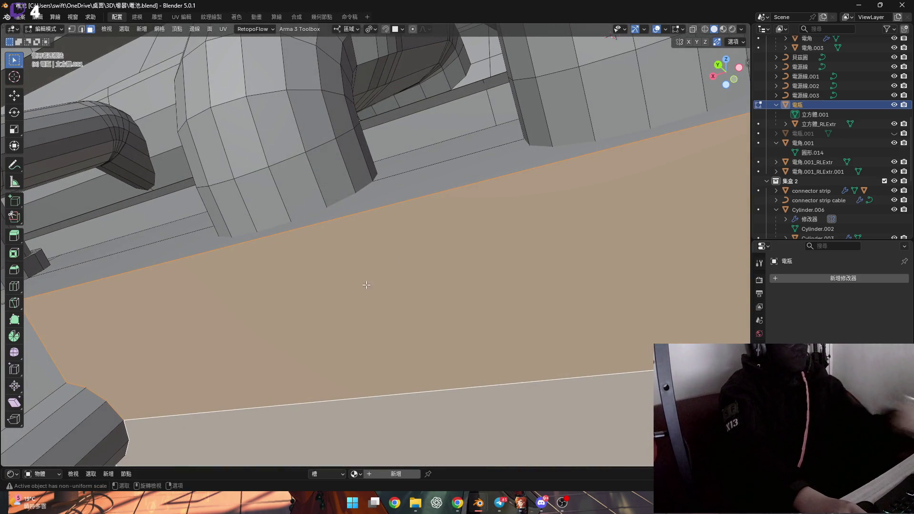
{"action": "scroll", "coordinate": [193, 370], "scroll_direction": "up", "scroll_amount": 6}
{"action": "mouse_move", "coordinate": [470, 336]}
{"action": "middle_mouse_down"}
{"action": "mouse_move", "coordinate": [399, 330]}
{"action": "mouse_move", "coordinate": [399, 347]}
{"action": "mouse_move", "coordinate": [361, 320]}
{"action": "mouse_move", "coordinate": [359, 300]}
{"action": "middle_mouse_up"}
{"action": "scroll", "coordinate": [363, 321], "scroll_direction": "down", "scroll_amount": 3}
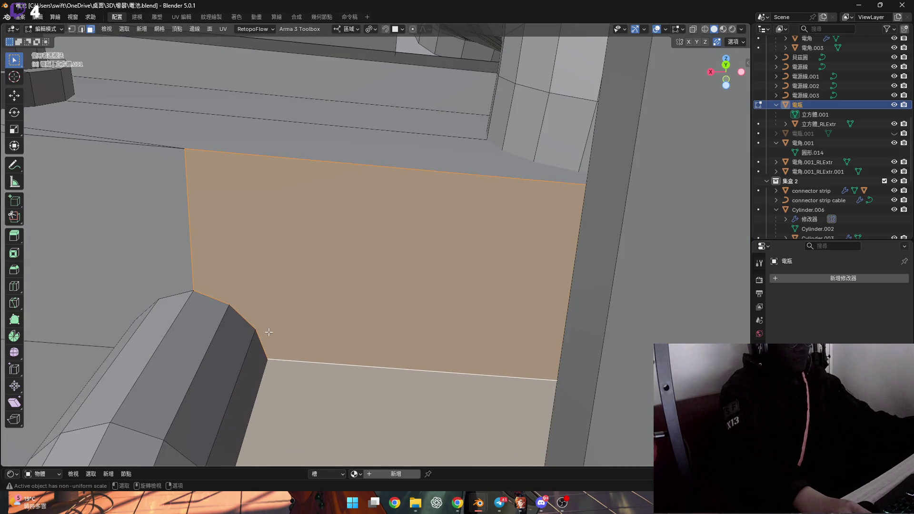
- Make the band face active, then clear the selection in vertex mode
{"action": "left_click", "coordinate": [273, 353]}
{"action": "mouse_move", "coordinate": [274, 353]}
{"action": "middle_mouse_down"}
{"action": "mouse_move", "coordinate": [273, 198]}
{"action": "mouse_move", "coordinate": [280, 299]}
{"action": "middle_mouse_up"}
{"action": "mouse_move", "coordinate": [283, 212]}
{"action": "middle_mouse_down"}
{"action": "mouse_move", "coordinate": [275, 238]}
{"action": "mouse_move", "coordinate": [171, 226]}
{"action": "middle_mouse_up"}
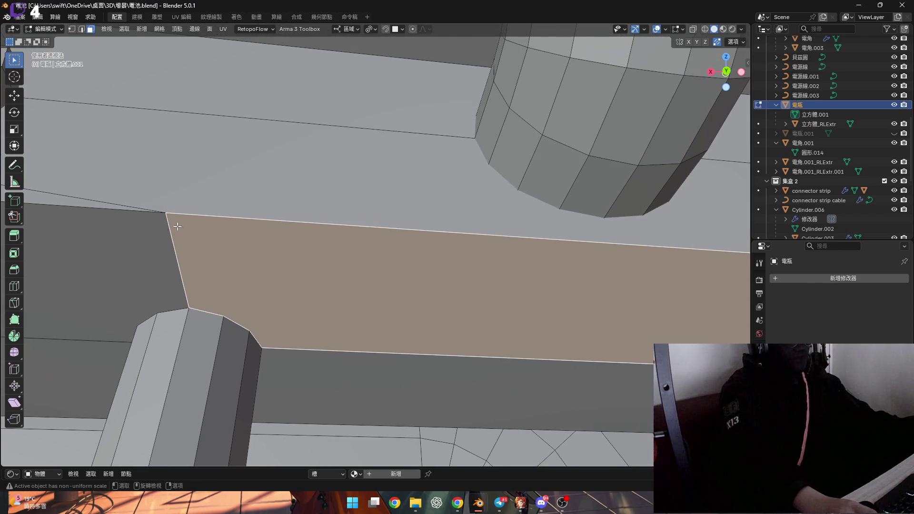
{"action": "mouse_move", "coordinate": [318, 249]}
{"action": "middle_mouse_down"}
{"action": "mouse_move", "coordinate": [464, 271]}
{"action": "mouse_move", "coordinate": [373, 293]}
{"action": "mouse_move", "coordinate": [518, 308]}
{"action": "middle_mouse_up"}
{"action": "key", "text": "1"}
{"action": "key", "text": "alt+a"}
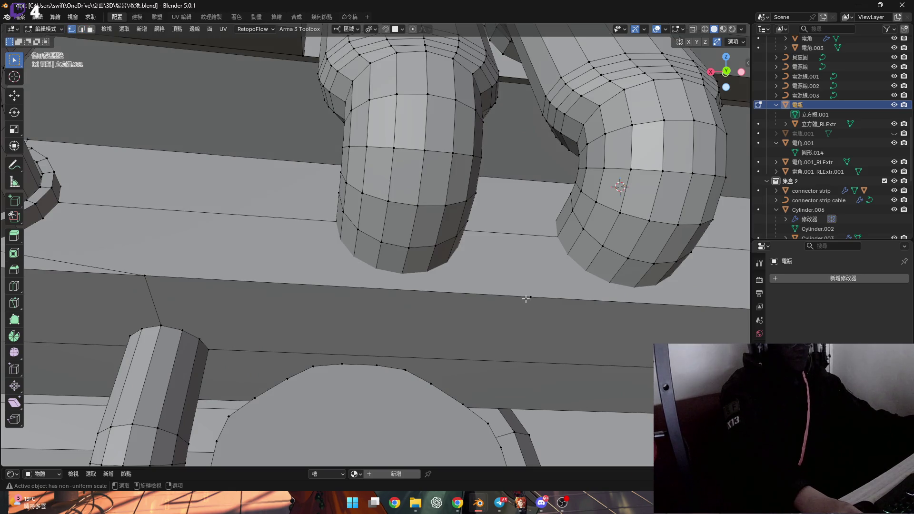
- Select two edge loops across the strip and flatten them to zero along X (sz0x)
{"action": "left_click", "coordinate": [526, 298], "text": "alt"}
{"action": "scroll", "coordinate": [250, 350], "scroll_direction": "up", "scroll_amount": 3}
{"action": "left_click", "coordinate": [250, 350], "text": "alt+shift"}
{"action": "left_click", "coordinate": [349, 28]}
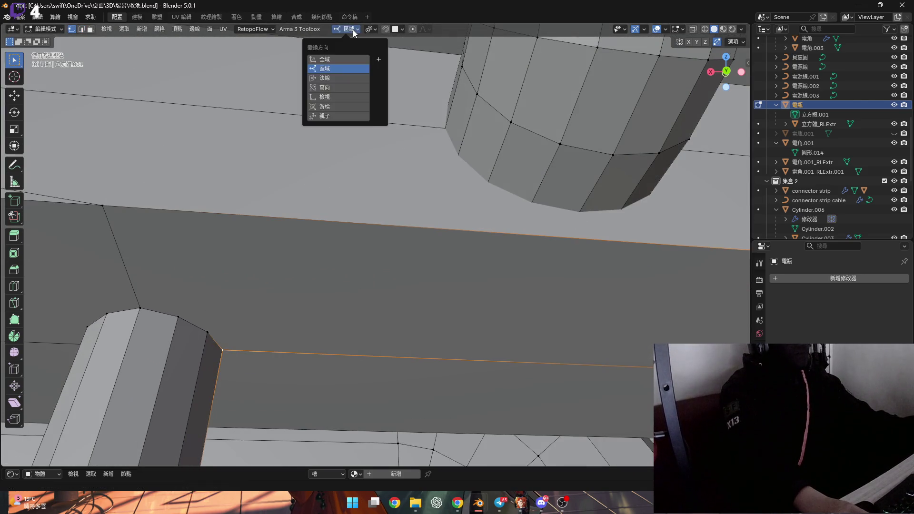
{"action": "left_click", "coordinate": [399, 29]}
{"action": "scroll", "coordinate": [356, 256], "scroll_direction": "down", "scroll_amount": 3}
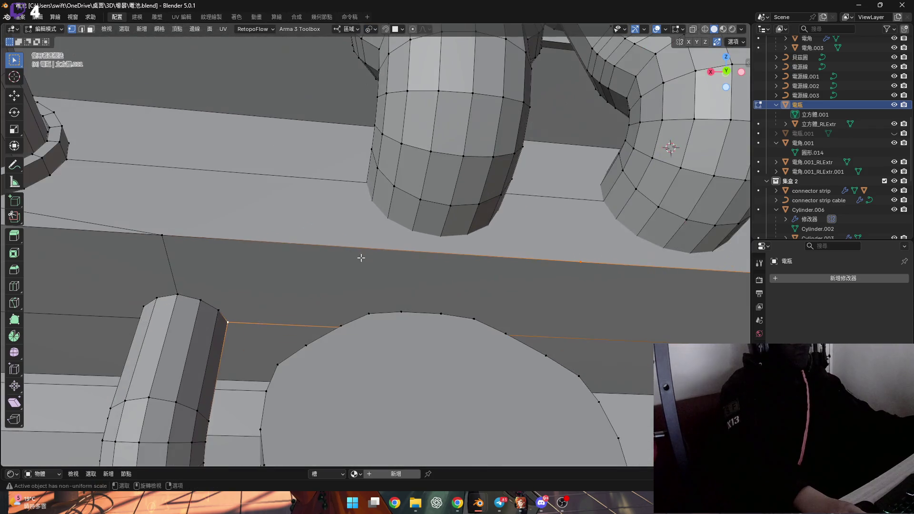
{"action": "type", "text": "sz0x"}
{"action": "key", "text": "Return"}
- Switch to edge selection and apply an Edge menu operation to the selection
{"action": "mouse_move", "coordinate": [374, 260]}
{"action": "middle_mouse_down"}
{"action": "mouse_move", "coordinate": [383, 226]}
{"action": "mouse_move", "coordinate": [530, 278]}
{"action": "mouse_move", "coordinate": [388, 300]}
{"action": "mouse_move", "coordinate": [414, 330]}
{"action": "mouse_move", "coordinate": [398, 334]}
{"action": "middle_mouse_up"}
{"action": "key", "text": "2"}
{"action": "left_click", "coordinate": [362, 338]}
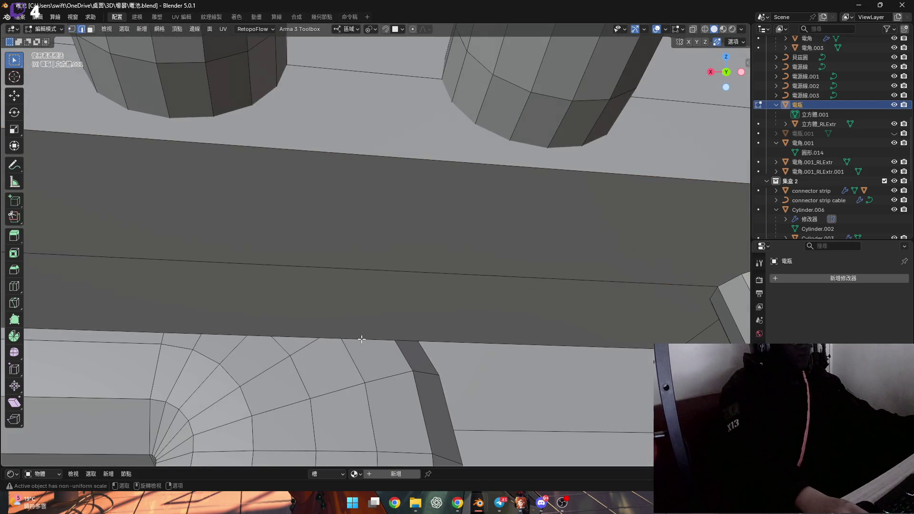
{"action": "middle_click_drag", "start_coordinate": [335, 329], "coordinate": [323, 265]}
{"action": "key", "text": "ctrl+e"}
{"action": "left_click", "coordinate": [323, 265]}
- Select the lower boundary edge loop and flatten it to zero along X
{"action": "key", "text": "1"}
{"action": "left_click", "coordinate": [324, 340], "text": "alt"}
{"action": "mouse_move", "coordinate": [335, 334]}
{"action": "middle_mouse_down"}
{"action": "mouse_move", "coordinate": [288, 253]}
{"action": "mouse_move", "coordinate": [283, 201]}
{"action": "mouse_move", "coordinate": [261, 200]}
{"action": "mouse_move", "coordinate": [298, 216]}
{"action": "mouse_move", "coordinate": [253, 181]}
{"action": "mouse_move", "coordinate": [331, 208]}
{"action": "mouse_move", "coordinate": [322, 151]}
{"action": "mouse_move", "coordinate": [379, 148]}
{"action": "mouse_move", "coordinate": [355, 153]}
{"action": "mouse_move", "coordinate": [329, 183]}
{"action": "middle_mouse_up"}
{"action": "key", "text": "s"}
{"action": "key", "text": "x"}
{"action": "key", "text": "0"}
{"action": "key", "text": "Return"}
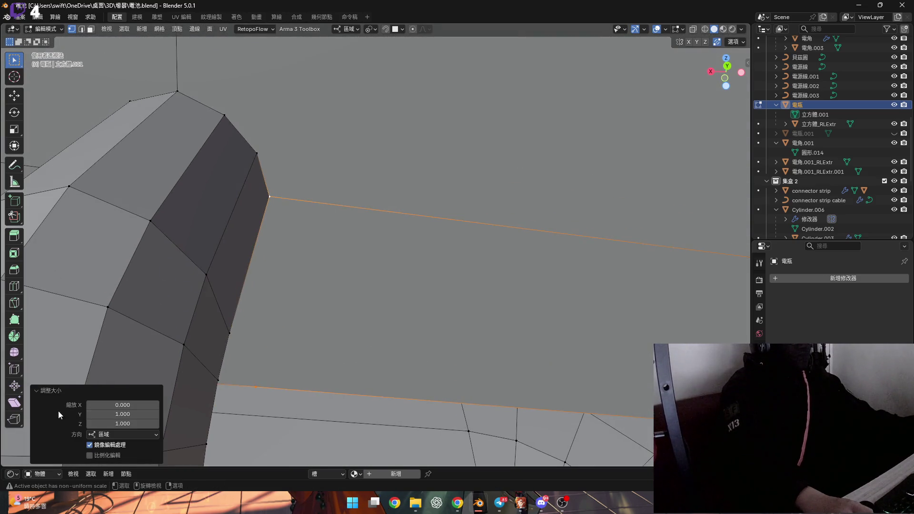
- Knife-cut from the corner vertex up to the upper edge, then from the new vertex to the lower edge
{"action": "left_click", "coordinate": [17, 305]}
{"action": "scroll", "coordinate": [279, 255], "scroll_direction": "down", "scroll_amount": 3}
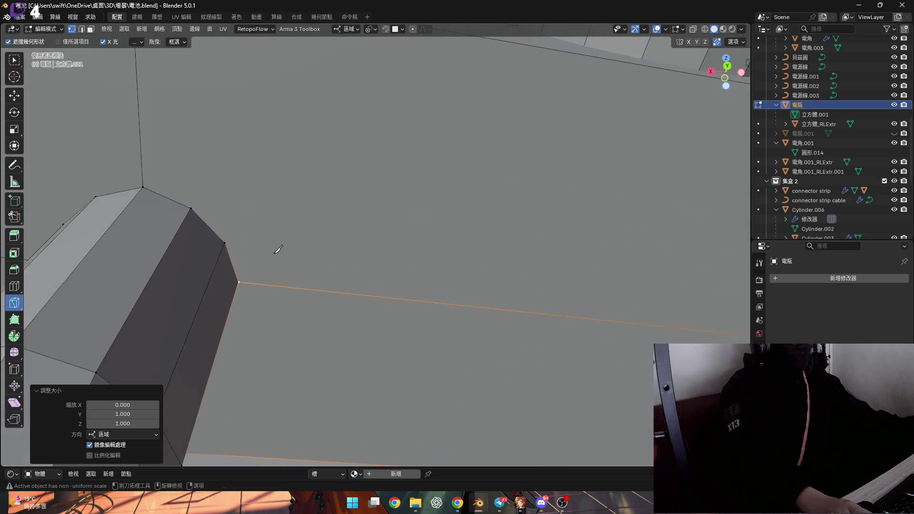
{"action": "middle_click_drag", "start_coordinate": [279, 255], "coordinate": [265, 300]}
{"action": "left_click", "coordinate": [244, 318]}
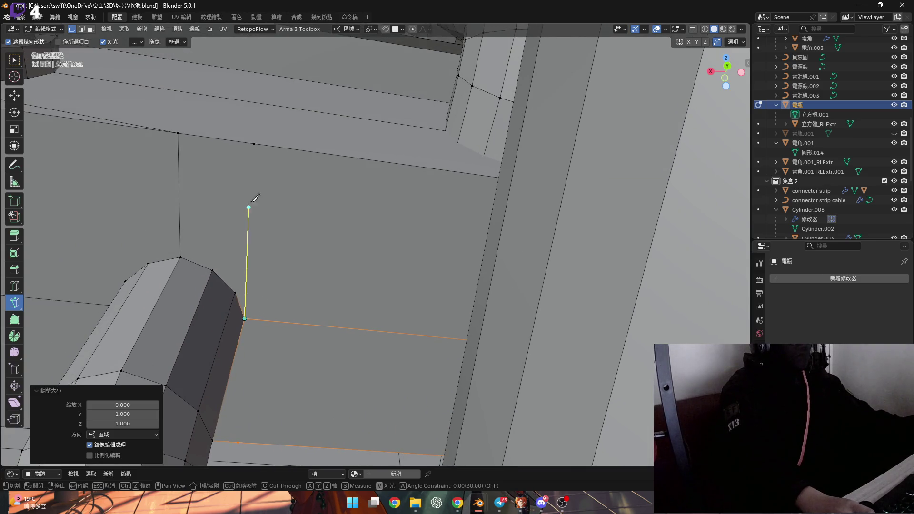
{"action": "left_click", "coordinate": [253, 143]}
{"action": "key", "text": "Return"}
{"action": "scroll", "coordinate": [253, 332], "scroll_direction": "up", "scroll_amount": 5}
{"action": "middle_click_drag", "start_coordinate": [253, 333], "coordinate": [246, 151]}
{"action": "left_click", "coordinate": [240, 153]}
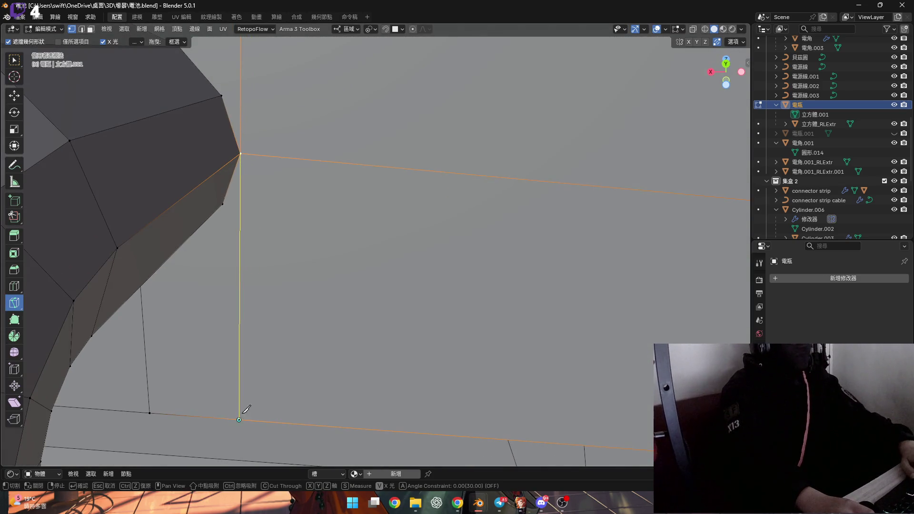
{"action": "left_click", "coordinate": [239, 419]}
{"action": "key", "text": "Return"}
- Split the long horizontal edge at its midpoint
{"action": "scroll", "coordinate": [351, 218], "scroll_direction": "down", "scroll_amount": 10}
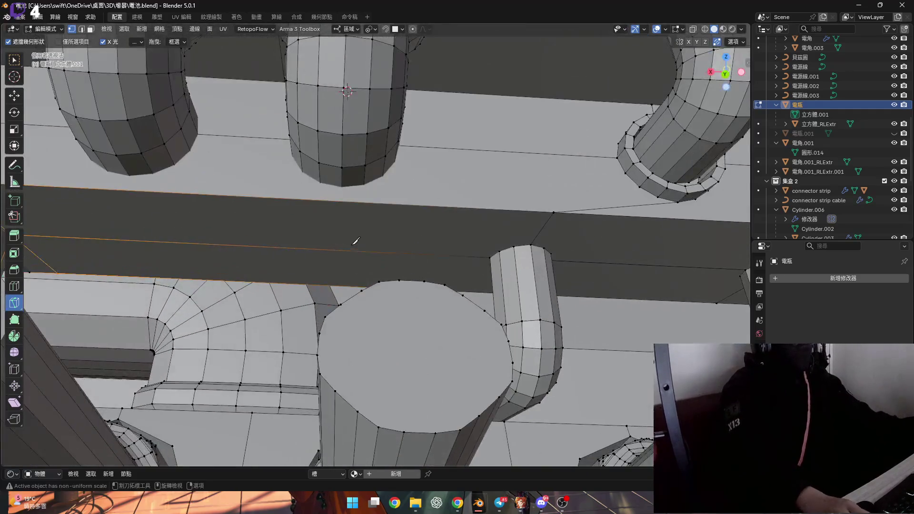
{"action": "middle_click_drag", "start_coordinate": [353, 242], "coordinate": [307, 243]}
{"action": "left_click", "coordinate": [13, 65]}
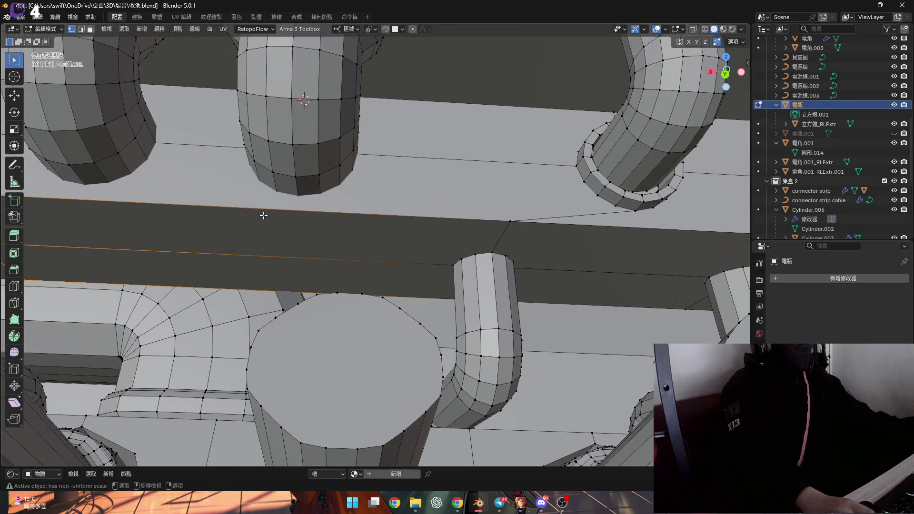
{"action": "middle_click_drag", "start_coordinate": [261, 214], "coordinate": [288, 222]}
{"action": "left_click", "coordinate": [299, 222]}
{"action": "key", "text": "ctrl+e"}
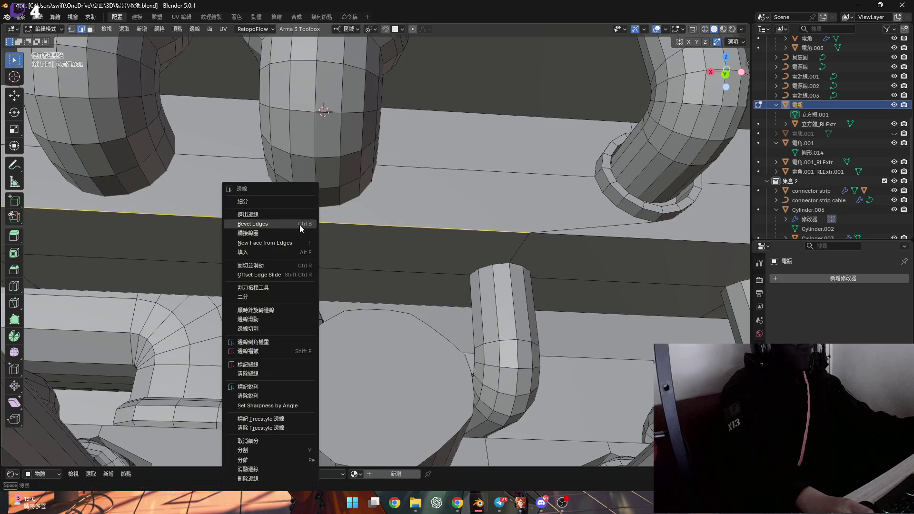
{"action": "left_click", "coordinate": [287, 201]}
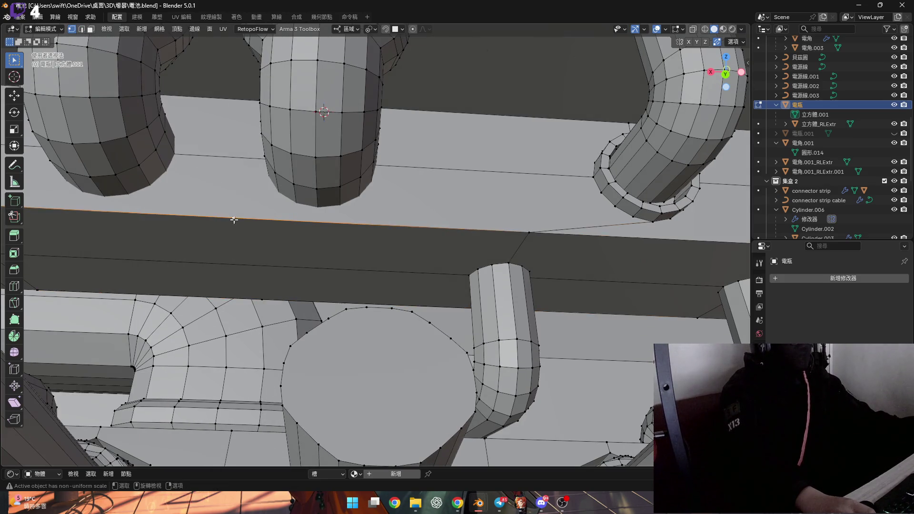
- Flatten the selected vertices near the cylinder's top corner to zero along X
{"action": "middle_click_drag", "start_coordinate": [256, 291], "coordinate": [278, 292]}
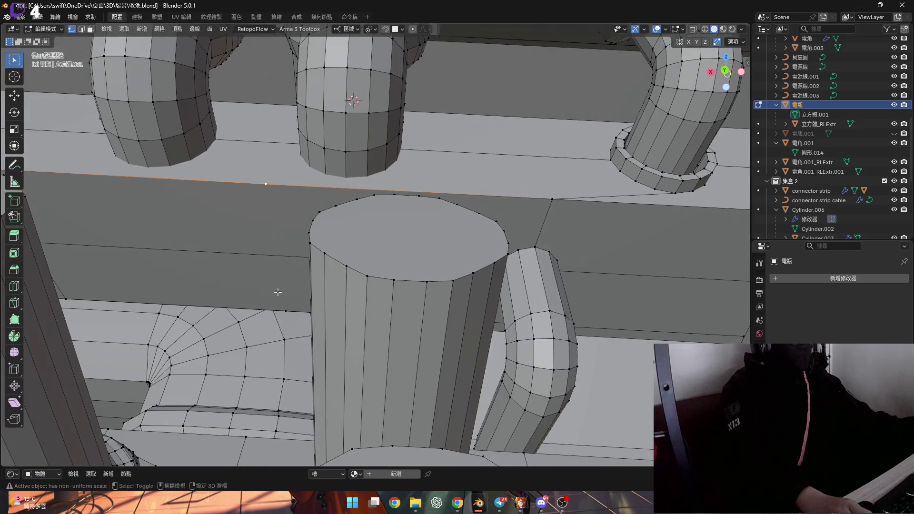
{"action": "mouse_move", "coordinate": [356, 239]}
{"action": "middle_mouse_down"}
{"action": "mouse_move", "coordinate": [306, 272]}
{"action": "mouse_move", "coordinate": [341, 265]}
{"action": "middle_mouse_up"}
{"action": "scroll", "coordinate": [430, 279], "scroll_direction": "up", "scroll_amount": 5}
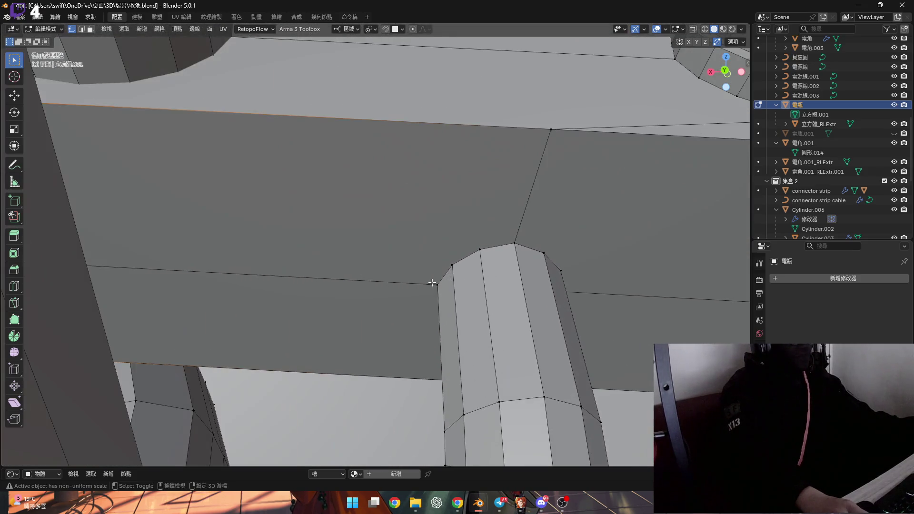
{"action": "key", "text": "s"}
{"action": "key", "text": "x"}
{"action": "key", "text": "0"}
{"action": "key", "text": "Return"}
- Knife-cut a new vertical edge from the corner vertex across the dark face and inspect it
{"action": "middle_click_drag", "start_coordinate": [470, 257], "coordinate": [450, 215]}
{"action": "left_click", "coordinate": [15, 303]}
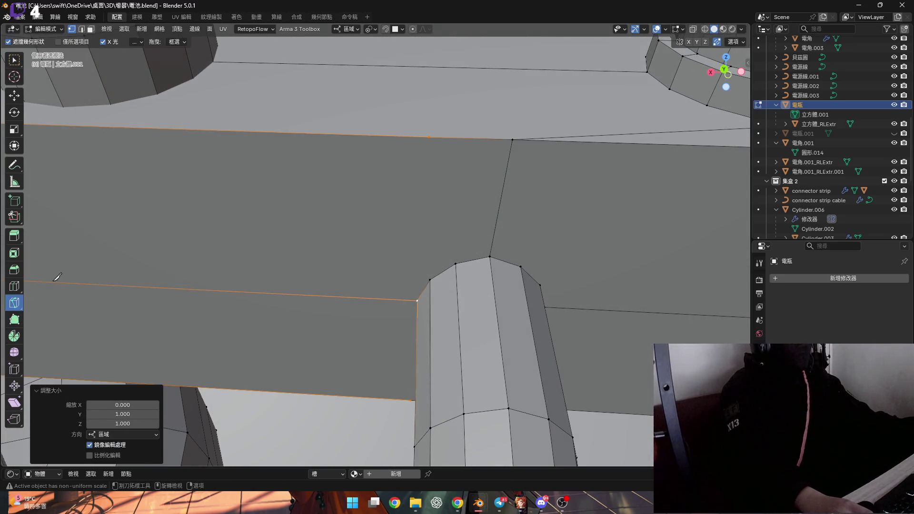
{"action": "middle_click_drag", "start_coordinate": [409, 276], "coordinate": [414, 258]}
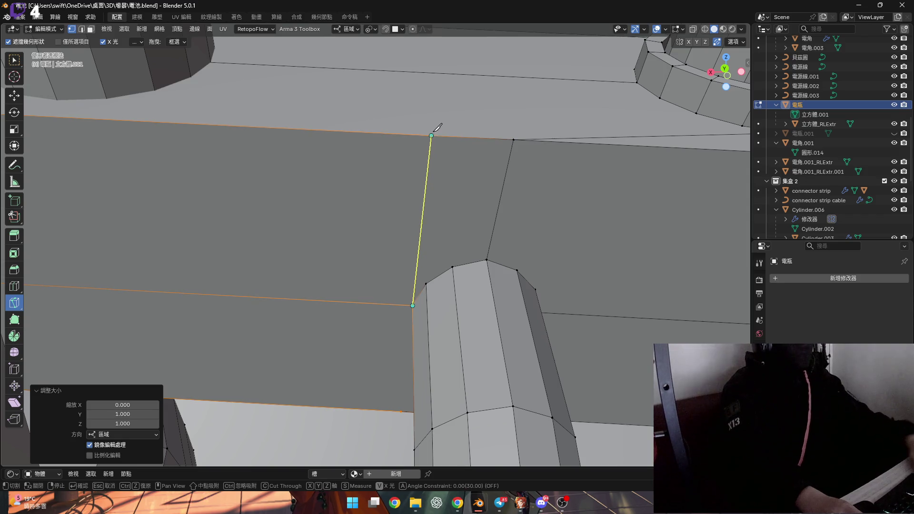
{"action": "key", "text": "Return"}
{"action": "scroll", "coordinate": [401, 315], "scroll_direction": "up", "scroll_amount": 3}
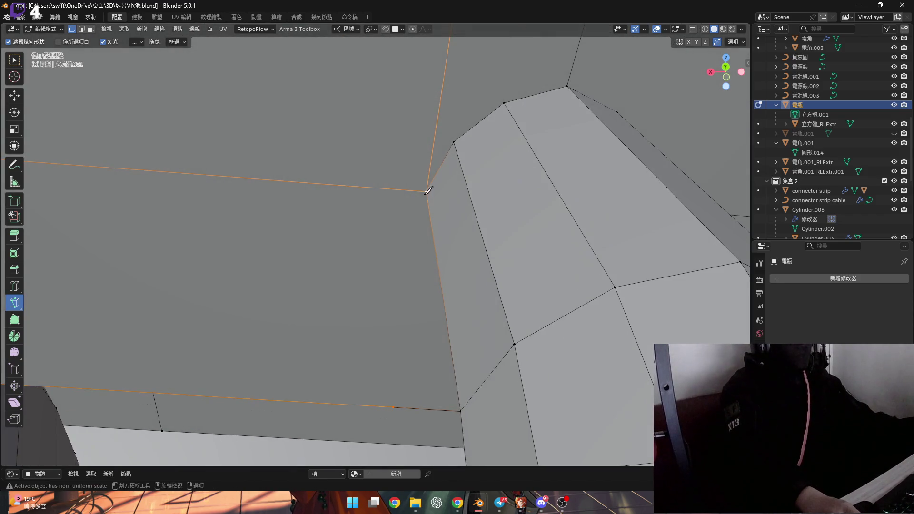
{"action": "left_click", "coordinate": [426, 192]}
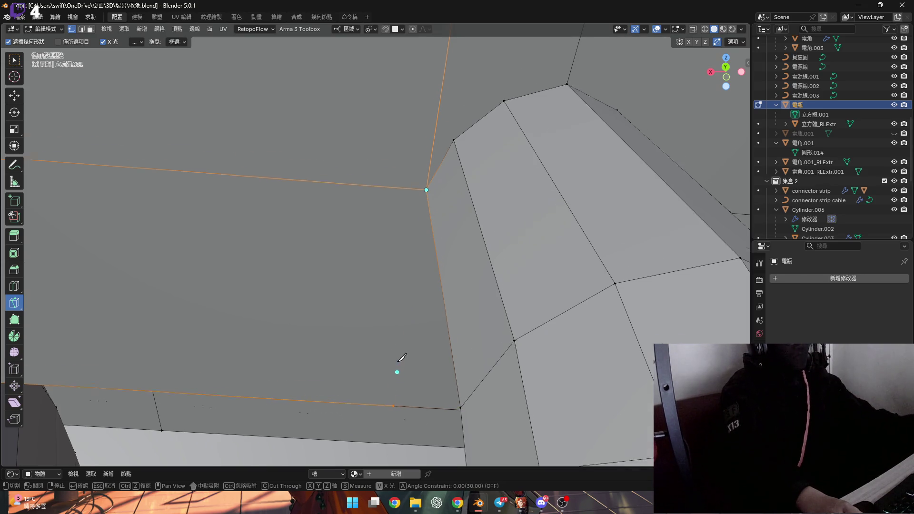
{"action": "middle_click_drag", "start_coordinate": [400, 365], "coordinate": [407, 332]}
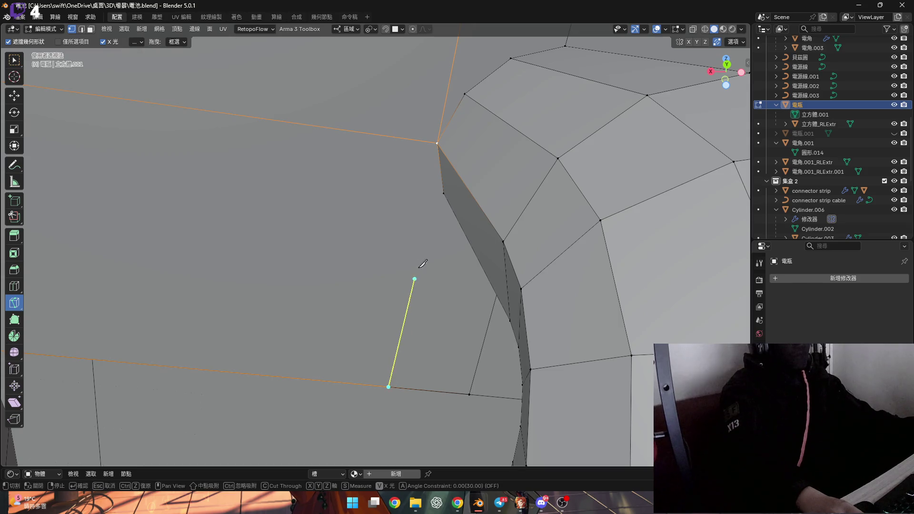
{"action": "mouse_move", "coordinate": [439, 141]}
{"action": "middle_mouse_down"}
{"action": "mouse_move", "coordinate": [373, 200]}
{"action": "mouse_move", "coordinate": [376, 235]}
{"action": "middle_mouse_up"}
{"action": "scroll", "coordinate": [400, 314], "scroll_direction": "up", "scroll_amount": 4}
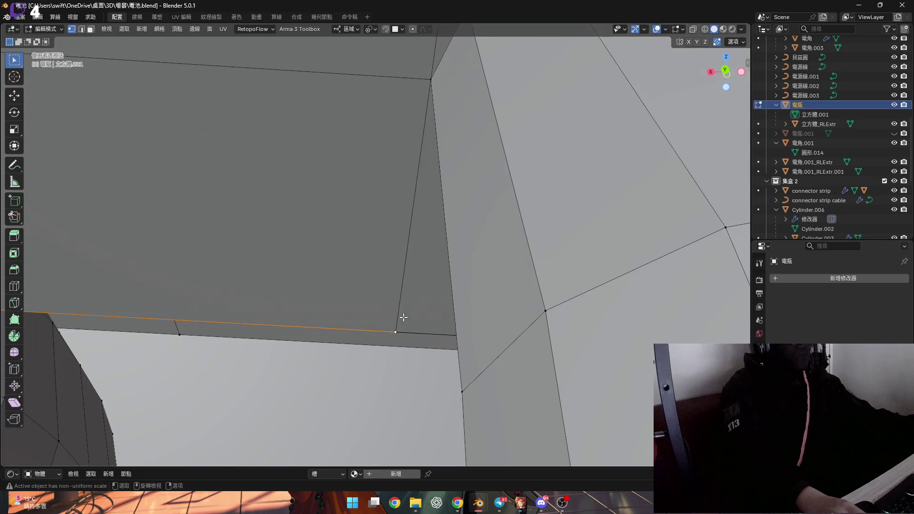
{"action": "scroll", "coordinate": [390, 323], "scroll_direction": "up", "scroll_amount": 2}
{"action": "mouse_move", "coordinate": [397, 325]}
{"action": "middle_mouse_down"}
{"action": "mouse_move", "coordinate": [402, 265]}
{"action": "mouse_move", "coordinate": [389, 335]}
{"action": "middle_mouse_up"}
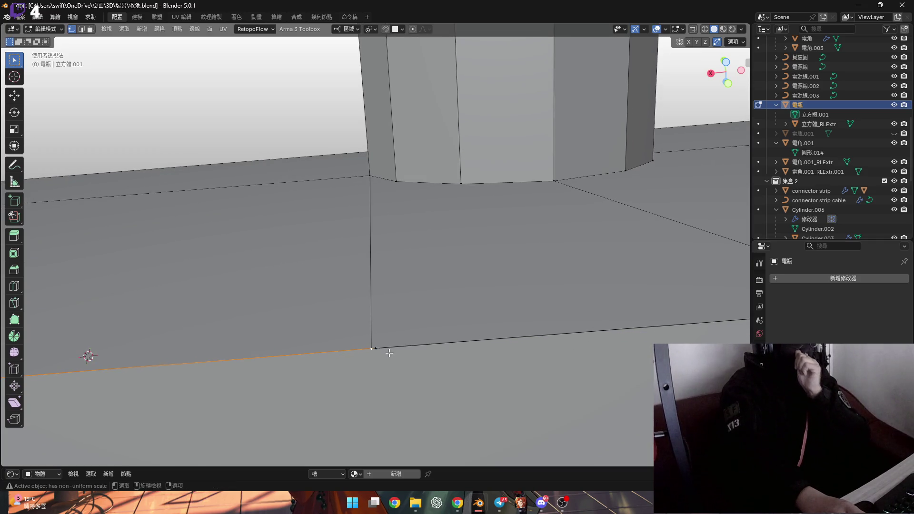
- Merge the first loose vertices at last and at centre, using X-ray to reach hidden ones
{"action": "key", "text": "m"}
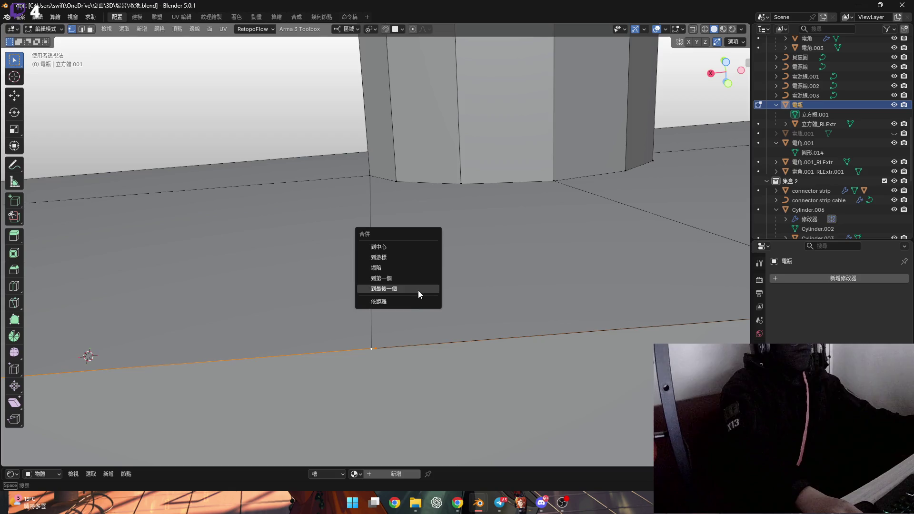
{"action": "left_click", "coordinate": [415, 291]}
{"action": "left_click", "coordinate": [391, 342]}
{"action": "mouse_move", "coordinate": [401, 352]}
{"action": "middle_mouse_down"}
{"action": "mouse_move", "coordinate": [389, 351]}
{"action": "mouse_move", "coordinate": [393, 360]}
{"action": "middle_mouse_up"}
{"action": "left_click", "coordinate": [692, 30]}
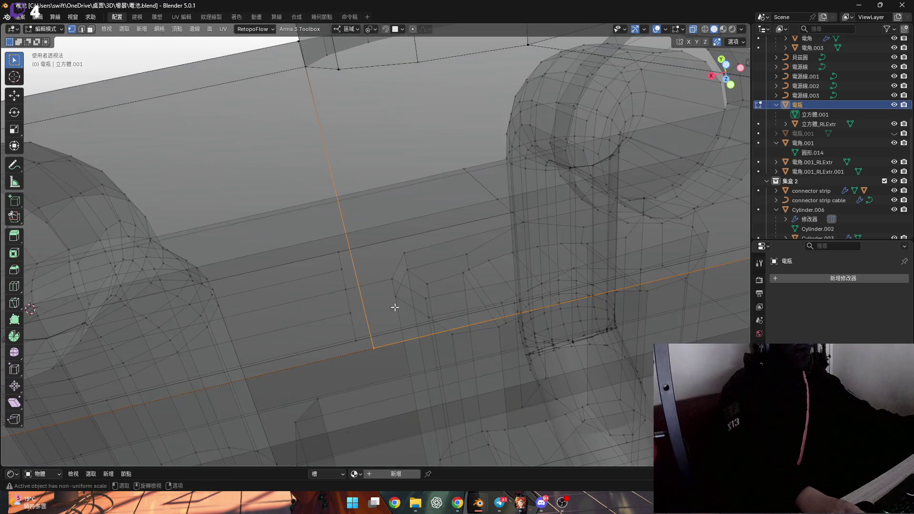
{"action": "left_click", "coordinate": [382, 356]}
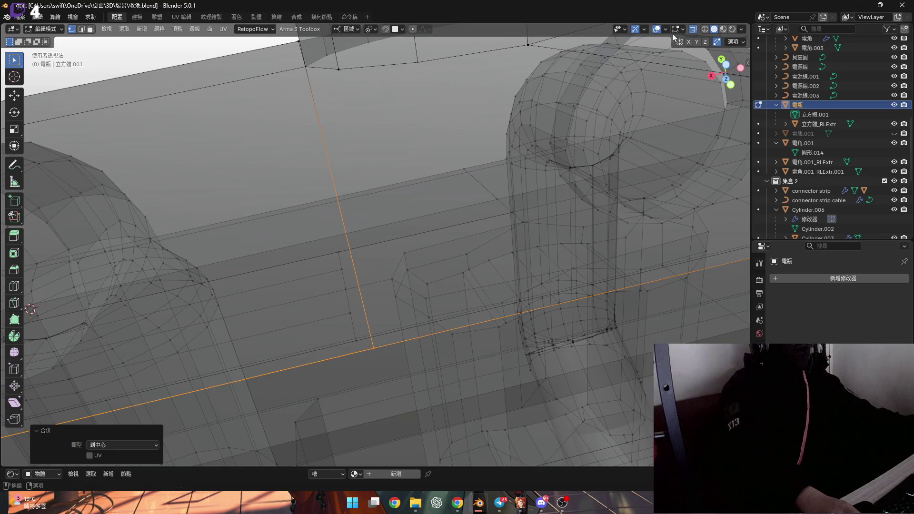
{"action": "key", "text": "alt+z"}
- Merge the remaining vertex pair at last and at centre, then return to opaque display
{"action": "mouse_move", "coordinate": [395, 302]}
{"action": "middle_mouse_down"}
{"action": "mouse_move", "coordinate": [394, 322]}
{"action": "mouse_move", "coordinate": [417, 245]}
{"action": "mouse_move", "coordinate": [438, 333]}
{"action": "mouse_move", "coordinate": [407, 302]}
{"action": "mouse_move", "coordinate": [275, 245]}
{"action": "mouse_move", "coordinate": [347, 267]}
{"action": "mouse_move", "coordinate": [390, 263]}
{"action": "mouse_move", "coordinate": [402, 299]}
{"action": "mouse_move", "coordinate": [343, 363]}
{"action": "mouse_move", "coordinate": [359, 352]}
{"action": "middle_mouse_up"}
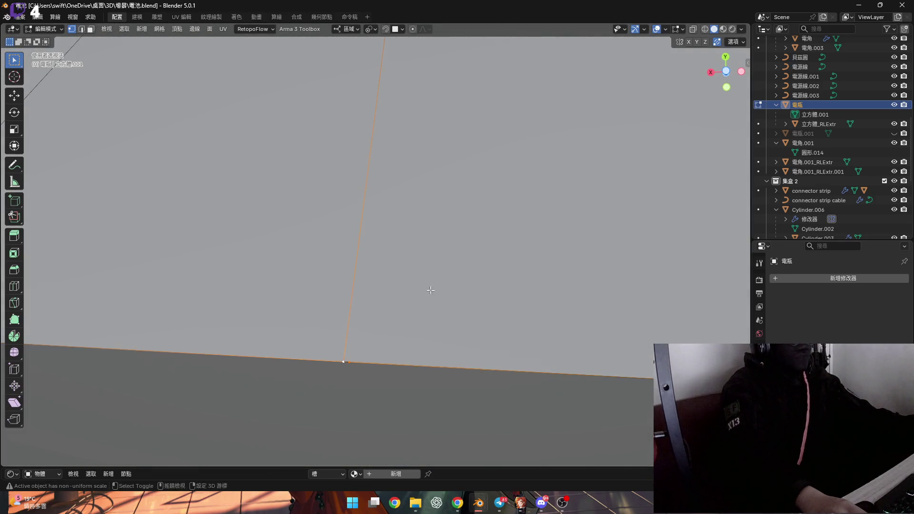
{"action": "left_click", "coordinate": [432, 330]}
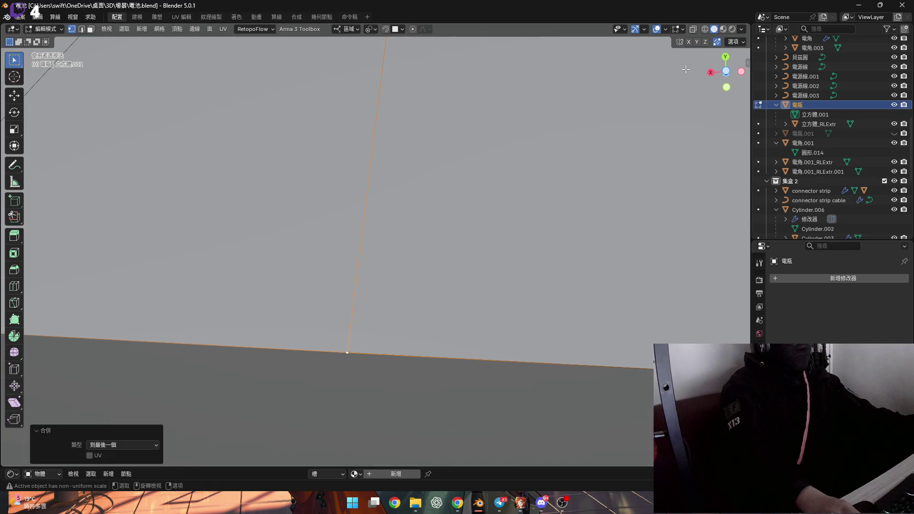
{"action": "left_click", "coordinate": [693, 30]}
{"action": "left_click", "coordinate": [367, 370]}
{"action": "middle_click_drag", "start_coordinate": [690, 52], "coordinate": [693, 75]}
{"action": "left_click", "coordinate": [693, 30]}
{"action": "middle_click_drag", "start_coordinate": [390, 238], "coordinate": [398, 243]}
{"action": "scroll", "coordinate": [398, 243], "scroll_direction": "up", "scroll_amount": 10}
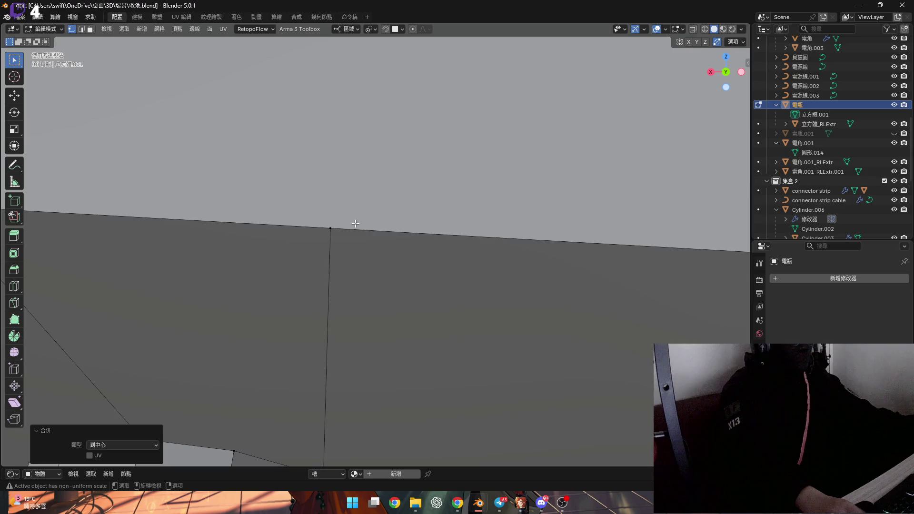
{"action": "key", "text": "g"}
{"action": "right_click", "coordinate": [383, 238]}
{"action": "scroll", "coordinate": [404, 241], "scroll_direction": "down", "scroll_amount": 10}
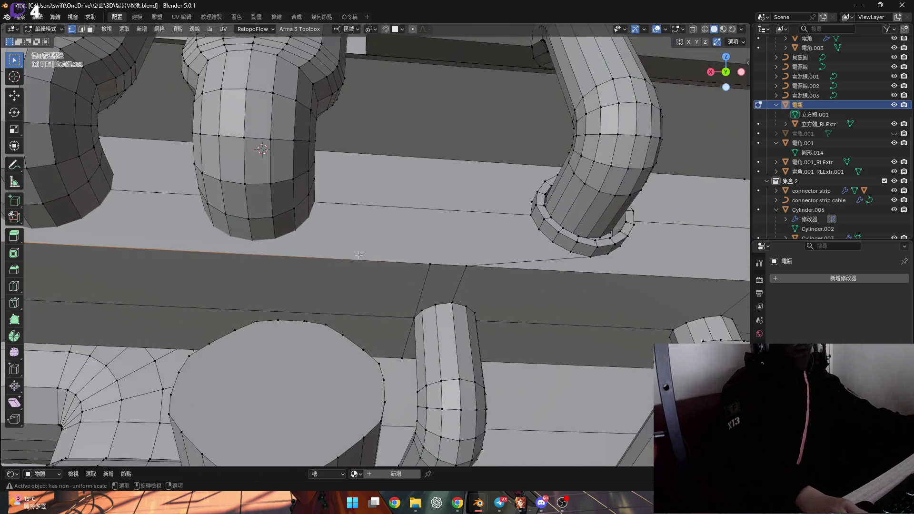
- Add two loop cuts across the dark strip
{"action": "scroll", "coordinate": [434, 265], "scroll_direction": "up", "scroll_amount": 3}
{"action": "left_click", "coordinate": [434, 265], "text": "shift"}
{"action": "mouse_move", "coordinate": [435, 265]}
{"action": "middle_mouse_down"}
{"action": "mouse_move", "coordinate": [316, 275]}
{"action": "mouse_move", "coordinate": [346, 310]}
{"action": "mouse_move", "coordinate": [380, 273]}
{"action": "mouse_move", "coordinate": [368, 278]}
{"action": "middle_mouse_up"}
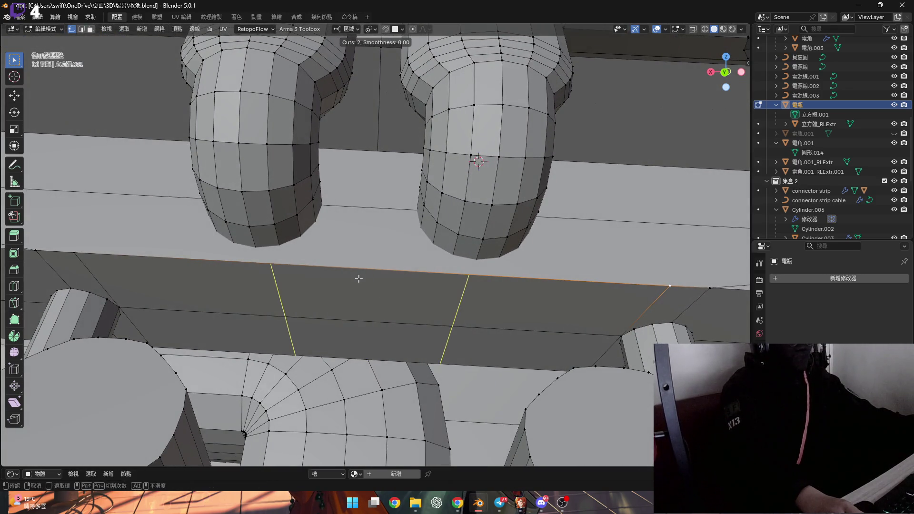
{"action": "left_click", "coordinate": [358, 278]}
{"action": "middle_click_drag", "start_coordinate": [406, 301], "coordinate": [383, 294]}
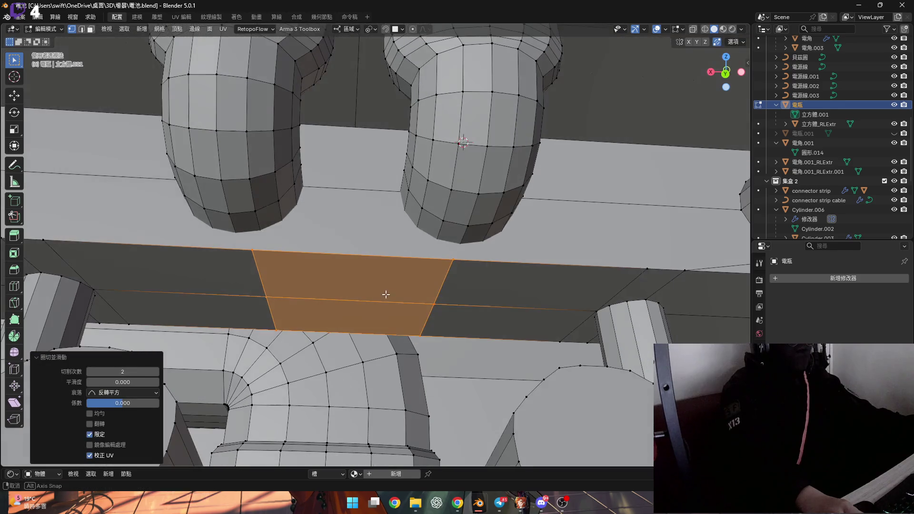
{"action": "scroll", "coordinate": [365, 277], "scroll_direction": "up", "scroll_amount": 2}
- Select both new cut edges and apply a first scale to them
{"action": "left_click", "coordinate": [250, 271]}
{"action": "left_click", "coordinate": [419, 266], "text": "shift"}
{"action": "mouse_move", "coordinate": [419, 266]}
{"action": "middle_mouse_down"}
{"action": "mouse_move", "coordinate": [363, 275]}
{"action": "mouse_move", "coordinate": [368, 302]}
{"action": "mouse_move", "coordinate": [370, 278]}
{"action": "middle_mouse_up"}
{"action": "scroll", "coordinate": [364, 276], "scroll_direction": "down", "scroll_amount": 3}
{"action": "scroll", "coordinate": [367, 303], "scroll_direction": "up", "scroll_amount": 1}
{"action": "key", "text": "s"}
{"action": "left_click", "coordinate": [371, 304]}
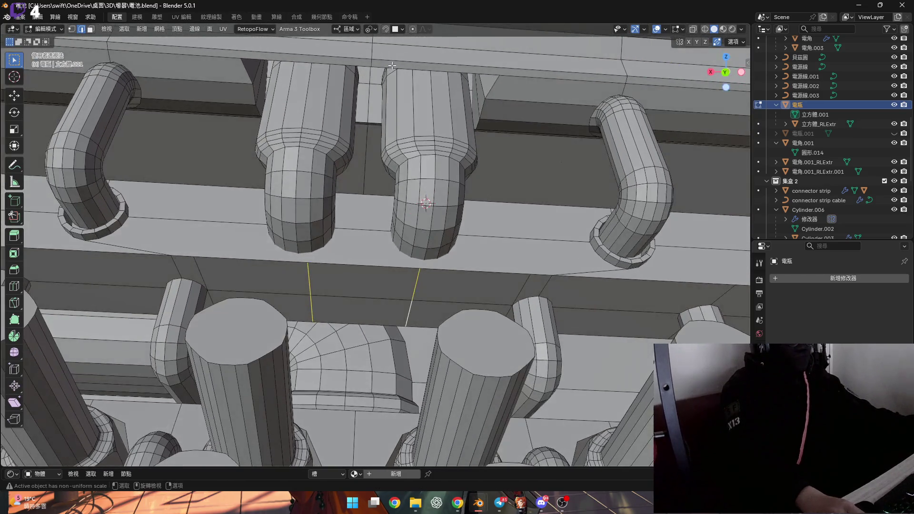
- With Individual Origins pivot, spread the two cut edges by scaling 2.486 along X
{"action": "left_click", "coordinate": [393, 76]}
{"action": "scroll", "coordinate": [350, 285], "scroll_direction": "up", "scroll_amount": 4}
{"action": "key", "text": "s"}
{"action": "key", "text": "x"}
{"action": "left_click", "coordinate": [369, 29]}
{"action": "left_click", "coordinate": [394, 90]}
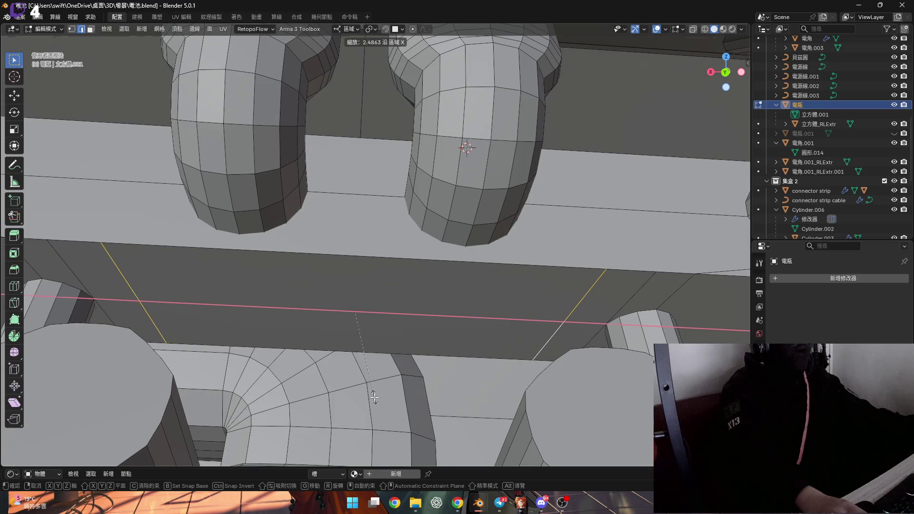
{"action": "left_click", "coordinate": [374, 394]}
{"action": "scroll", "coordinate": [351, 265], "scroll_direction": "down", "scroll_amount": 5}
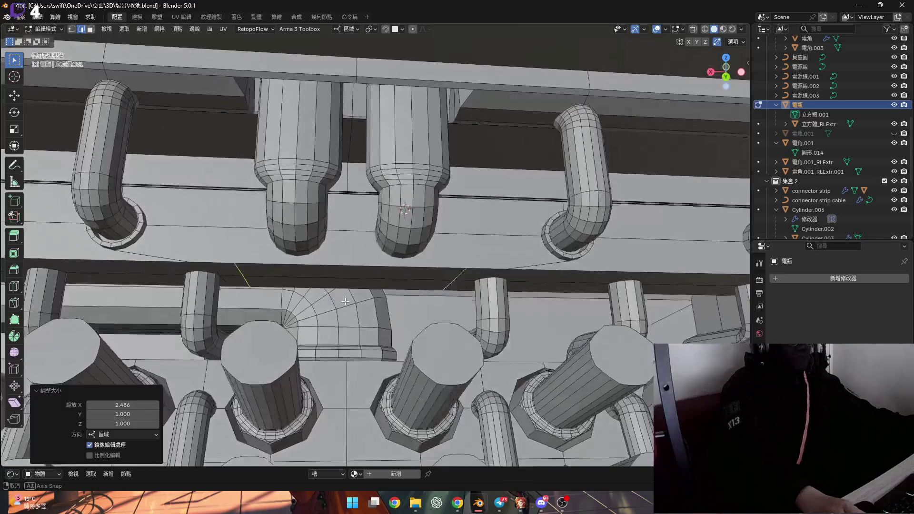
{"action": "scroll", "coordinate": [345, 302], "scroll_direction": "up", "scroll_amount": 4}
{"action": "left_click", "coordinate": [348, 283]}
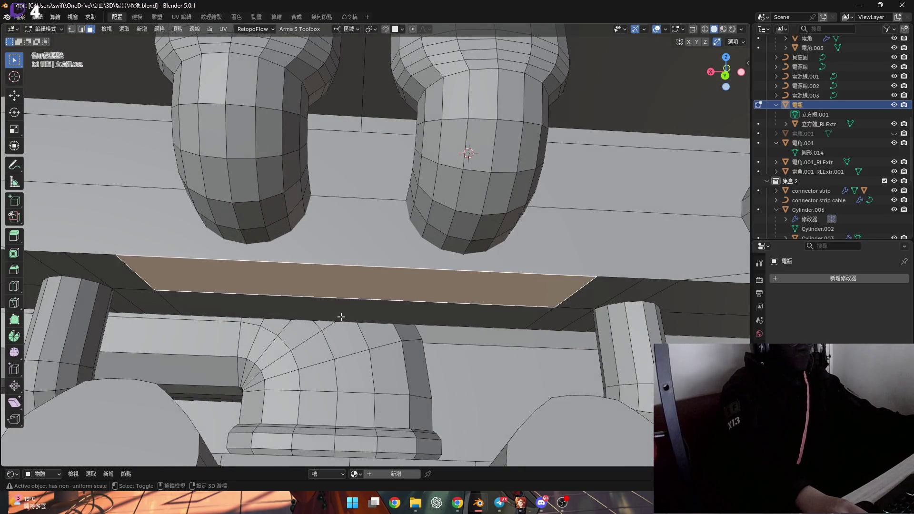
- Move the selected strip face along its normal, then undo and redo the move
{"action": "scroll", "coordinate": [342, 289], "scroll_direction": "up", "scroll_amount": 4}
{"action": "middle_click_drag", "start_coordinate": [343, 289], "coordinate": [377, 279]}
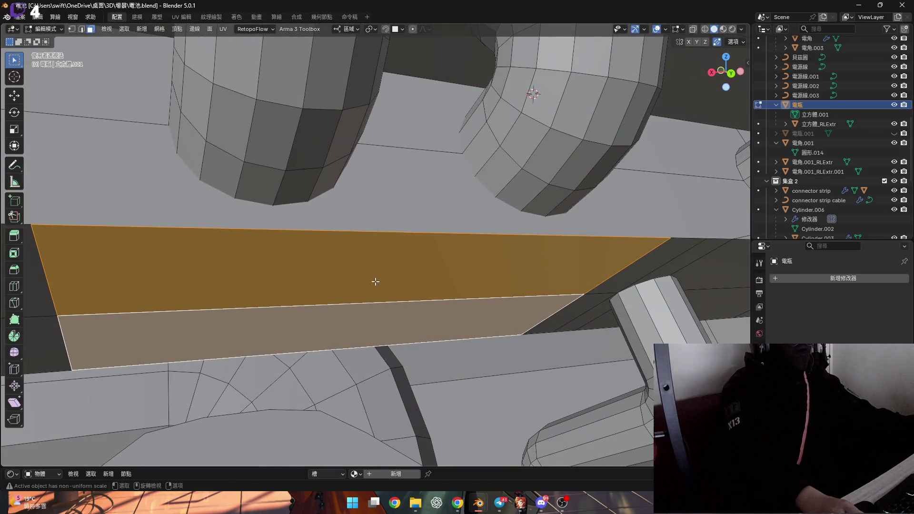
{"action": "key", "text": "g"}
{"action": "key", "text": "z"}
{"action": "key", "text": "z"}
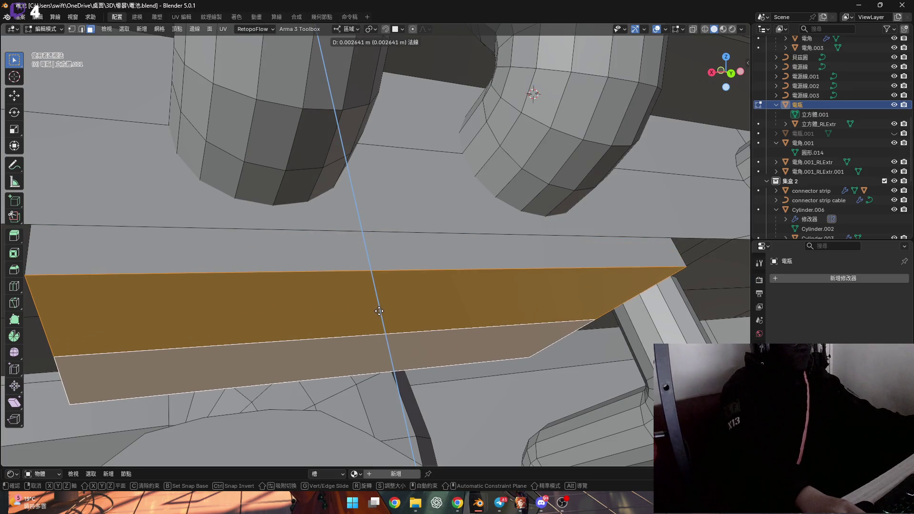
{"action": "left_click", "coordinate": [379, 308]}
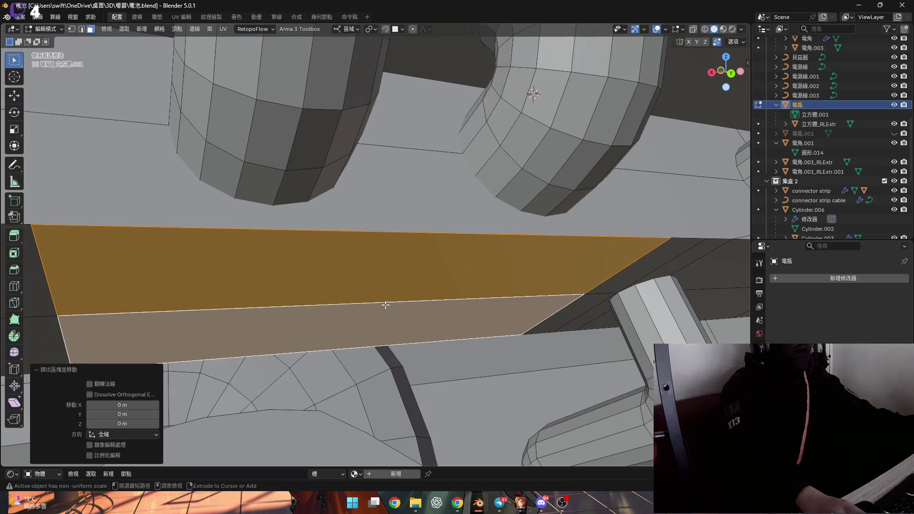
{"action": "middle_click_drag", "start_coordinate": [362, 283], "coordinate": [351, 281]}
{"action": "key", "text": "ctrl+z"}
{"action": "key", "text": "ctrl+shift+z"}
- Dissolve the splitting edge and inset the merged middle face by 0.05879 m
{"action": "key", "text": "2"}
{"action": "left_click", "coordinate": [399, 307]}
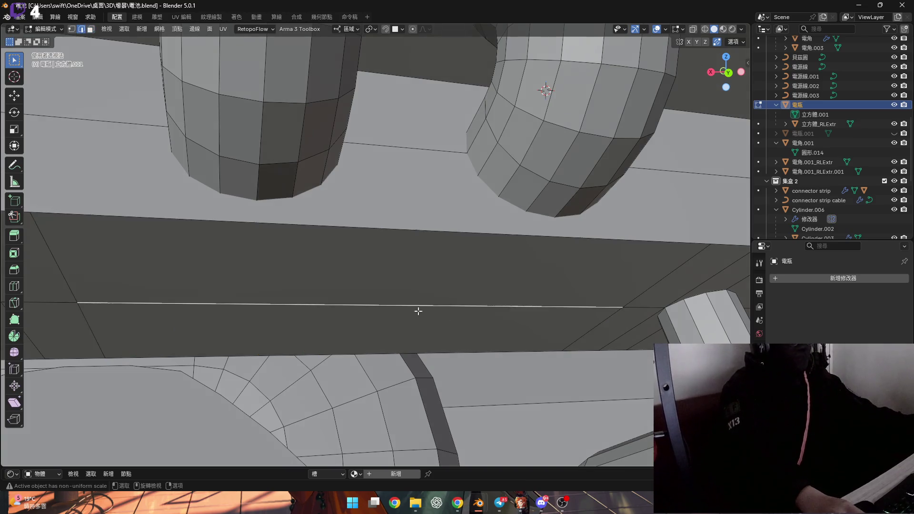
{"action": "key", "text": "x"}
{"action": "left_click", "coordinate": [494, 383]}
{"action": "key", "text": "3"}
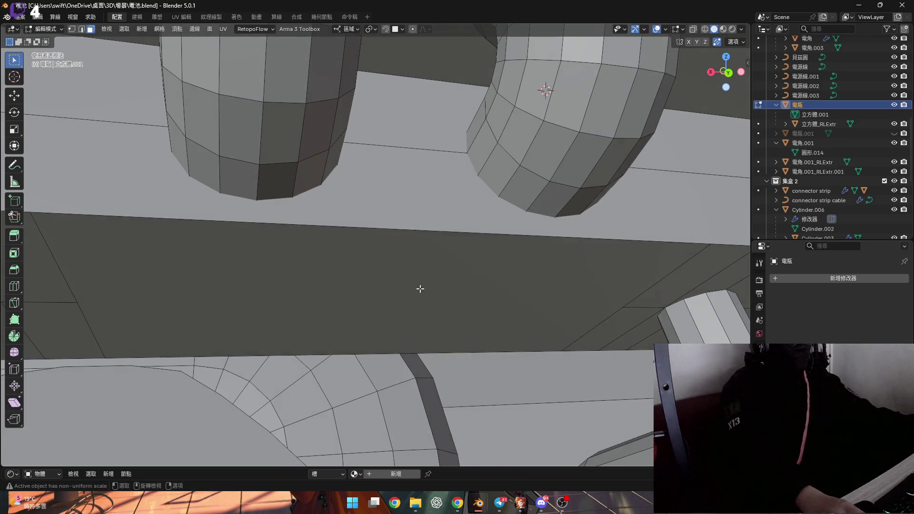
{"action": "left_click", "coordinate": [503, 321]}
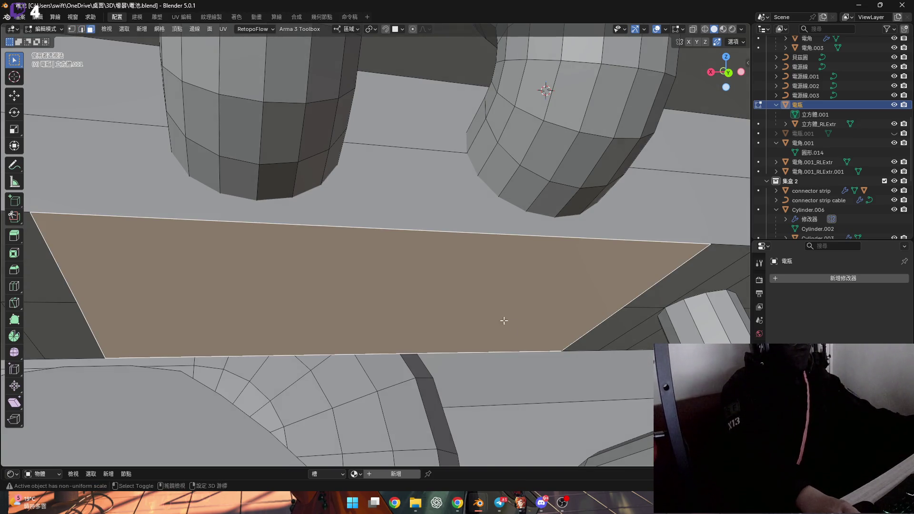
{"action": "left_click", "coordinate": [557, 343]}
- Extrude the inset face along its normal and push it out 0.002199 m
{"action": "mouse_move", "coordinate": [469, 309]}
{"action": "middle_mouse_down"}
{"action": "mouse_move", "coordinate": [481, 306]}
{"action": "mouse_move", "coordinate": [469, 307]}
{"action": "mouse_move", "coordinate": [467, 281]}
{"action": "mouse_move", "coordinate": [475, 280]}
{"action": "middle_mouse_up"}
{"action": "key", "text": "alt+e"}
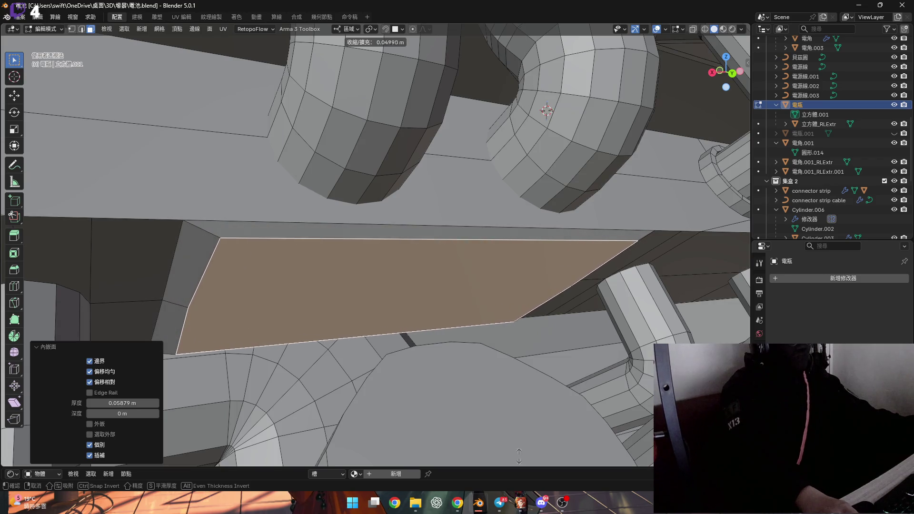
{"action": "left_click", "coordinate": [485, 381]}
{"action": "mouse_move", "coordinate": [485, 381]}
{"action": "middle_mouse_down"}
{"action": "mouse_move", "coordinate": [471, 351]}
{"action": "mouse_move", "coordinate": [576, 305]}
{"action": "middle_mouse_up"}
{"action": "scroll", "coordinate": [576, 304], "scroll_direction": "up", "scroll_amount": 5}
{"action": "key", "text": "g"}
{"action": "key", "text": "z"}
{"action": "key", "text": "z"}
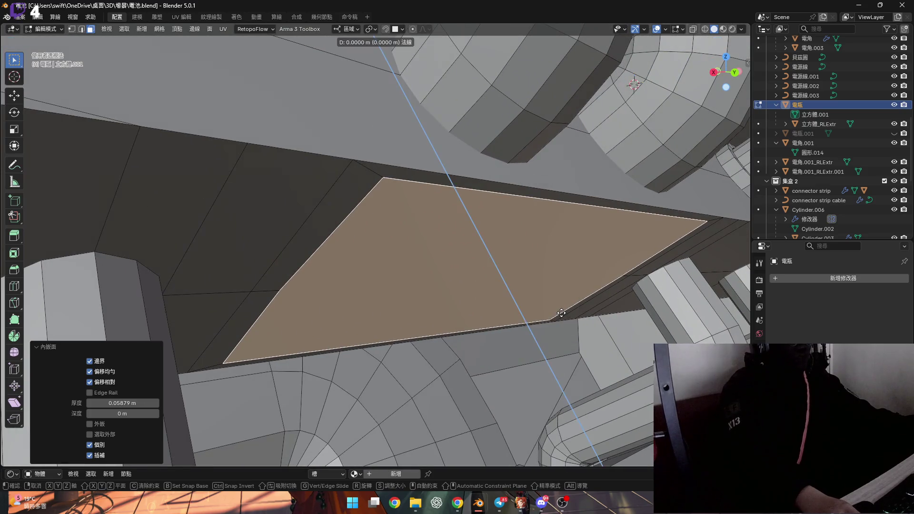
{"action": "left_click", "coordinate": [573, 335]}
- Select the raised plate's top edge and orbit around it to inspect
{"action": "mouse_move", "coordinate": [574, 334]}
{"action": "middle_mouse_down"}
{"action": "mouse_move", "coordinate": [524, 323]}
{"action": "mouse_move", "coordinate": [452, 332]}
{"action": "mouse_move", "coordinate": [414, 320]}
{"action": "mouse_move", "coordinate": [333, 252]}
{"action": "mouse_move", "coordinate": [343, 265]}
{"action": "mouse_move", "coordinate": [355, 247]}
{"action": "mouse_move", "coordinate": [300, 243]}
{"action": "middle_mouse_up"}
{"action": "scroll", "coordinate": [369, 227], "scroll_direction": "up", "scroll_amount": 4}
{"action": "key", "text": "2"}
{"action": "left_click", "coordinate": [240, 247]}
{"action": "mouse_move", "coordinate": [241, 247]}
{"action": "middle_mouse_down"}
{"action": "mouse_move", "coordinate": [312, 245]}
{"action": "mouse_move", "coordinate": [227, 284]}
{"action": "middle_mouse_up"}
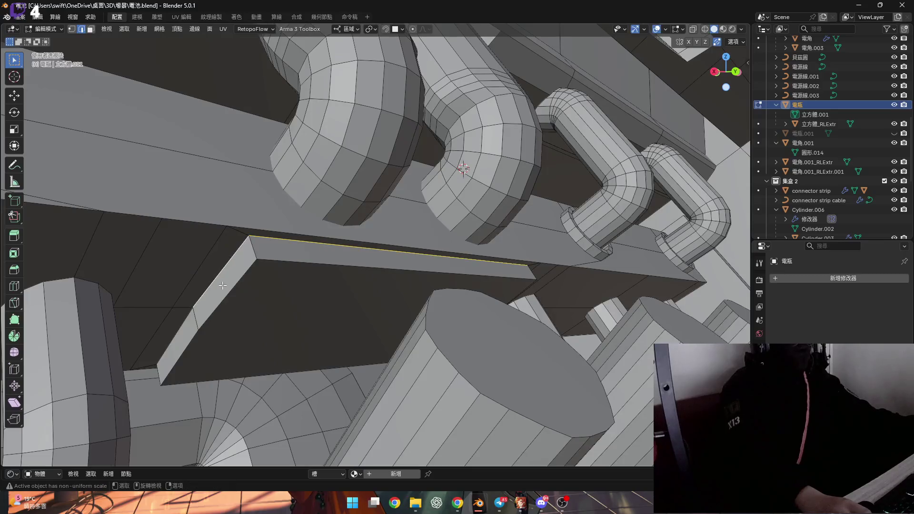
{"action": "mouse_move", "coordinate": [196, 319]}
{"action": "middle_mouse_down"}
{"action": "mouse_move", "coordinate": [439, 269]}
{"action": "mouse_move", "coordinate": [285, 259]}
{"action": "mouse_move", "coordinate": [464, 285]}
{"action": "middle_mouse_up"}
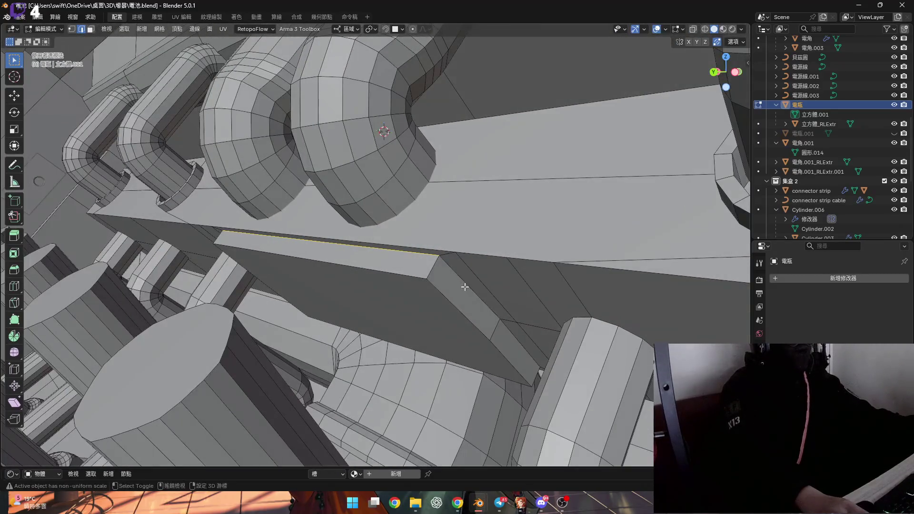
{"action": "scroll", "coordinate": [491, 324], "scroll_direction": "up", "scroll_amount": 8}
{"action": "mouse_move", "coordinate": [495, 352]}
{"action": "middle_mouse_down"}
{"action": "mouse_move", "coordinate": [295, 309]}
{"action": "mouse_move", "coordinate": [422, 126]}
{"action": "mouse_move", "coordinate": [504, 228]}
{"action": "middle_mouse_up"}
- Bevel the plate's selected top edge, scrolling the bevel up to 3 segments
{"action": "mouse_move", "coordinate": [551, 267]}
{"action": "middle_mouse_down"}
{"action": "mouse_move", "coordinate": [502, 329]}
{"action": "mouse_move", "coordinate": [453, 216]}
{"action": "mouse_move", "coordinate": [444, 275]}
{"action": "middle_mouse_up"}
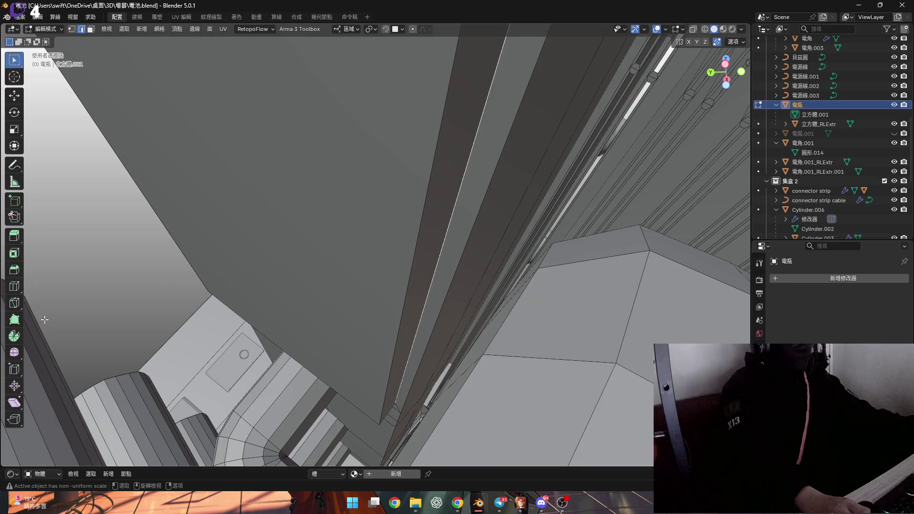
{"action": "left_click", "coordinate": [14, 269]}
{"action": "middle_click_drag", "start_coordinate": [326, 322], "coordinate": [268, 293]}
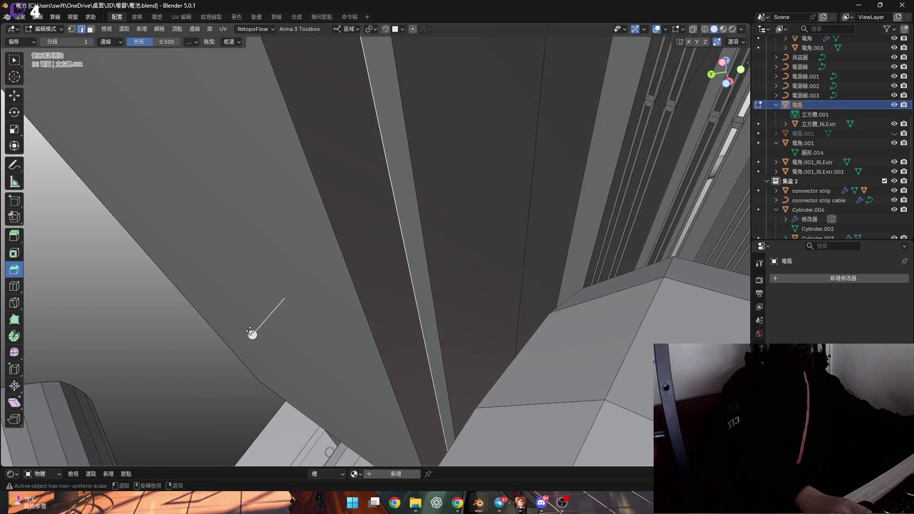
{"action": "left_click_drag", "start_coordinate": [248, 335], "coordinate": [252, 338]}
{"action": "mouse_move", "coordinate": [326, 239]}
{"action": "middle_mouse_down"}
{"action": "mouse_move", "coordinate": [312, 351]}
{"action": "mouse_move", "coordinate": [277, 424]}
{"action": "middle_mouse_up"}
{"action": "mouse_move", "coordinate": [264, 424]}
{"action": "left_mouse_down"}
{"action": "mouse_move", "coordinate": [258, 440]}
{"action": "mouse_move", "coordinate": [261, 427]}
{"action": "left_mouse_up"}
{"action": "scroll", "coordinate": [259, 437], "scroll_direction": "up", "scroll_amount": 1}
{"action": "scroll", "coordinate": [257, 440], "scroll_direction": "up", "scroll_amount": 1}
{"action": "mouse_move", "coordinate": [261, 426]}
{"action": "middle_mouse_down"}
{"action": "mouse_move", "coordinate": [443, 265]}
{"action": "mouse_move", "coordinate": [352, 141]}
{"action": "mouse_move", "coordinate": [465, 309]}
{"action": "mouse_move", "coordinate": [392, 202]}
{"action": "mouse_move", "coordinate": [370, 265]}
{"action": "mouse_move", "coordinate": [443, 251]}
{"action": "mouse_move", "coordinate": [416, 240]}
{"action": "mouse_move", "coordinate": [439, 239]}
{"action": "mouse_move", "coordinate": [429, 243]}
{"action": "middle_mouse_up"}
- Subdivide the big plate face in face mode, then undo the subdivision
{"action": "key", "text": "3"}
{"action": "left_click", "coordinate": [439, 239]}
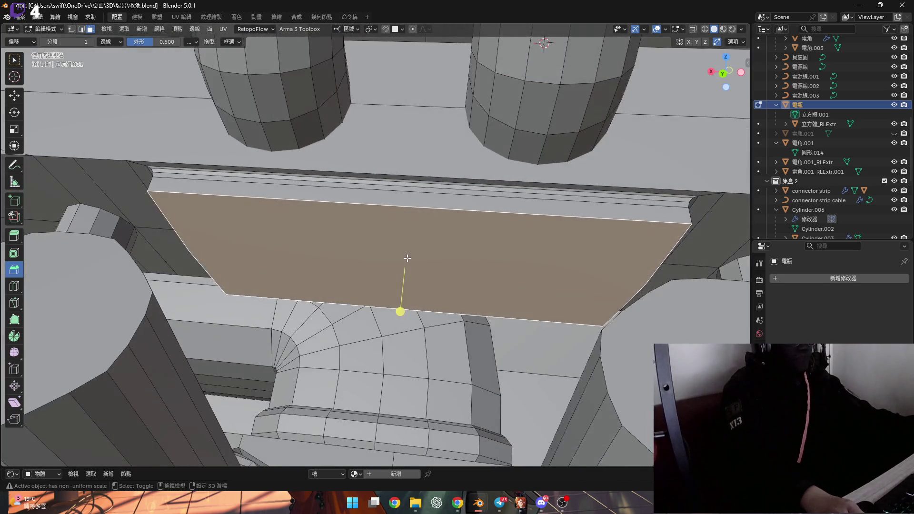
{"action": "key", "text": "ctrl+f"}
{"action": "left_click", "coordinate": [429, 242]}
{"action": "mouse_move", "coordinate": [343, 232]}
{"action": "middle_mouse_down"}
{"action": "mouse_move", "coordinate": [369, 220]}
{"action": "mouse_move", "coordinate": [379, 235]}
{"action": "middle_mouse_up"}
{"action": "key", "text": "ctrl+z"}
{"action": "key", "text": "ctrl+z"}
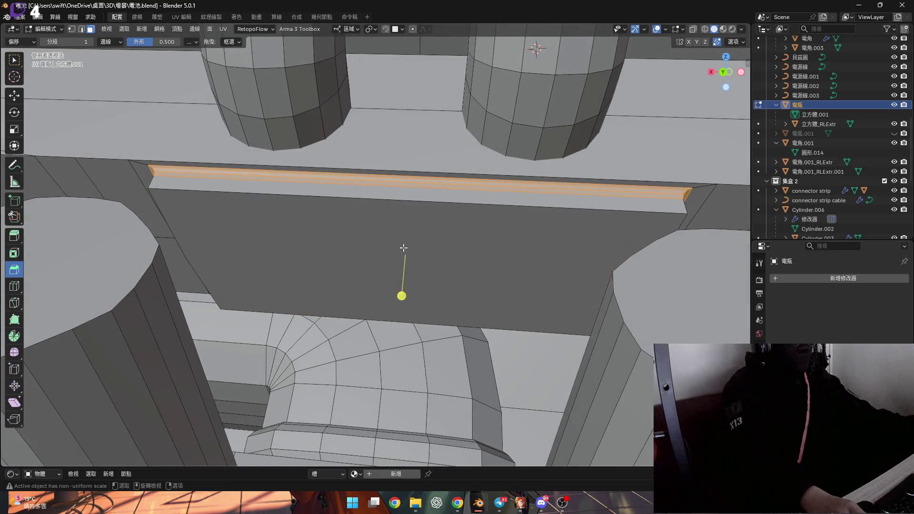
- Reselect the big plate face, subdivide it again, then clear the selection in vertex mode
{"action": "left_click", "coordinate": [372, 259]}
{"action": "key", "text": "ctrl+f"}
{"action": "left_click", "coordinate": [398, 256]}
{"action": "mouse_move", "coordinate": [397, 256]}
{"action": "middle_mouse_down"}
{"action": "mouse_move", "coordinate": [408, 247]}
{"action": "mouse_move", "coordinate": [405, 315]}
{"action": "middle_mouse_up"}
{"action": "key", "text": "1"}
{"action": "left_click", "coordinate": [405, 314]}
{"action": "mouse_move", "coordinate": [337, 272]}
{"action": "middle_mouse_down"}
{"action": "mouse_move", "coordinate": [188, 255]}
{"action": "mouse_move", "coordinate": [225, 269]}
{"action": "mouse_move", "coordinate": [193, 262]}
{"action": "mouse_move", "coordinate": [357, 269]}
{"action": "mouse_move", "coordinate": [238, 295]}
{"action": "middle_mouse_up"}
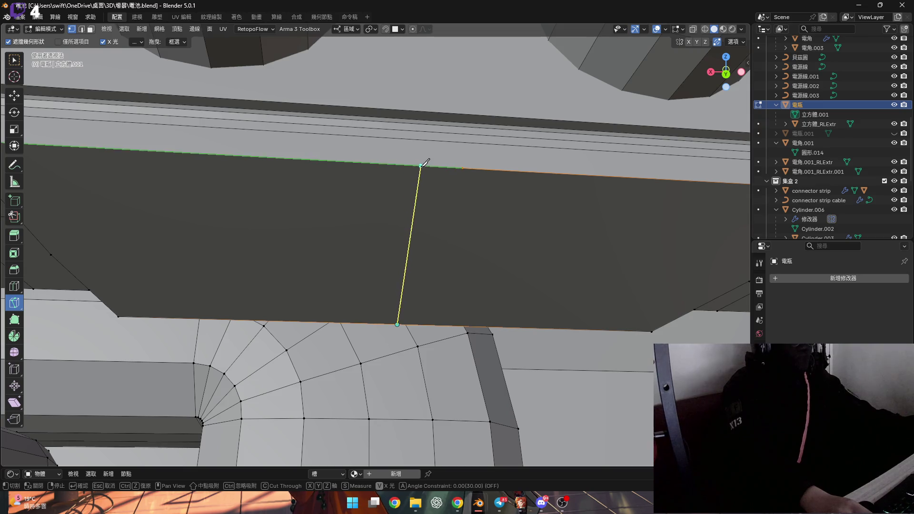
- Confirm the knife cut across the panel face and orbit to inspect it
{"action": "key", "text": "Return"}
{"action": "scroll", "coordinate": [495, 301], "scroll_direction": "down", "scroll_amount": 5}
{"action": "mouse_move", "coordinate": [495, 301]}
{"action": "middle_mouse_down"}
{"action": "mouse_move", "coordinate": [469, 316]}
{"action": "mouse_move", "coordinate": [443, 297]}
{"action": "mouse_move", "coordinate": [453, 302]}
{"action": "mouse_move", "coordinate": [432, 310]}
{"action": "mouse_move", "coordinate": [483, 310]}
{"action": "middle_mouse_up"}
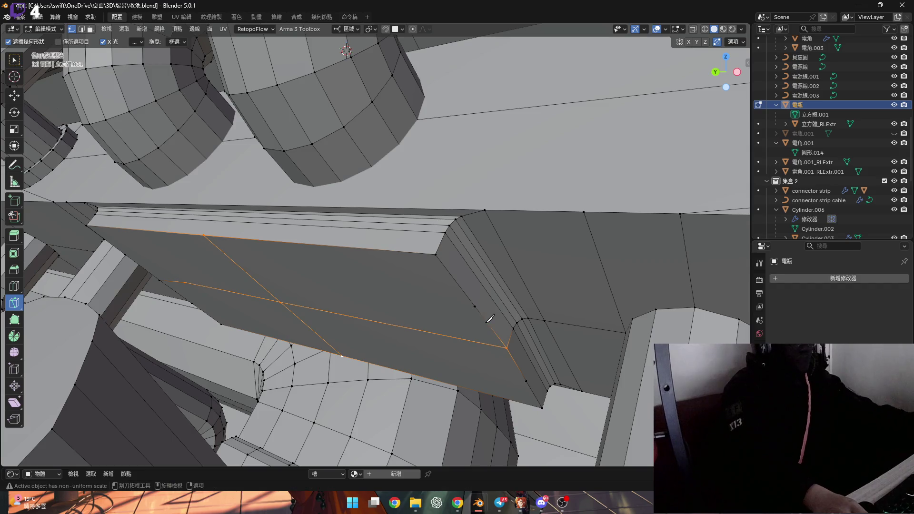
{"action": "mouse_move", "coordinate": [335, 276]}
{"action": "middle_mouse_down"}
{"action": "mouse_move", "coordinate": [318, 261]}
{"action": "mouse_move", "coordinate": [398, 272]}
{"action": "mouse_move", "coordinate": [290, 273]}
{"action": "mouse_move", "coordinate": [229, 290]}
{"action": "mouse_move", "coordinate": [235, 296]}
{"action": "mouse_move", "coordinate": [224, 255]}
{"action": "mouse_move", "coordinate": [230, 267]}
{"action": "middle_mouse_up"}
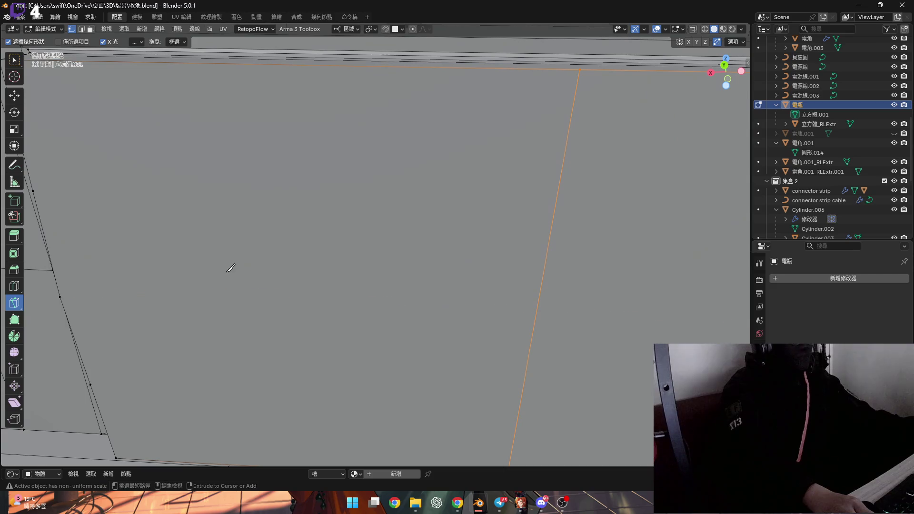
{"action": "mouse_move", "coordinate": [99, 296]}
{"action": "middle_mouse_down"}
{"action": "mouse_move", "coordinate": [138, 316]}
{"action": "mouse_move", "coordinate": [149, 337]}
{"action": "mouse_move", "coordinate": [70, 302]}
{"action": "mouse_move", "coordinate": [163, 306]}
{"action": "mouse_move", "coordinate": [120, 311]}
{"action": "middle_mouse_up"}
- Trace another knife cut across the panel face, then return to Select Box
{"action": "left_click", "coordinate": [120, 310]}
{"action": "mouse_move", "coordinate": [194, 295]}
{"action": "middle_mouse_down"}
{"action": "mouse_move", "coordinate": [185, 309]}
{"action": "mouse_move", "coordinate": [328, 285]}
{"action": "mouse_move", "coordinate": [340, 300]}
{"action": "middle_mouse_up"}
{"action": "scroll", "coordinate": [340, 299], "scroll_direction": "up", "scroll_amount": 8}
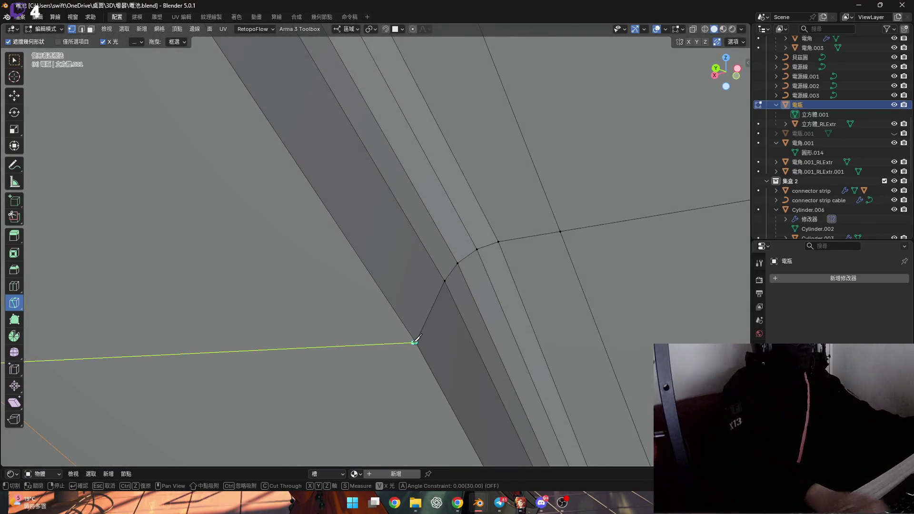
{"action": "mouse_move", "coordinate": [417, 339]}
{"action": "middle_mouse_down"}
{"action": "mouse_move", "coordinate": [384, 312]}
{"action": "mouse_move", "coordinate": [387, 337]}
{"action": "mouse_move", "coordinate": [373, 329]}
{"action": "mouse_move", "coordinate": [432, 309]}
{"action": "middle_mouse_up"}
{"action": "left_click", "coordinate": [14, 59]}
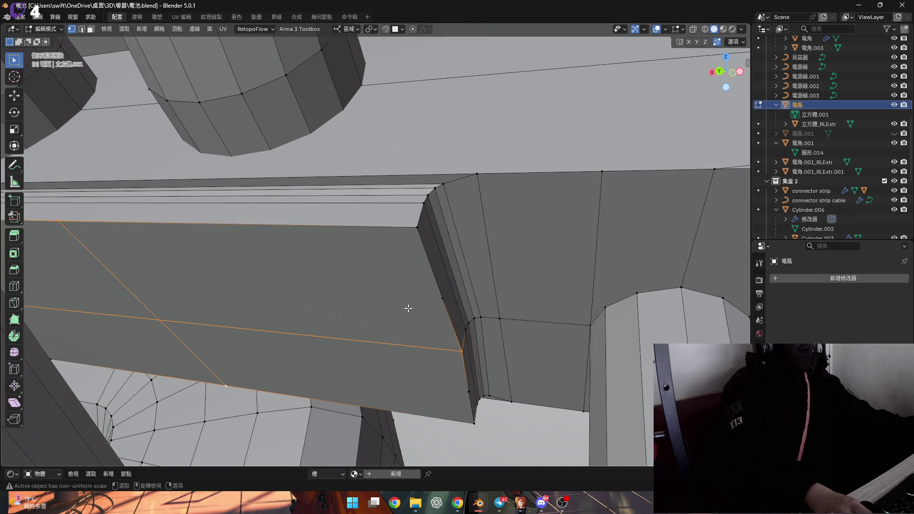
- Select an edge on the panel face and dissolve its vertices from the Delete menu
{"action": "middle_click_drag", "start_coordinate": [336, 298], "coordinate": [374, 326], "text": "shift"}
{"action": "left_click", "coordinate": [482, 324]}
{"action": "mouse_move", "coordinate": [482, 324]}
{"action": "middle_mouse_down", "text": "shift"}
{"action": "mouse_move", "coordinate": [438, 304]}
{"action": "mouse_move", "coordinate": [454, 351]}
{"action": "middle_mouse_up", "text": "shift"}
{"action": "mouse_move", "coordinate": [369, 305]}
{"action": "middle_mouse_down"}
{"action": "mouse_move", "coordinate": [424, 327]}
{"action": "mouse_move", "coordinate": [271, 266]}
{"action": "mouse_move", "coordinate": [253, 306]}
{"action": "mouse_move", "coordinate": [340, 295]}
{"action": "mouse_move", "coordinate": [316, 316]}
{"action": "mouse_move", "coordinate": [293, 316]}
{"action": "middle_mouse_up"}
{"action": "key", "text": "x"}
{"action": "left_click", "coordinate": [318, 287]}
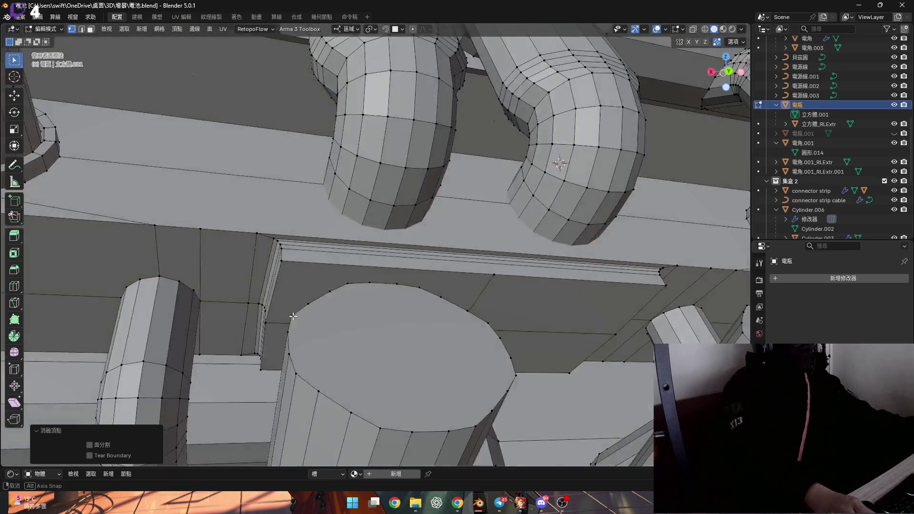
- Start an edge loop cut on the panel, then cancel it
{"action": "scroll", "coordinate": [293, 316], "scroll_direction": "up", "scroll_amount": 5}
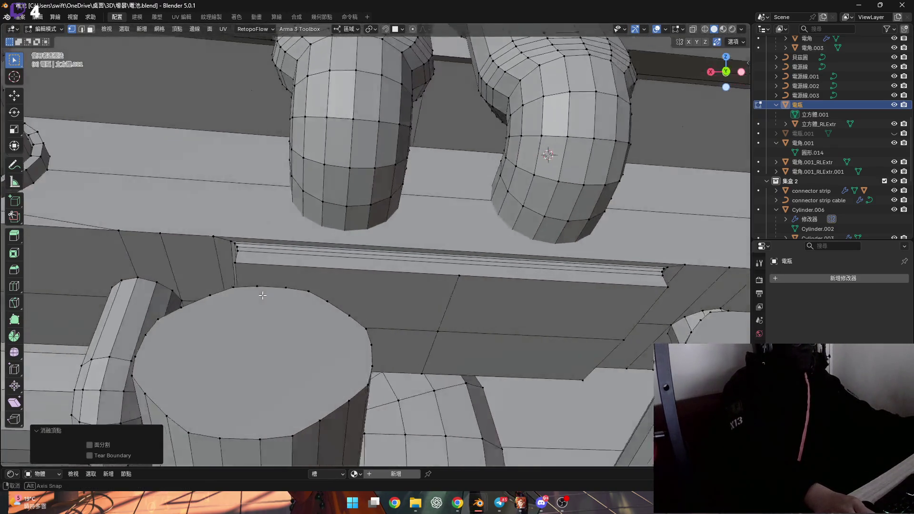
{"action": "key", "text": "ctrl+r"}
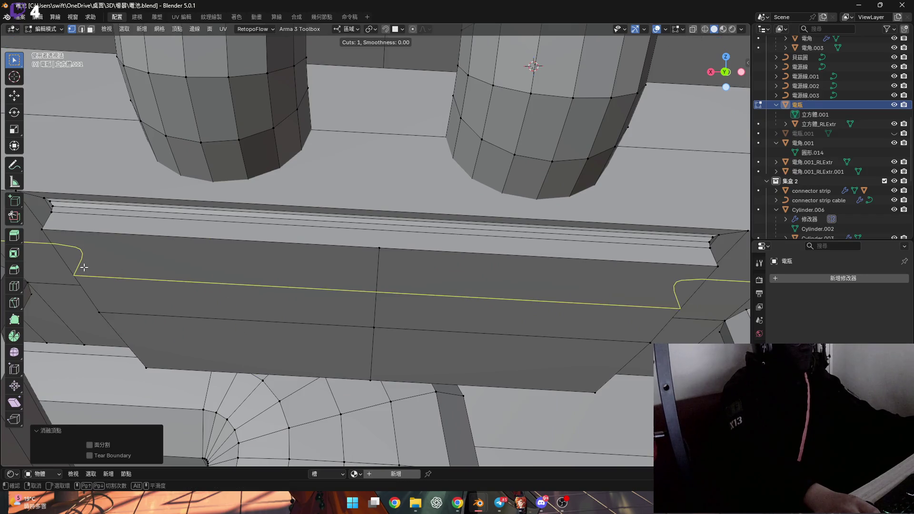
{"action": "right_click", "coordinate": [84, 267]}
{"action": "mouse_move", "coordinate": [84, 268]}
{"action": "middle_mouse_down"}
{"action": "mouse_move", "coordinate": [302, 287]}
{"action": "mouse_move", "coordinate": [309, 288]}
{"action": "mouse_move", "coordinate": [259, 269]}
{"action": "mouse_move", "coordinate": [260, 278]}
{"action": "mouse_move", "coordinate": [296, 255]}
{"action": "mouse_move", "coordinate": [322, 257]}
{"action": "mouse_move", "coordinate": [283, 271]}
{"action": "mouse_move", "coordinate": [359, 271]}
{"action": "mouse_move", "coordinate": [276, 245]}
{"action": "mouse_move", "coordinate": [324, 267]}
{"action": "mouse_move", "coordinate": [298, 300]}
{"action": "mouse_move", "coordinate": [290, 287]}
{"action": "mouse_move", "coordinate": [231, 283]}
{"action": "mouse_move", "coordinate": [228, 244]}
{"action": "mouse_move", "coordinate": [218, 272]}
{"action": "mouse_move", "coordinate": [170, 261]}
{"action": "mouse_move", "coordinate": [237, 271]}
{"action": "middle_mouse_up"}
{"action": "right_click", "coordinate": [275, 275]}
- Try ripping the selected panel edge loose, cancelling and then undoing the rip
{"action": "key", "text": "v"}
{"action": "right_click", "coordinate": [188, 271]}
{"action": "middle_click_drag", "start_coordinate": [473, 301], "coordinate": [514, 311]}
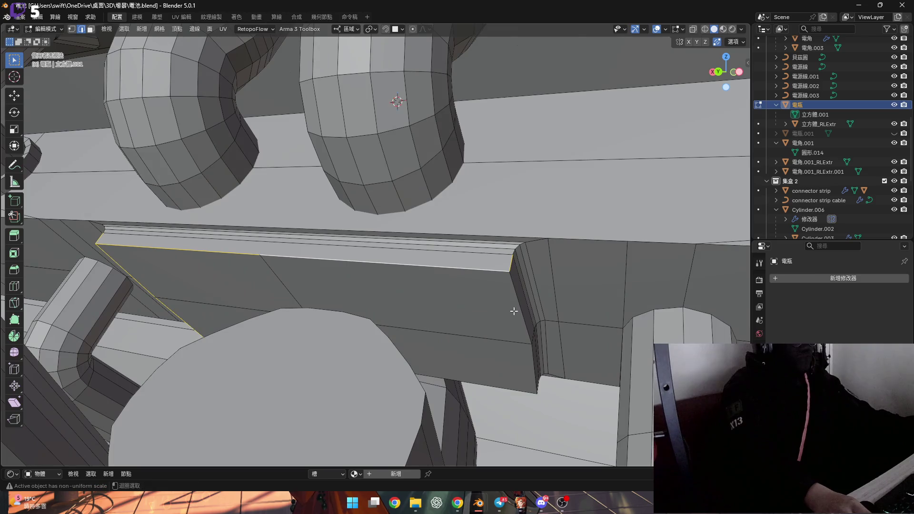
{"action": "mouse_move", "coordinate": [401, 321]}
{"action": "middle_mouse_down"}
{"action": "mouse_move", "coordinate": [402, 312]}
{"action": "mouse_move", "coordinate": [369, 320]}
{"action": "mouse_move", "coordinate": [363, 286]}
{"action": "middle_mouse_up"}
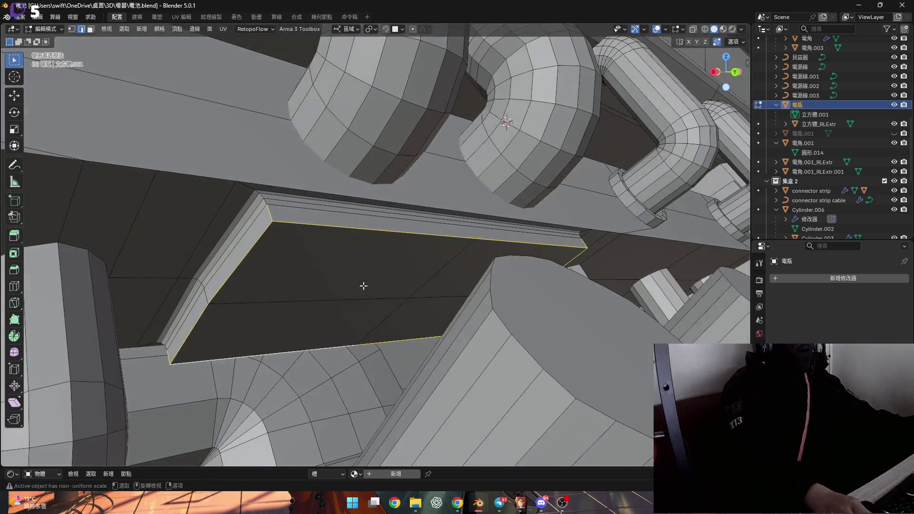
{"action": "key", "text": "v"}
{"action": "scroll", "coordinate": [284, 279], "scroll_direction": "up", "scroll_amount": 2}
{"action": "key", "text": "ctrl+z"}
{"action": "key", "text": "ctrl+z"}
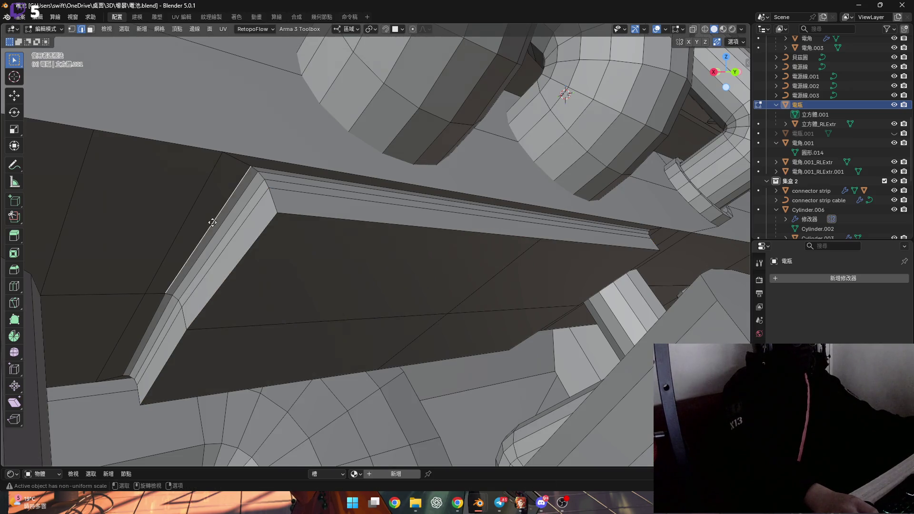
- Select the panel's border edges as a path: top edge, left side and slanted edge
{"action": "scroll", "coordinate": [220, 181], "scroll_direction": "up", "scroll_amount": 2}
{"action": "mouse_move", "coordinate": [220, 181]}
{"action": "middle_mouse_down"}
{"action": "mouse_move", "coordinate": [228, 179]}
{"action": "mouse_move", "coordinate": [204, 184]}
{"action": "mouse_move", "coordinate": [261, 190]}
{"action": "mouse_move", "coordinate": [251, 149]}
{"action": "mouse_move", "coordinate": [353, 276]}
{"action": "middle_mouse_up"}
{"action": "left_click", "coordinate": [381, 267], "text": "ctrl"}
{"action": "scroll", "coordinate": [276, 328], "scroll_direction": "down", "scroll_amount": 3, "text": "shift"}
{"action": "left_click", "coordinate": [276, 329], "text": "ctrl"}
{"action": "mouse_move", "coordinate": [478, 322]}
{"action": "middle_mouse_down"}
{"action": "mouse_move", "coordinate": [557, 349]}
{"action": "mouse_move", "coordinate": [624, 298]}
{"action": "mouse_move", "coordinate": [671, 300]}
{"action": "mouse_move", "coordinate": [638, 287]}
{"action": "mouse_move", "coordinate": [481, 304]}
{"action": "mouse_move", "coordinate": [434, 297]}
{"action": "mouse_move", "coordinate": [426, 263]}
{"action": "mouse_move", "coordinate": [501, 347]}
{"action": "mouse_move", "coordinate": [561, 373]}
{"action": "mouse_move", "coordinate": [516, 335]}
{"action": "middle_mouse_up"}
{"action": "left_click", "coordinate": [516, 334]}
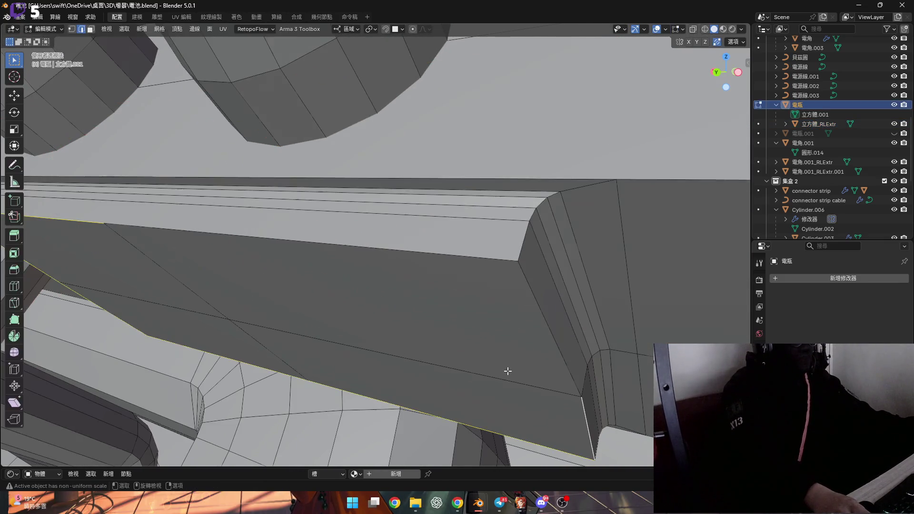
{"action": "left_click", "coordinate": [546, 326], "text": "shift"}
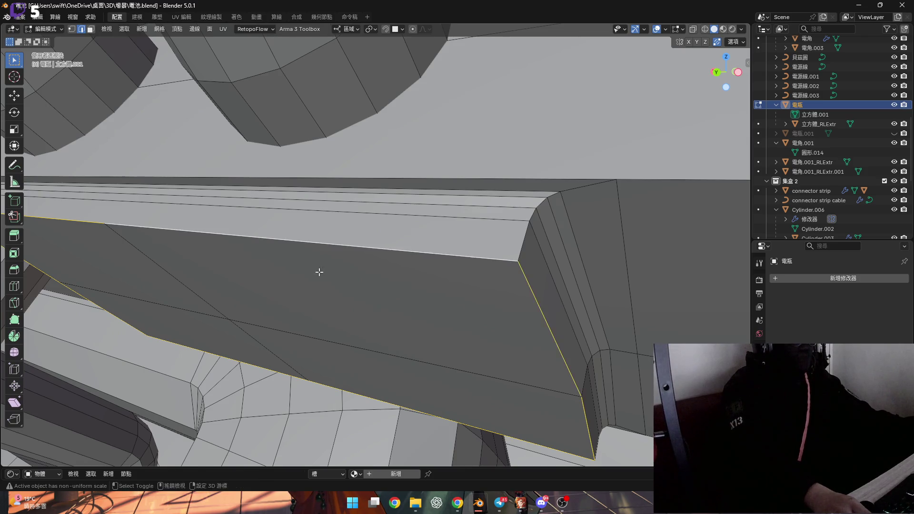
- Rip the border edges free, then add five centred loop cuts across the panel
{"action": "key", "text": "v"}
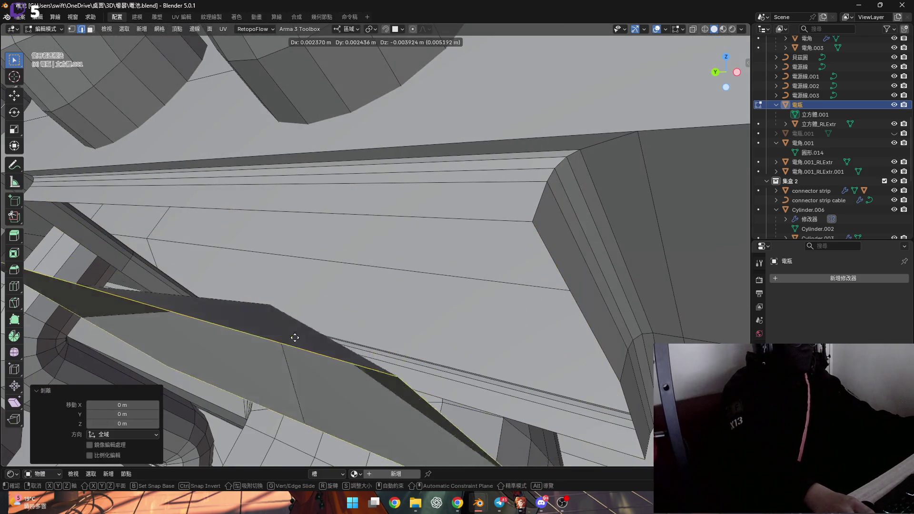
{"action": "right_click", "coordinate": [302, 296]}
{"action": "mouse_move", "coordinate": [302, 296]}
{"action": "middle_mouse_down"}
{"action": "mouse_move", "coordinate": [341, 283]}
{"action": "mouse_move", "coordinate": [325, 272]}
{"action": "mouse_move", "coordinate": [343, 267]}
{"action": "mouse_move", "coordinate": [291, 245]}
{"action": "middle_mouse_up"}
{"action": "key", "text": "ctrl+r"}
{"action": "scroll", "coordinate": [289, 230], "scroll_direction": "up", "scroll_amount": 3}
{"action": "scroll", "coordinate": [290, 230], "scroll_direction": "up", "scroll_amount": 1}
{"action": "left_click", "coordinate": [290, 230]}
{"action": "right_click", "coordinate": [290, 230]}
{"action": "mouse_move", "coordinate": [290, 230]}
{"action": "middle_mouse_down"}
{"action": "mouse_move", "coordinate": [373, 255]}
{"action": "mouse_move", "coordinate": [376, 244]}
{"action": "mouse_move", "coordinate": [398, 265]}
{"action": "mouse_move", "coordinate": [288, 274]}
{"action": "mouse_move", "coordinate": [286, 326]}
{"action": "middle_mouse_up"}
- Add five centred loops in the right-hand section and two loops across the other direction
{"action": "key", "text": "ctrl+r"}
{"action": "left_click", "coordinate": [376, 243]}
{"action": "right_click", "coordinate": [375, 244]}
{"action": "key", "text": "ctrl+r"}
{"action": "left_click", "coordinate": [287, 273]}
{"action": "right_click", "coordinate": [288, 273]}
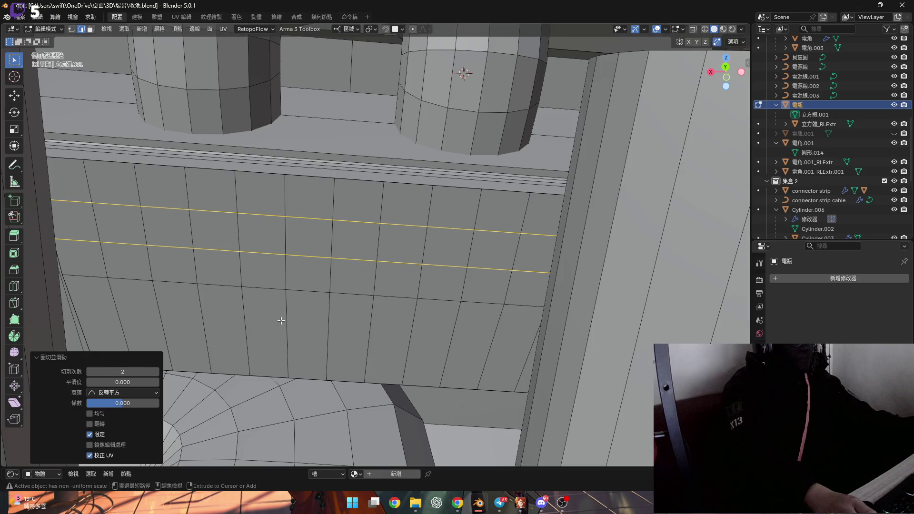
- Orbit and zoom around the new panel grid, briefly toggling circle select
{"action": "scroll", "coordinate": [317, 302], "scroll_direction": "down", "scroll_amount": 6}
{"action": "scroll", "coordinate": [318, 302], "scroll_direction": "up", "scroll_amount": 4}
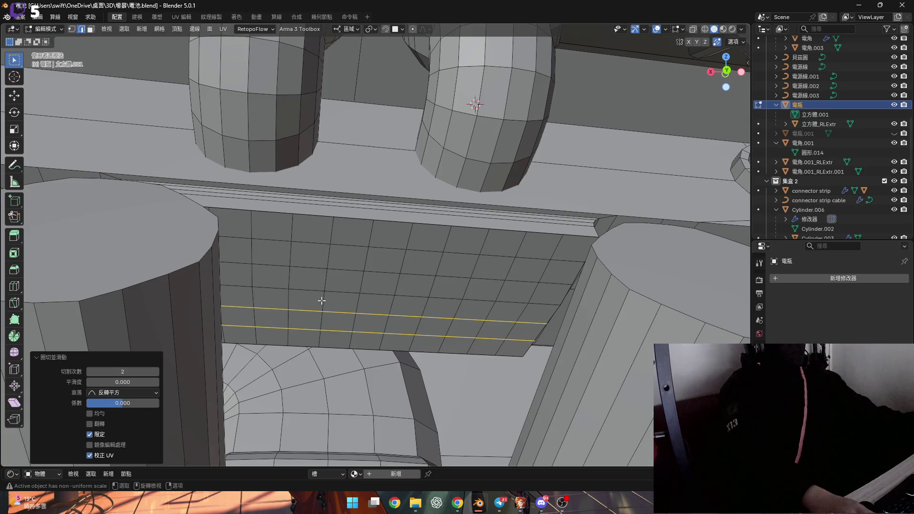
{"action": "scroll", "coordinate": [319, 300], "scroll_direction": "down", "scroll_amount": 3}
{"action": "mouse_move", "coordinate": [367, 265]}
{"action": "middle_mouse_down"}
{"action": "mouse_move", "coordinate": [353, 286]}
{"action": "mouse_move", "coordinate": [357, 258]}
{"action": "mouse_move", "coordinate": [341, 246]}
{"action": "mouse_move", "coordinate": [310, 255]}
{"action": "middle_mouse_up"}
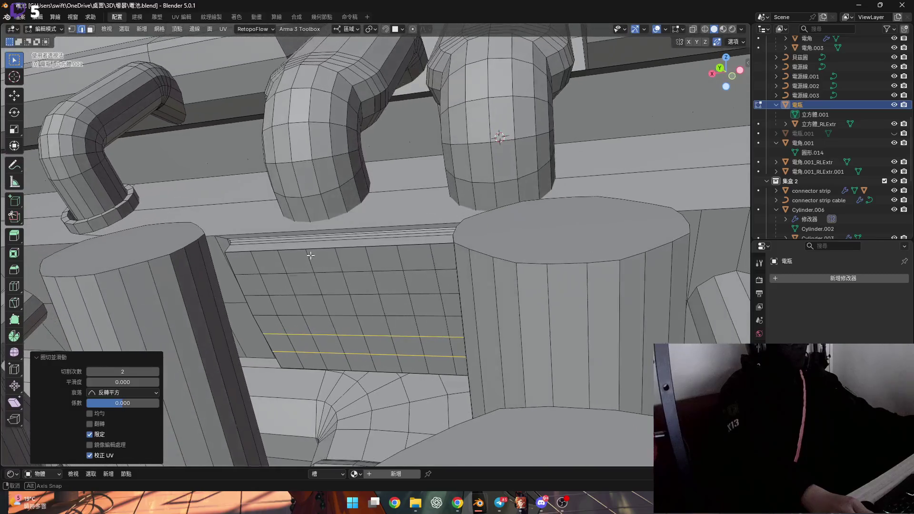
{"action": "scroll", "coordinate": [289, 272], "scroll_direction": "down", "scroll_amount": 5}
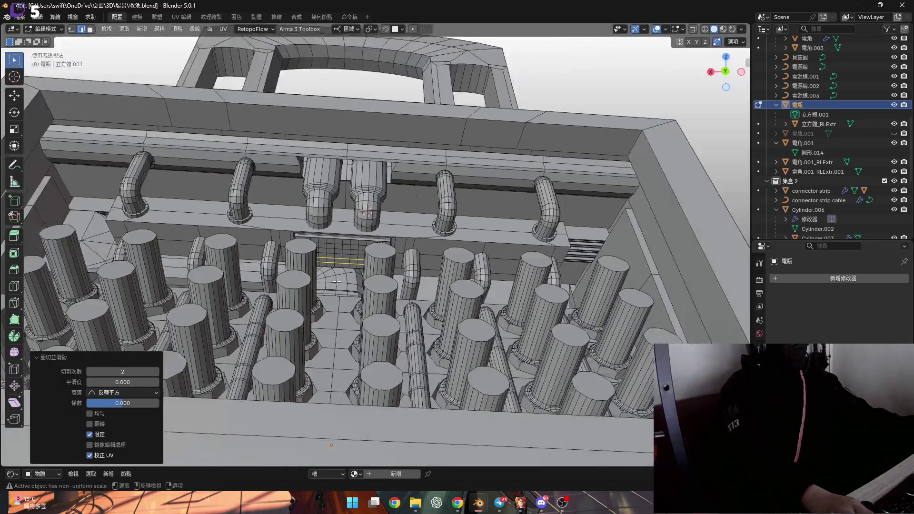
{"action": "scroll", "coordinate": [336, 301], "scroll_direction": "up", "scroll_amount": 8}
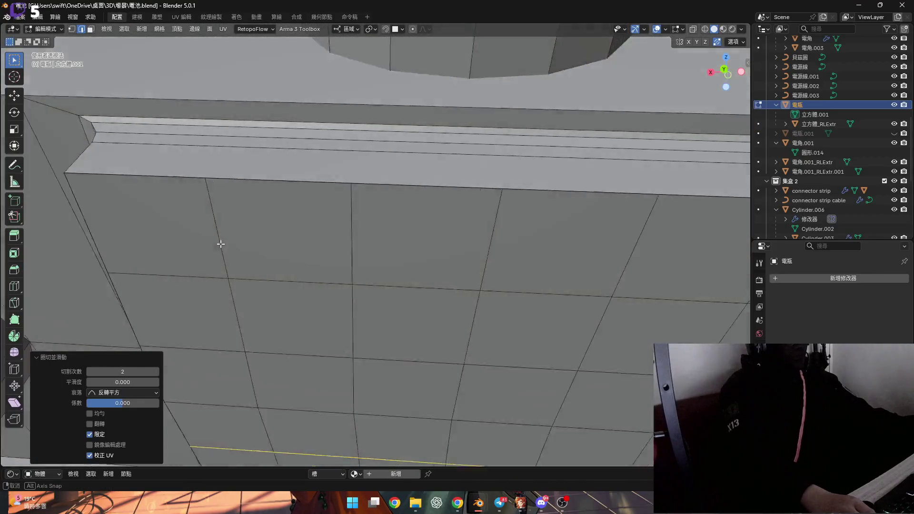
{"action": "mouse_move", "coordinate": [220, 243]}
{"action": "middle_mouse_down"}
{"action": "mouse_move", "coordinate": [213, 233]}
{"action": "mouse_move", "coordinate": [200, 241]}
{"action": "mouse_move", "coordinate": [238, 244]}
{"action": "mouse_move", "coordinate": [254, 272]}
{"action": "middle_mouse_up"}
{"action": "scroll", "coordinate": [246, 249], "scroll_direction": "down", "scroll_amount": 3}
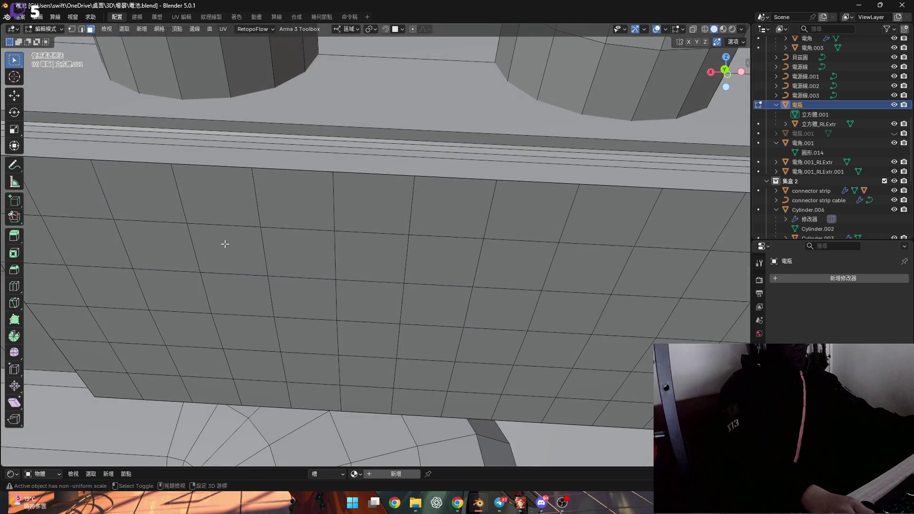
{"action": "middle_click_drag", "start_coordinate": [224, 243], "coordinate": [216, 265]}
{"action": "key", "text": "c"}
{"action": "key", "text": "Escape"}
{"action": "scroll", "coordinate": [272, 282], "scroll_direction": "down", "scroll_amount": 10}
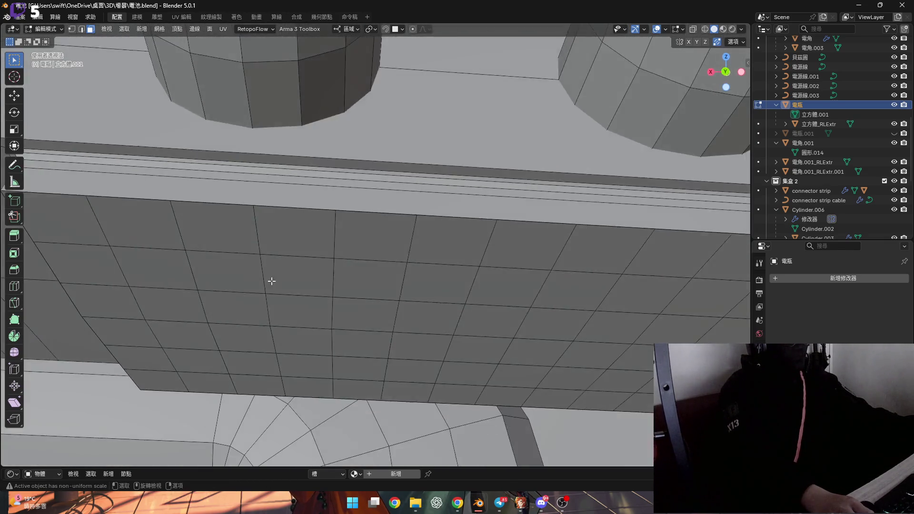
{"action": "scroll", "coordinate": [338, 352], "scroll_direction": "up", "scroll_amount": 2}
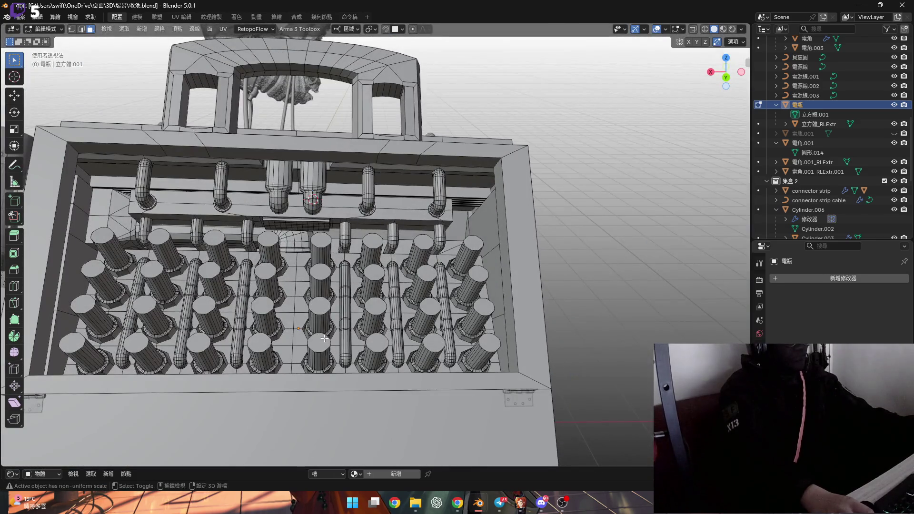
{"action": "scroll", "coordinate": [321, 337], "scroll_direction": "up", "scroll_amount": 10}
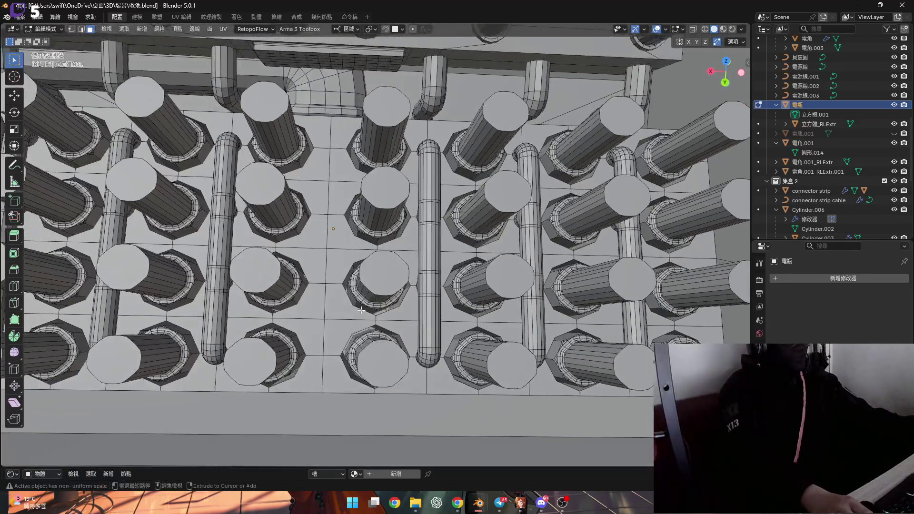
- Select the top faces of all upright cylinders, column by column across the battery
{"action": "scroll", "coordinate": [361, 310], "scroll_direction": "down", "scroll_amount": 5}
{"action": "scroll", "coordinate": [352, 267], "scroll_direction": "up", "scroll_amount": 3}
{"action": "left_click", "coordinate": [393, 355], "text": "shift"}
{"action": "left_click", "coordinate": [394, 294], "text": "shift"}
{"action": "left_click", "coordinate": [395, 236], "text": "shift"}
{"action": "left_click", "coordinate": [395, 181], "text": "shift"}
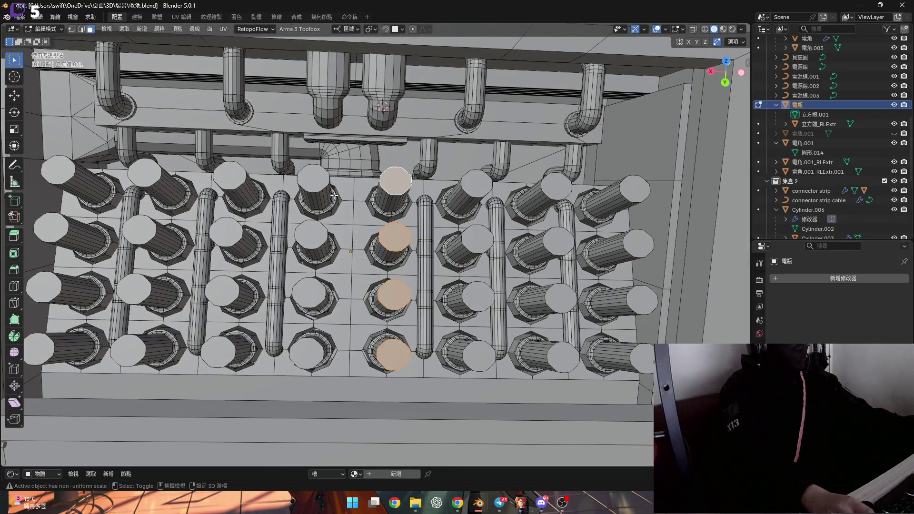
{"action": "left_click", "coordinate": [312, 186], "text": "shift"}
{"action": "left_click", "coordinate": [310, 234], "text": "shift"}
{"action": "left_click", "coordinate": [308, 292], "text": "shift"}
{"action": "left_click", "coordinate": [306, 352], "text": "shift"}
{"action": "left_click", "coordinate": [218, 351], "text": "shift"}
{"action": "left_click", "coordinate": [222, 291], "text": "shift"}
{"action": "left_click", "coordinate": [226, 233], "text": "shift"}
{"action": "left_click", "coordinate": [230, 176], "text": "shift"}
{"action": "left_click", "coordinate": [145, 173], "text": "shift"}
{"action": "left_click", "coordinate": [139, 230], "text": "shift"}
{"action": "left_click", "coordinate": [134, 289], "text": "shift"}
{"action": "left_click", "coordinate": [127, 350], "text": "shift"}
{"action": "left_click", "coordinate": [43, 349], "text": "shift"}
{"action": "left_click", "coordinate": [43, 287], "text": "shift"}
{"action": "left_click", "coordinate": [51, 227], "text": "shift"}
{"action": "left_click", "coordinate": [51, 227], "text": "shift"}
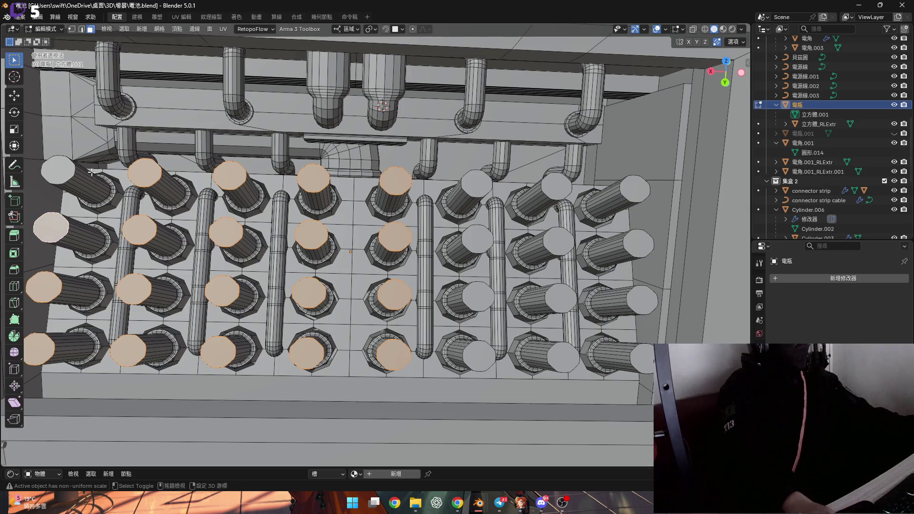
{"action": "left_click", "coordinate": [59, 169], "text": "shift"}
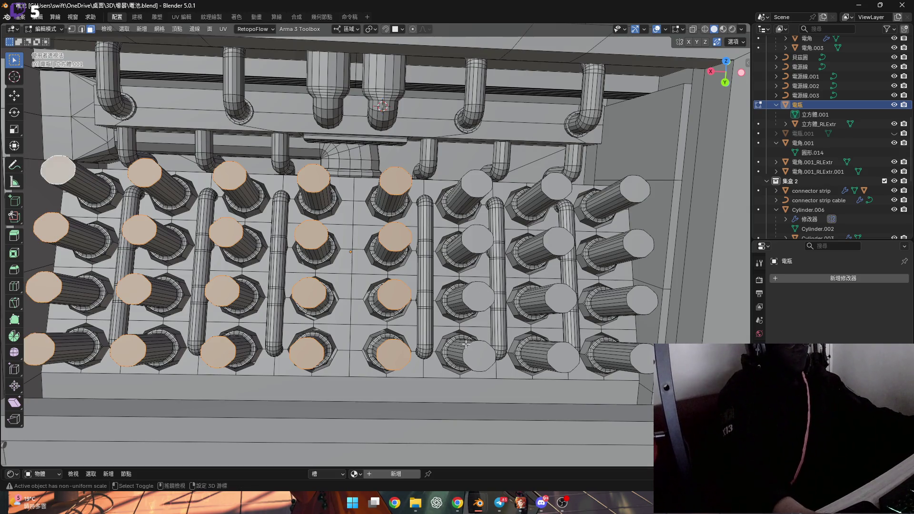
{"action": "middle_click_drag", "start_coordinate": [517, 263], "coordinate": [486, 257], "text": "shift"}
{"action": "left_click", "coordinate": [445, 349], "text": "shift"}
{"action": "left_click", "coordinate": [445, 290], "text": "shift"}
{"action": "left_click", "coordinate": [447, 245], "text": "shift"}
{"action": "left_click", "coordinate": [445, 188], "text": "shift"}
{"action": "left_click", "coordinate": [526, 190], "text": "shift"}
{"action": "left_click", "coordinate": [528, 245], "text": "shift"}
{"action": "left_click", "coordinate": [530, 307], "text": "shift"}
{"action": "left_click", "coordinate": [530, 354], "text": "shift"}
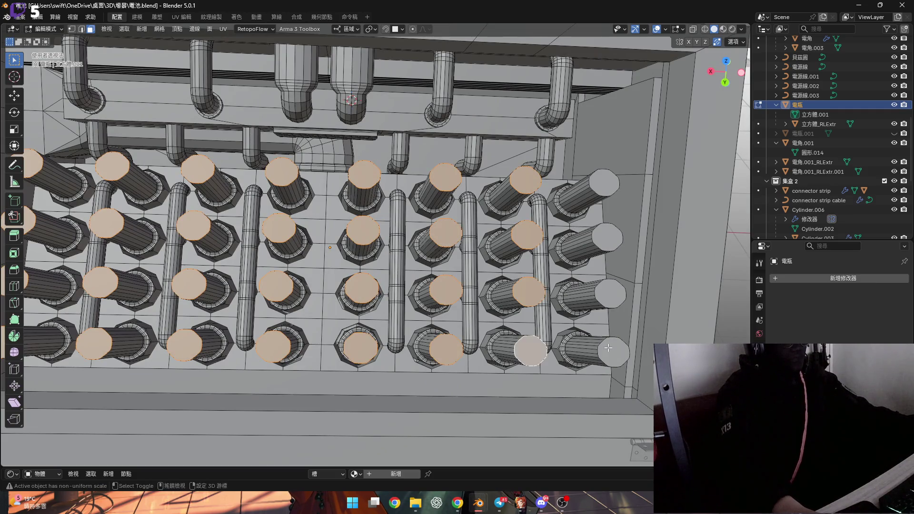
{"action": "left_click", "coordinate": [613, 355], "text": "shift"}
{"action": "left_click", "coordinate": [610, 300], "text": "shift"}
{"action": "left_click", "coordinate": [607, 245], "text": "shift"}
{"action": "left_click", "coordinate": [602, 194], "text": "shift"}
- Grow the selection over the cylinders' sides with Ctrl+Numpad+, hide them, and face the grid panel
{"action": "key", "text": "ctrl+KP_Add"}
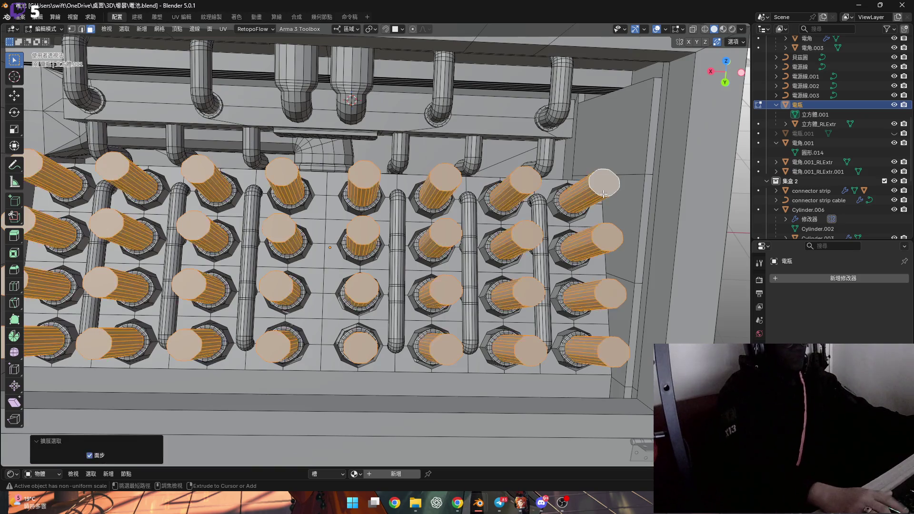
{"action": "middle_click_drag", "start_coordinate": [603, 194], "coordinate": [381, 216]}
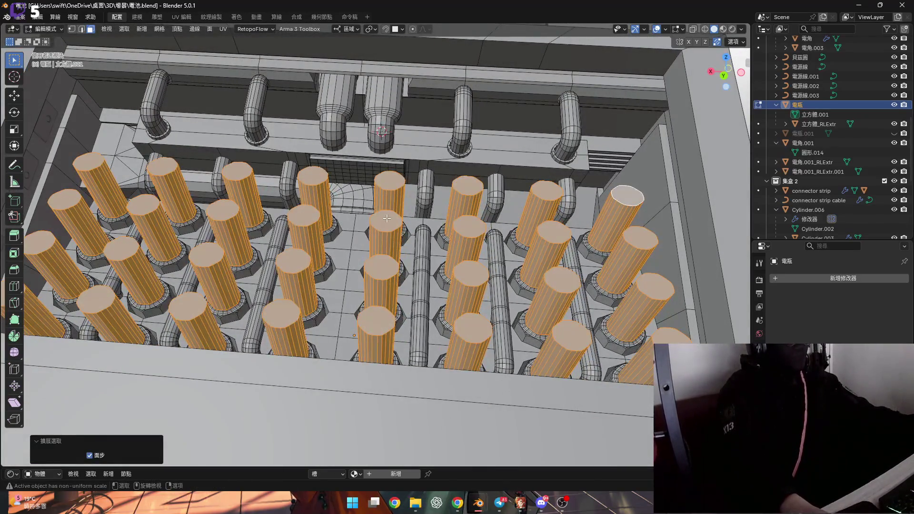
{"action": "key", "text": "h"}
{"action": "scroll", "coordinate": [397, 225], "scroll_direction": "up", "scroll_amount": 3}
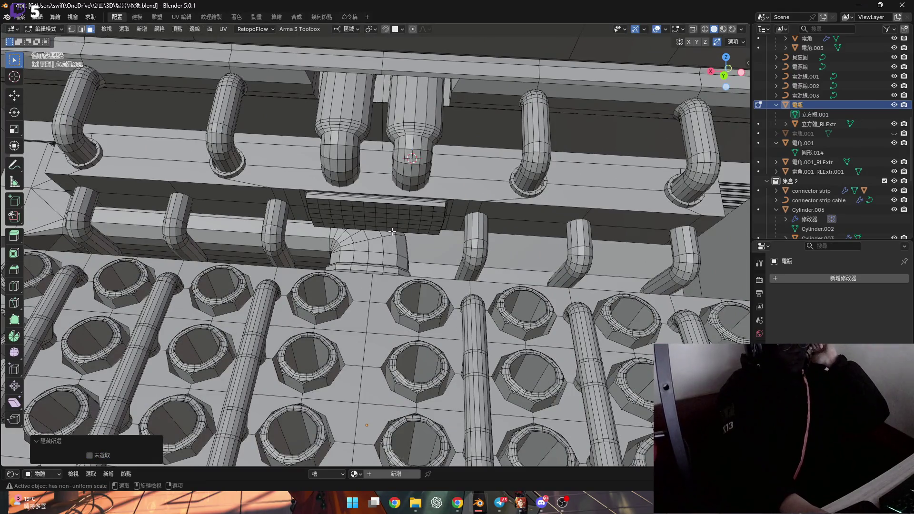
{"action": "scroll", "coordinate": [372, 214], "scroll_direction": "up", "scroll_amount": 5}
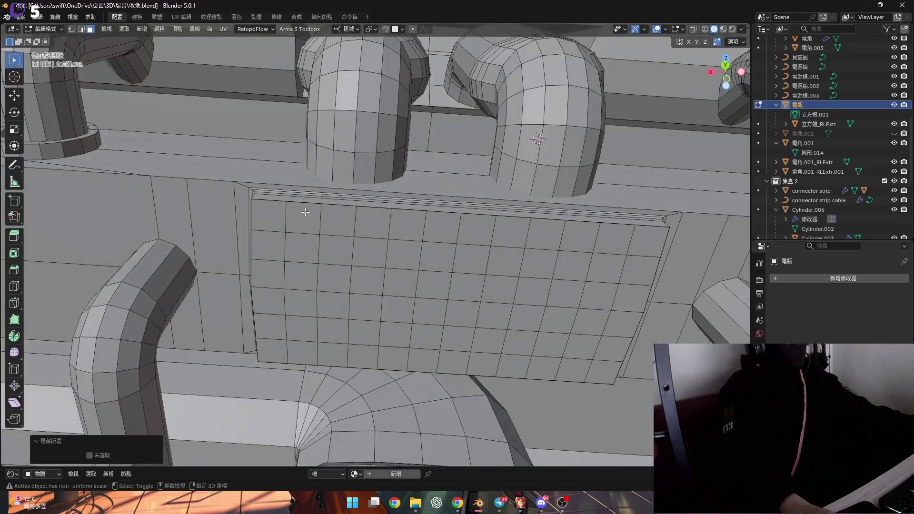
{"action": "mouse_move", "coordinate": [302, 210]}
{"action": "middle_mouse_down"}
{"action": "mouse_move", "coordinate": [294, 190]}
{"action": "mouse_move", "coordinate": [264, 200]}
{"action": "mouse_move", "coordinate": [280, 201]}
{"action": "mouse_move", "coordinate": [289, 258]}
{"action": "middle_mouse_up"}
- Orbit around the vent plate while trying face, vertex and edge-loop selections on the grid
{"action": "left_click", "coordinate": [264, 200]}
{"action": "key", "text": "c"}
{"action": "key", "text": "Escape"}
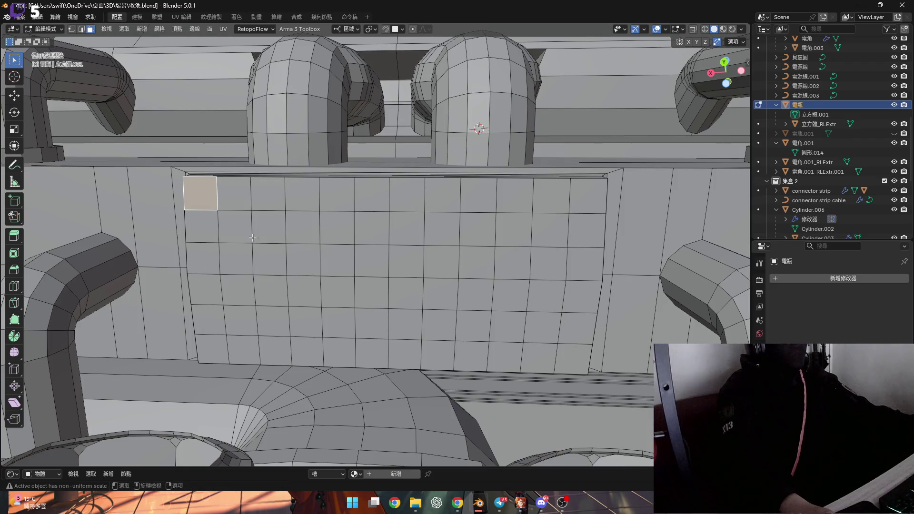
{"action": "mouse_move", "coordinate": [234, 261]}
{"action": "middle_mouse_down"}
{"action": "mouse_move", "coordinate": [290, 269]}
{"action": "mouse_move", "coordinate": [192, 262]}
{"action": "mouse_move", "coordinate": [172, 275]}
{"action": "mouse_move", "coordinate": [198, 247]}
{"action": "mouse_move", "coordinate": [184, 234]}
{"action": "mouse_move", "coordinate": [190, 229]}
{"action": "mouse_move", "coordinate": [52, 208]}
{"action": "mouse_move", "coordinate": [240, 212]}
{"action": "mouse_move", "coordinate": [180, 212]}
{"action": "middle_mouse_up"}
{"action": "key", "text": "1"}
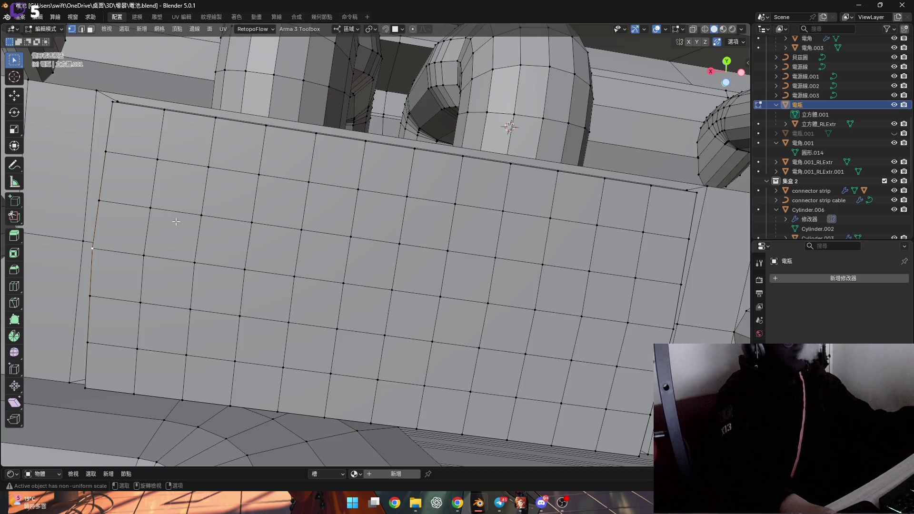
{"action": "middle_click_drag", "start_coordinate": [182, 219], "coordinate": [255, 225]}
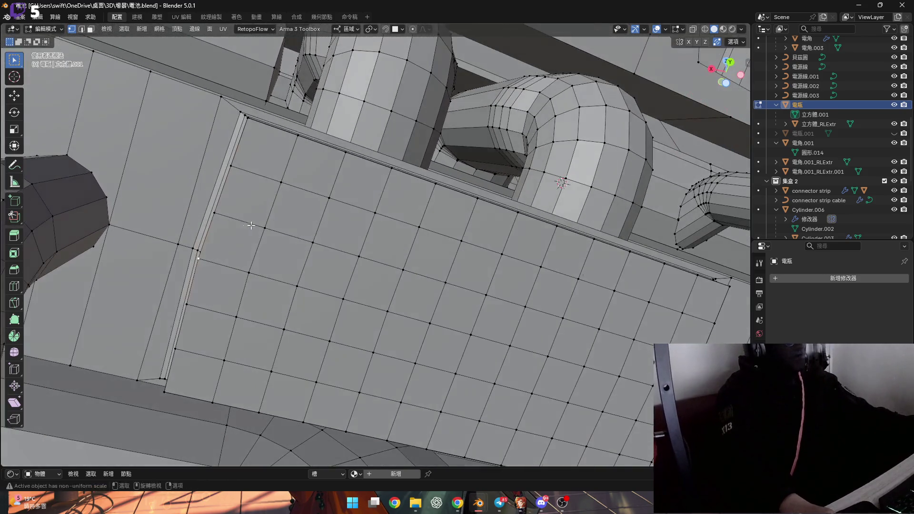
{"action": "left_click", "coordinate": [216, 217], "text": "alt"}
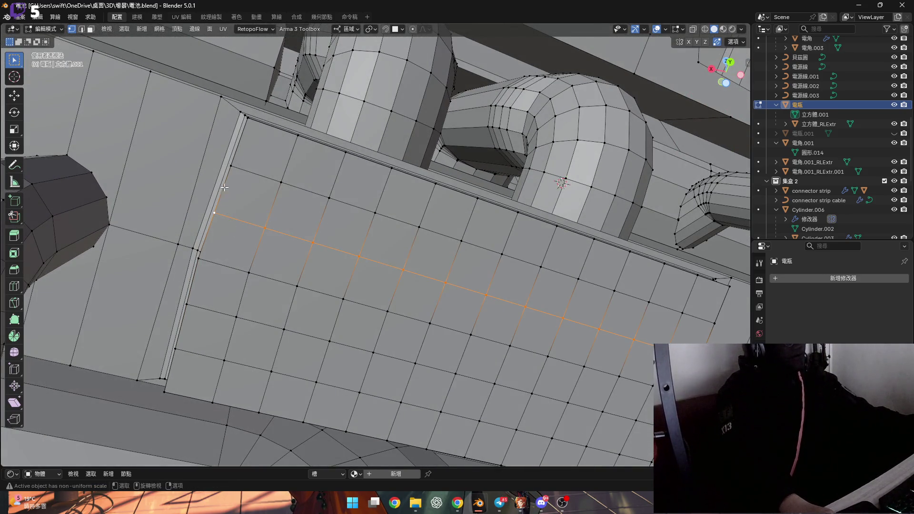
{"action": "scroll", "coordinate": [224, 188], "scroll_direction": "down", "scroll_amount": 2}
{"action": "scroll", "coordinate": [238, 184], "scroll_direction": "up", "scroll_amount": 4}
{"action": "middle_click_drag", "start_coordinate": [247, 183], "coordinate": [260, 177]}
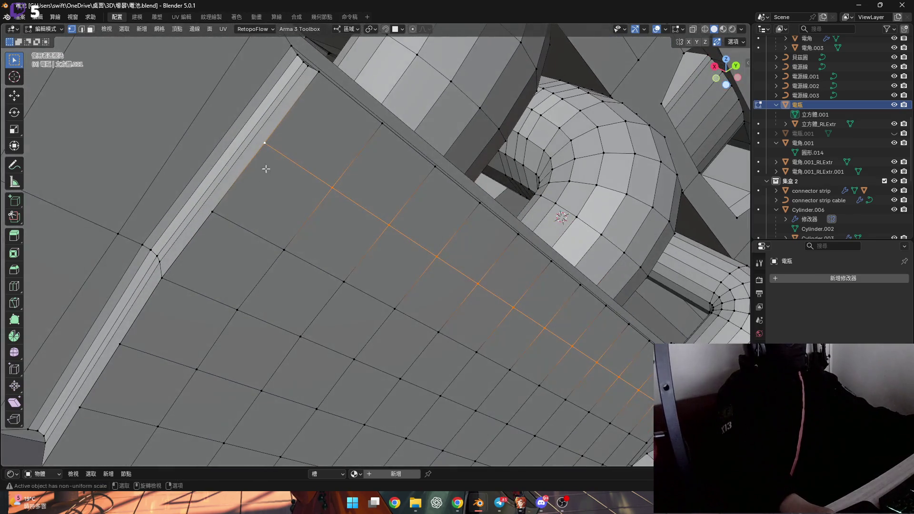
{"action": "scroll", "coordinate": [285, 143], "scroll_direction": "down", "scroll_amount": 3}
{"action": "middle_click_drag", "start_coordinate": [248, 211], "coordinate": [187, 343]}
{"action": "left_click", "coordinate": [189, 317], "text": "ctrl"}
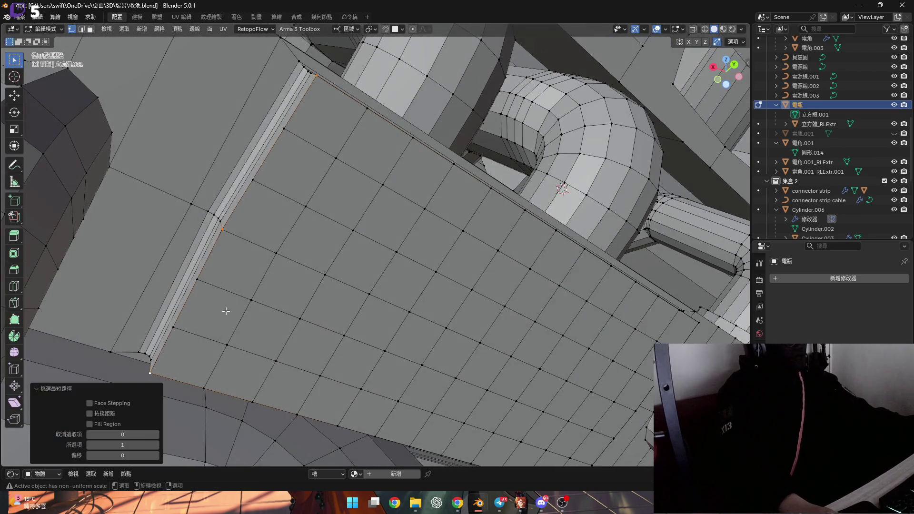
{"action": "mouse_move", "coordinate": [218, 297]}
{"action": "middle_mouse_down"}
{"action": "mouse_move", "coordinate": [230, 255]}
{"action": "mouse_move", "coordinate": [257, 249]}
{"action": "mouse_move", "coordinate": [226, 245]}
{"action": "middle_mouse_up"}
{"action": "scroll", "coordinate": [227, 245], "scroll_direction": "down", "scroll_amount": 2}
{"action": "mouse_move", "coordinate": [304, 243]}
{"action": "middle_mouse_down"}
{"action": "mouse_move", "coordinate": [295, 218]}
{"action": "mouse_move", "coordinate": [206, 193]}
{"action": "middle_mouse_up"}
- In face mode, brush-select all the vent plate grid faces
{"action": "key", "text": "3"}
{"action": "key", "text": "c"}
{"action": "mouse_move", "coordinate": [206, 193]}
{"action": "left_mouse_down"}
{"action": "mouse_move", "coordinate": [186, 171]}
{"action": "mouse_move", "coordinate": [214, 261]}
{"action": "mouse_move", "coordinate": [490, 275]}
{"action": "mouse_move", "coordinate": [526, 245]}
{"action": "mouse_move", "coordinate": [430, 202]}
{"action": "mouse_move", "coordinate": [511, 200]}
{"action": "left_mouse_up"}
{"action": "key", "text": "Escape"}
{"action": "middle_click_drag", "start_coordinate": [462, 207], "coordinate": [452, 213], "text": "shift"}
- Inset each grid face individually by 0.1749 m
{"action": "key", "text": "ctrl+f"}
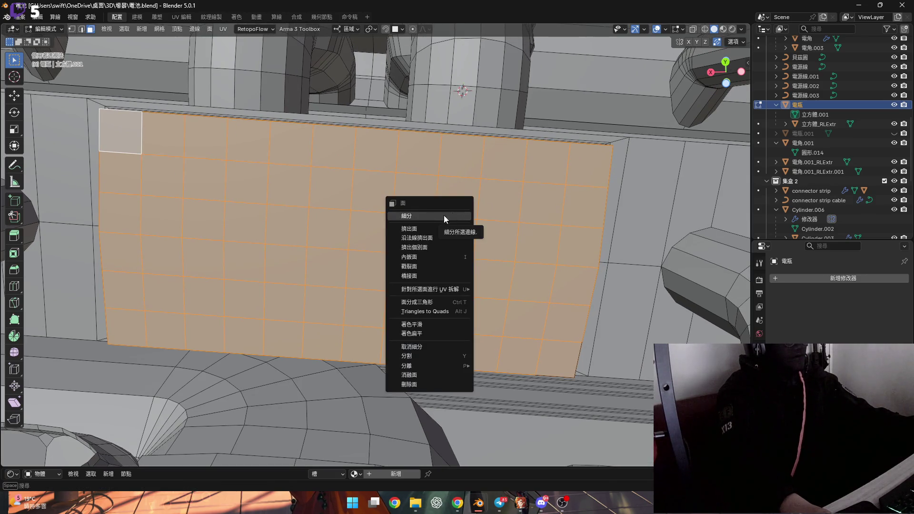
{"action": "key", "text": "Escape"}
{"action": "middle_click_drag", "start_coordinate": [380, 222], "coordinate": [366, 225]}
{"action": "key", "text": "i"}
{"action": "key", "text": "i"}
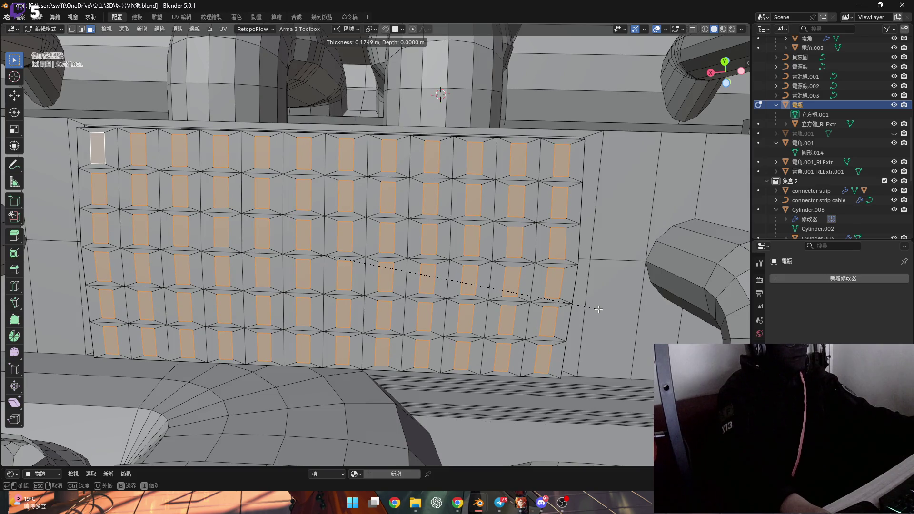
{"action": "left_click", "coordinate": [599, 309]}
{"action": "middle_click_drag", "start_coordinate": [598, 308], "coordinate": [612, 321]}
- Set pivot to Individual Origins and scale the inner faces to 0.651 along Z
{"action": "key", "text": "s"}
{"action": "key", "text": "z"}
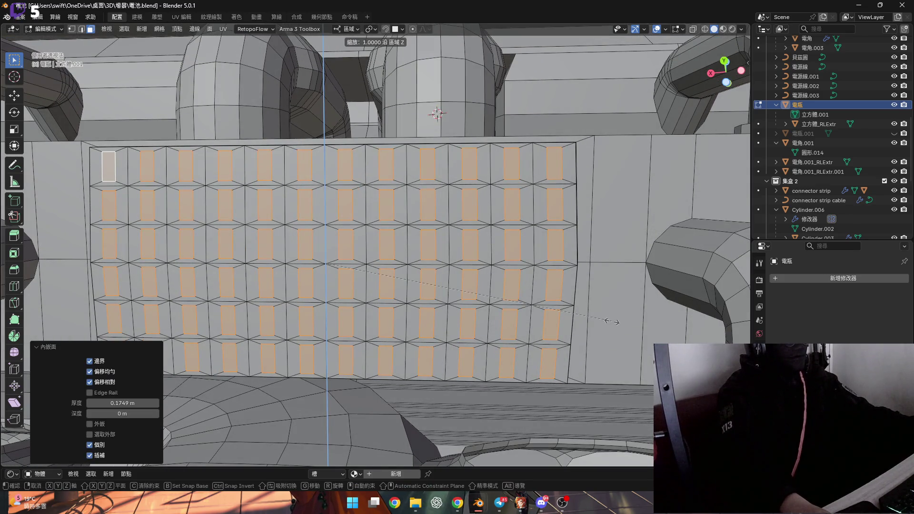
{"action": "key", "text": "Escape"}
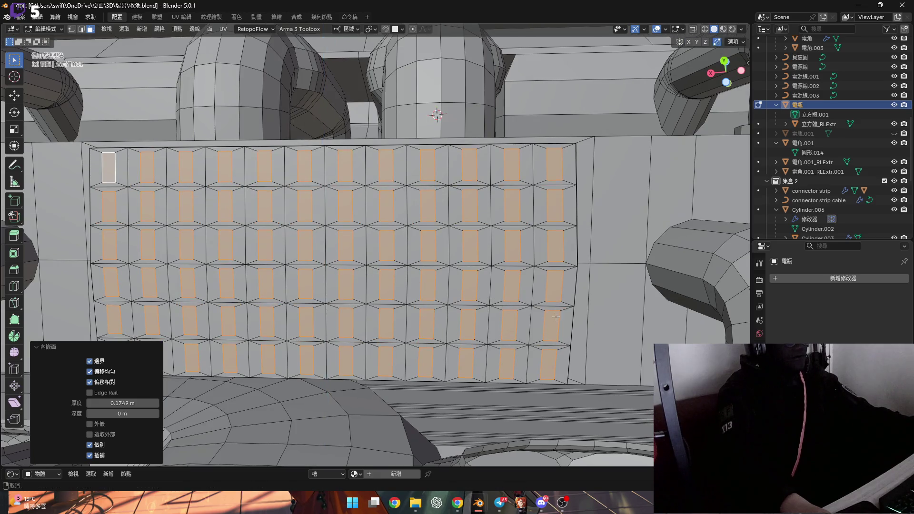
{"action": "left_click", "coordinate": [373, 29]}
{"action": "left_click", "coordinate": [390, 72]}
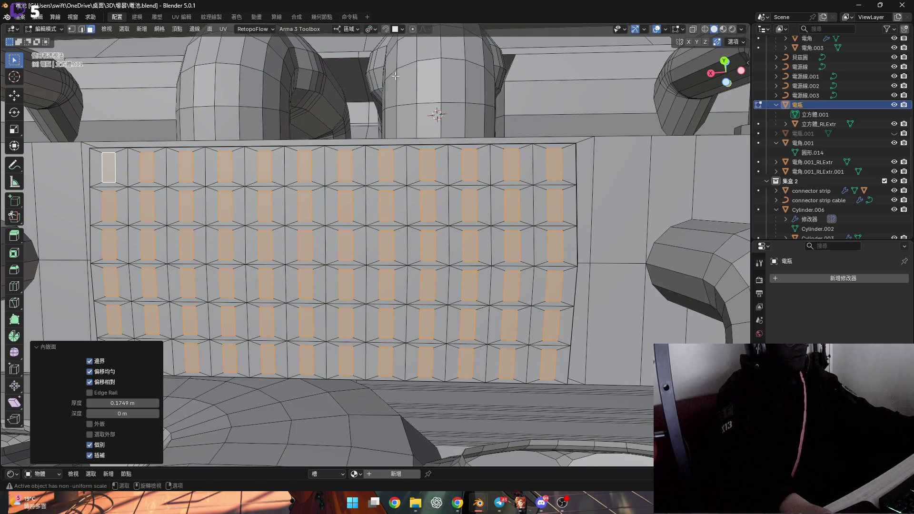
{"action": "key", "text": "s"}
{"action": "key", "text": "z"}
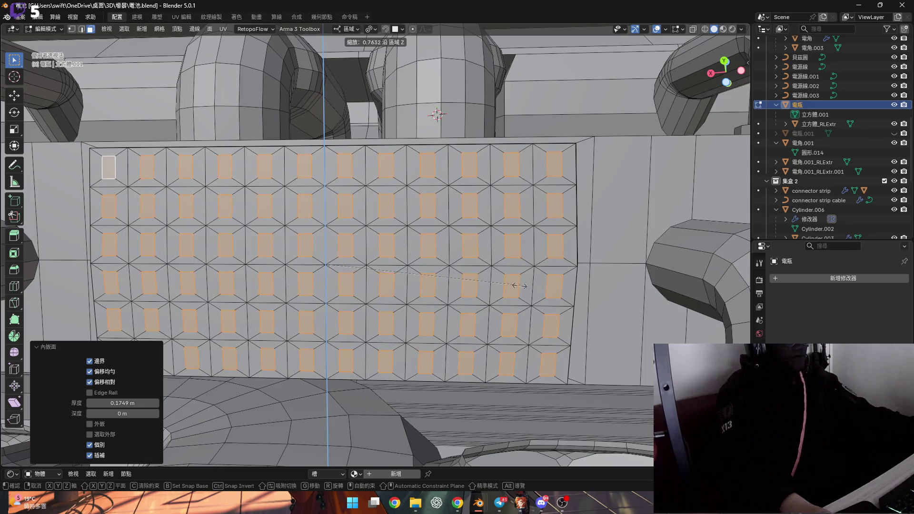
{"action": "left_click", "coordinate": [491, 281]}
{"action": "scroll", "coordinate": [536, 305], "scroll_direction": "up", "scroll_amount": 5}
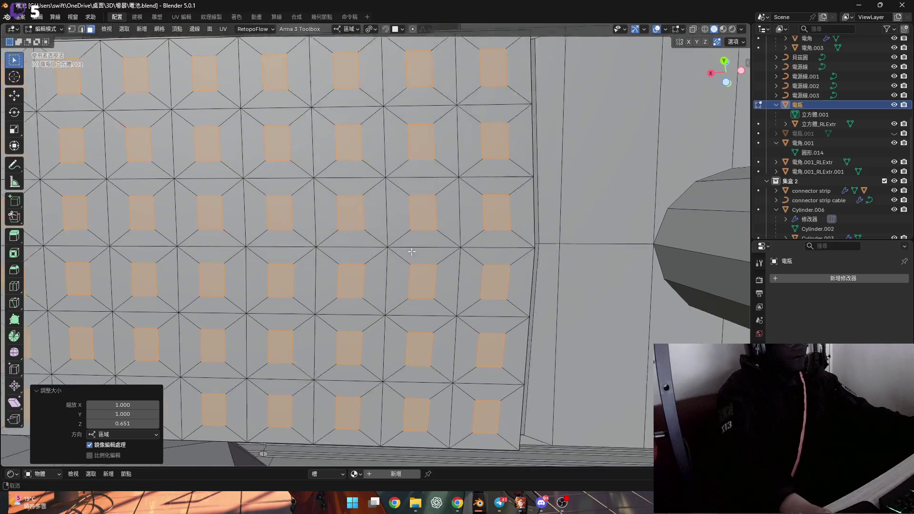
- Scale the inset cell faces uniformly by 1.486, then zoom out to see the box
{"action": "key", "text": "s"}
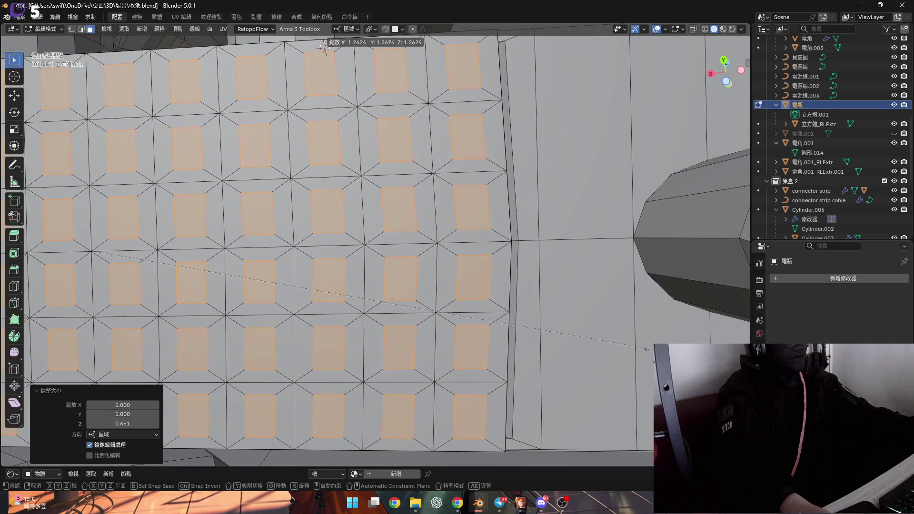
{"action": "left_click", "coordinate": [657, 355]}
{"action": "scroll", "coordinate": [437, 291], "scroll_direction": "down", "scroll_amount": 6}
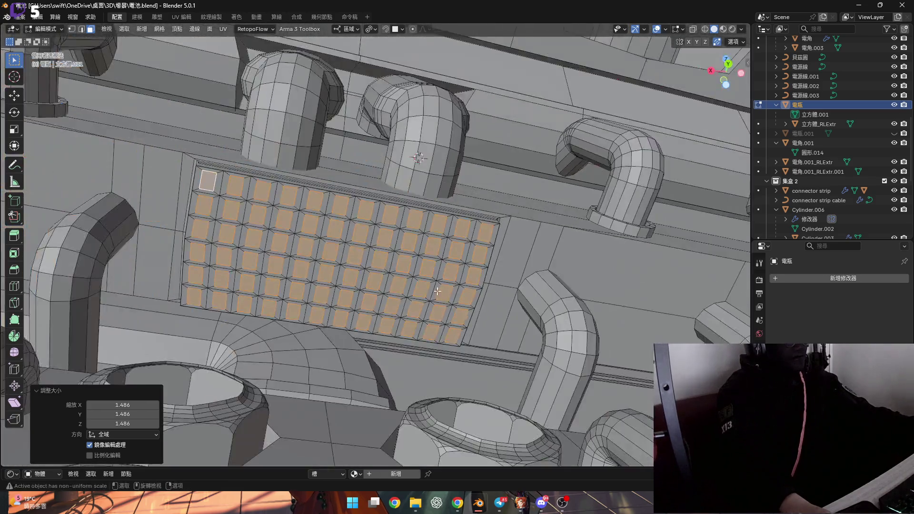
{"action": "mouse_move", "coordinate": [436, 291]}
{"action": "middle_mouse_down"}
{"action": "mouse_move", "coordinate": [418, 271]}
{"action": "mouse_move", "coordinate": [342, 264]}
{"action": "mouse_move", "coordinate": [185, 275]}
{"action": "middle_mouse_up"}
{"action": "scroll", "coordinate": [419, 271], "scroll_direction": "down", "scroll_amount": 4}
{"action": "scroll", "coordinate": [409, 260], "scroll_direction": "down", "scroll_amount": 3}
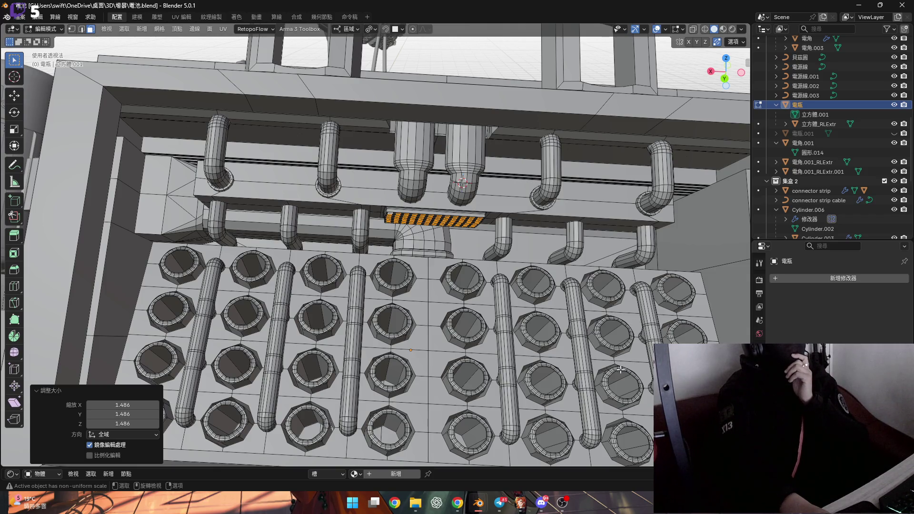
{"action": "middle_click_drag", "start_coordinate": [409, 241], "coordinate": [408, 200]}
{"action": "scroll", "coordinate": [407, 190], "scroll_direction": "up", "scroll_amount": 6}
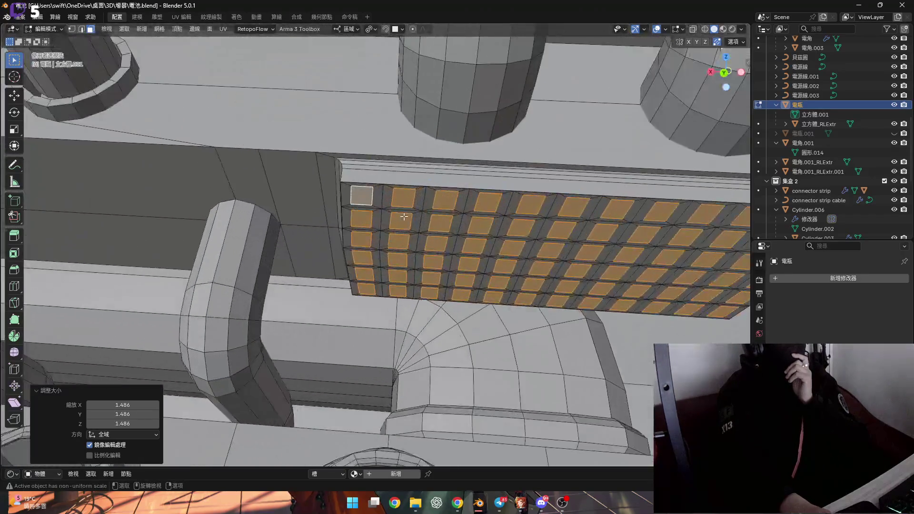
{"action": "scroll", "coordinate": [427, 185], "scroll_direction": "down", "scroll_amount": 3}
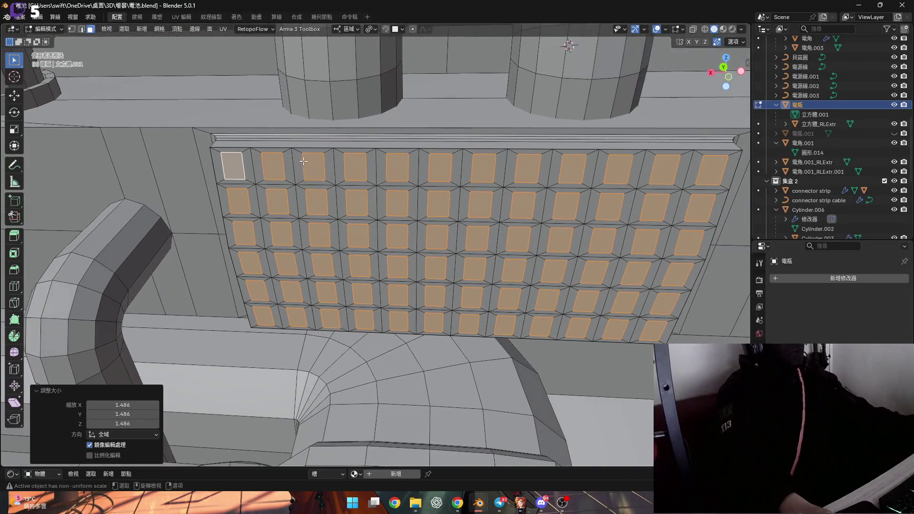
{"action": "scroll", "coordinate": [285, 172], "scroll_direction": "down", "scroll_amount": 3}
{"action": "scroll", "coordinate": [276, 167], "scroll_direction": "up", "scroll_amount": 5}
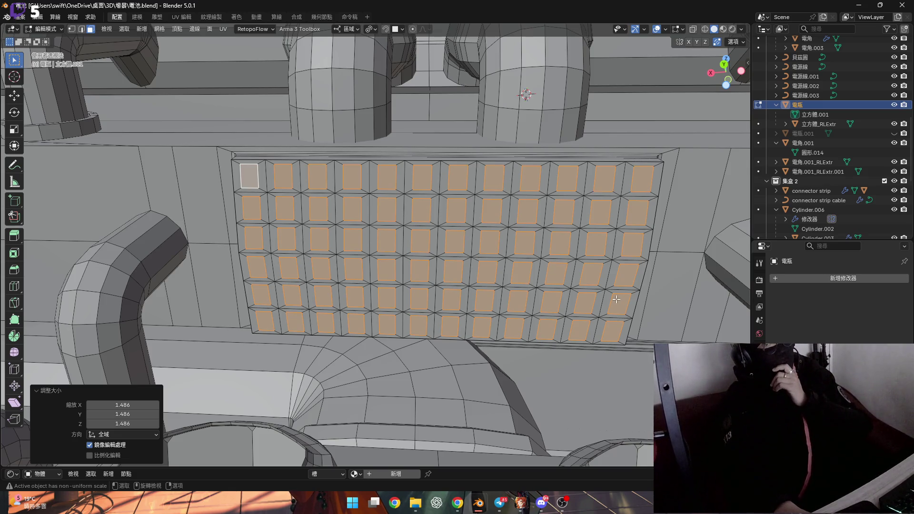
{"action": "scroll", "coordinate": [527, 197], "scroll_direction": "down", "scroll_amount": 5}
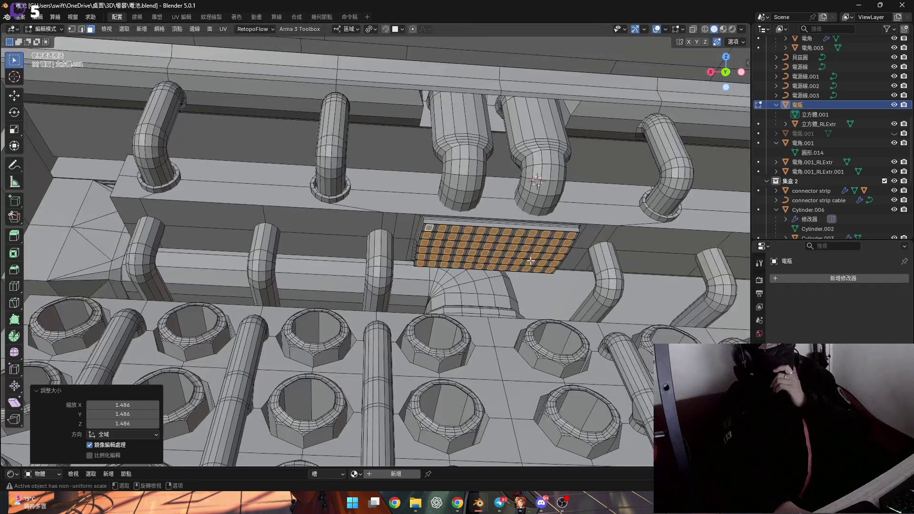
{"action": "scroll", "coordinate": [528, 260], "scroll_direction": "down", "scroll_amount": 2}
{"action": "middle_click_drag", "start_coordinate": [510, 256], "coordinate": [437, 231], "text": "shift"}
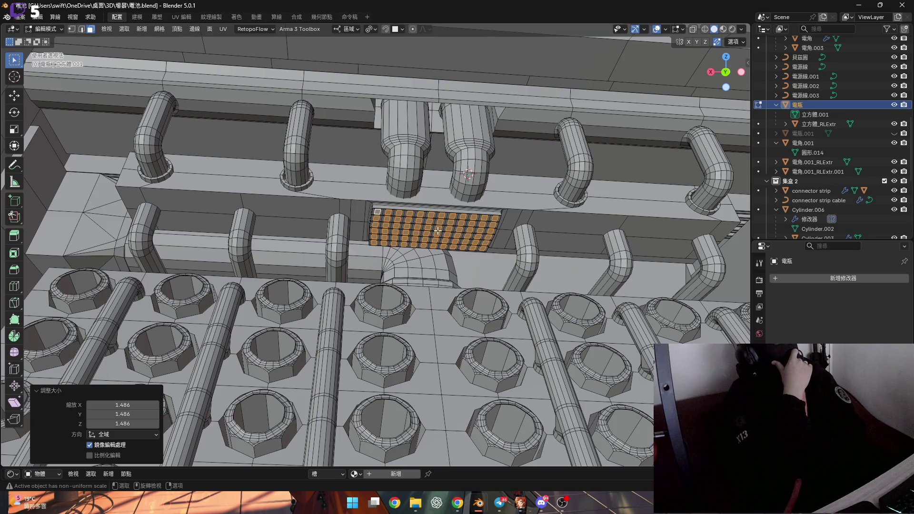
{"action": "mouse_move", "coordinate": [437, 230]}
{"action": "middle_mouse_down"}
{"action": "mouse_move", "coordinate": [395, 260]}
{"action": "mouse_move", "coordinate": [189, 262]}
{"action": "middle_mouse_up"}
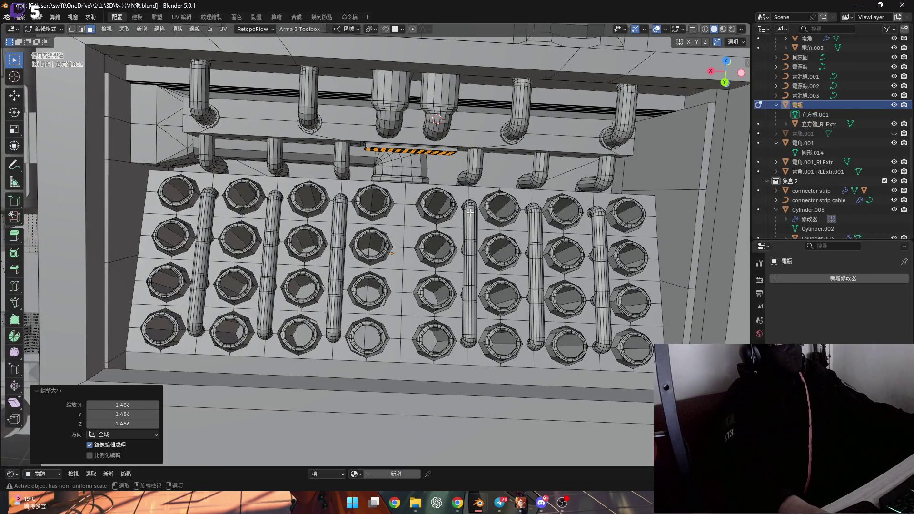
{"action": "middle_click_drag", "start_coordinate": [537, 219], "coordinate": [435, 213], "text": "shift"}
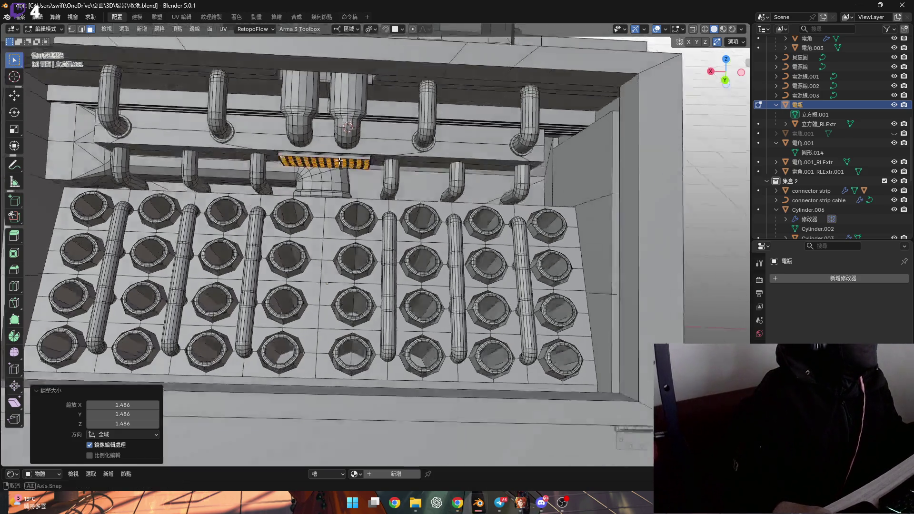
- Orbit and zoom around the vent grid, viewing it from low, frontal and overhead angles
{"action": "scroll", "coordinate": [319, 155], "scroll_direction": "up", "scroll_amount": 6}
{"action": "middle_click_drag", "start_coordinate": [319, 154], "coordinate": [198, 159]}
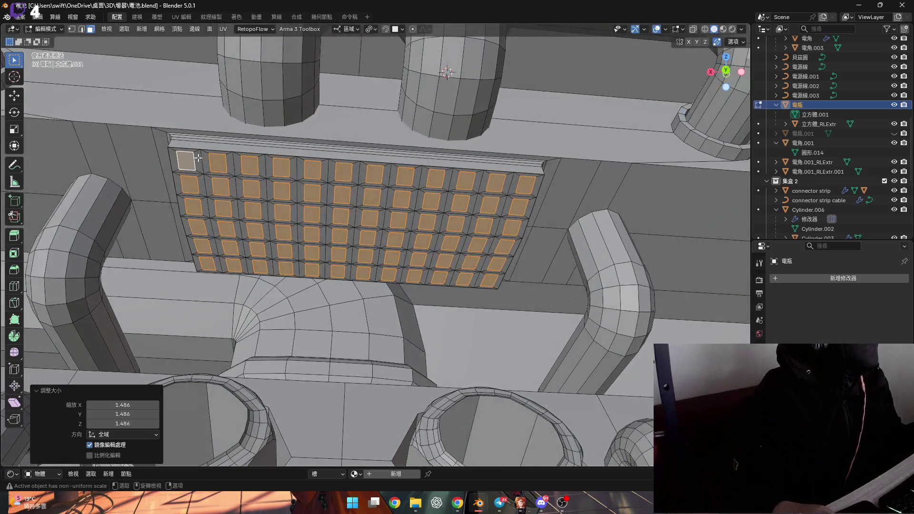
{"action": "middle_click_drag", "start_coordinate": [347, 178], "coordinate": [343, 182]}
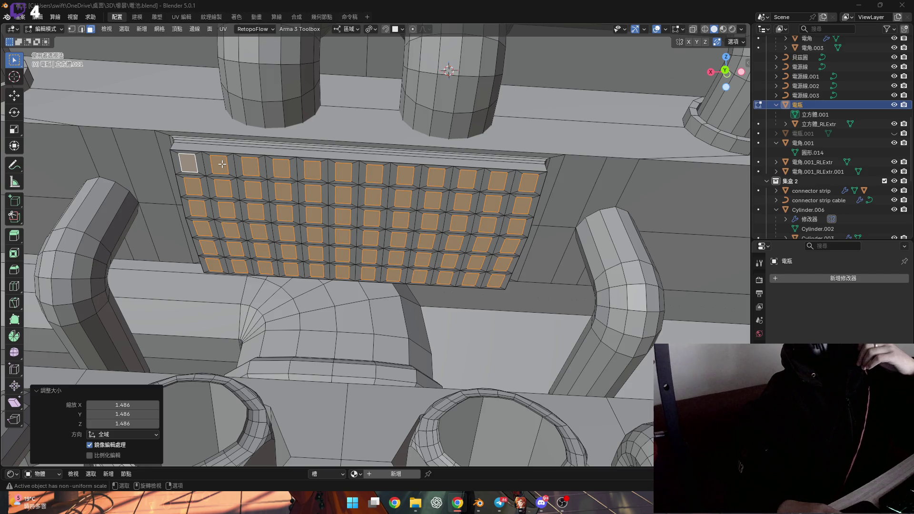
{"action": "scroll", "coordinate": [361, 236], "scroll_direction": "down", "scroll_amount": 5}
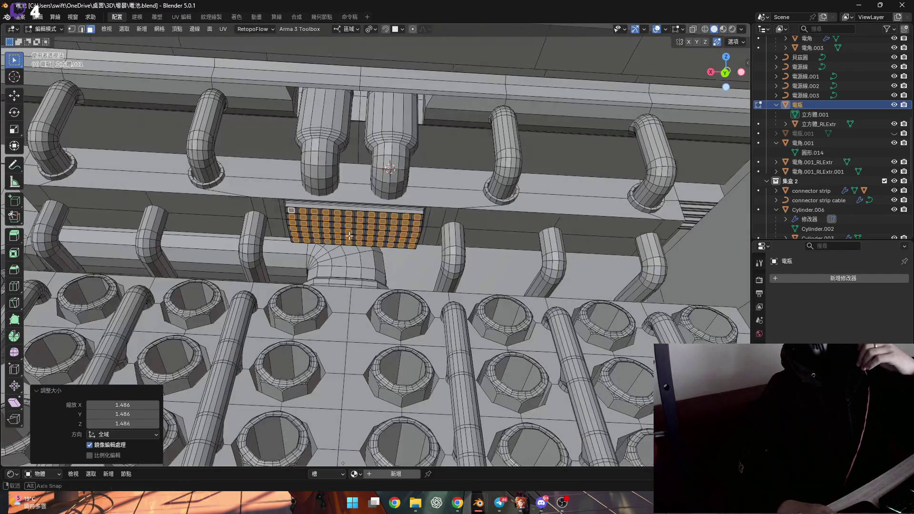
{"action": "scroll", "coordinate": [303, 199], "scroll_direction": "up", "scroll_amount": 5}
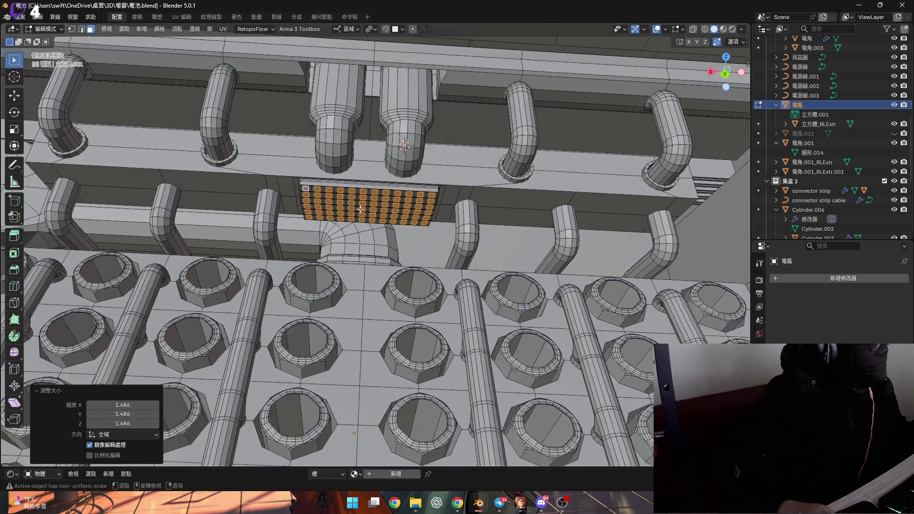
{"action": "middle_click_drag", "start_coordinate": [303, 198], "coordinate": [254, 174]}
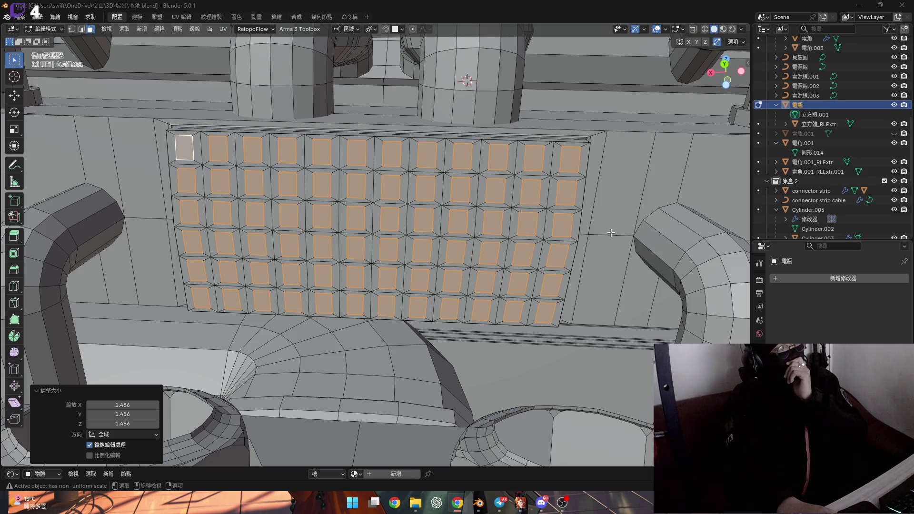
{"action": "scroll", "coordinate": [611, 233], "scroll_direction": "down", "scroll_amount": 4}
{"action": "middle_click_drag", "start_coordinate": [611, 233], "coordinate": [569, 251]}
{"action": "mouse_move", "coordinate": [558, 285]}
{"action": "middle_mouse_down"}
{"action": "mouse_move", "coordinate": [503, 282]}
{"action": "mouse_move", "coordinate": [389, 162]}
{"action": "middle_mouse_up"}
{"action": "scroll", "coordinate": [503, 282], "scroll_direction": "down", "scroll_amount": 3}
{"action": "scroll", "coordinate": [439, 221], "scroll_direction": "up", "scroll_amount": 2}
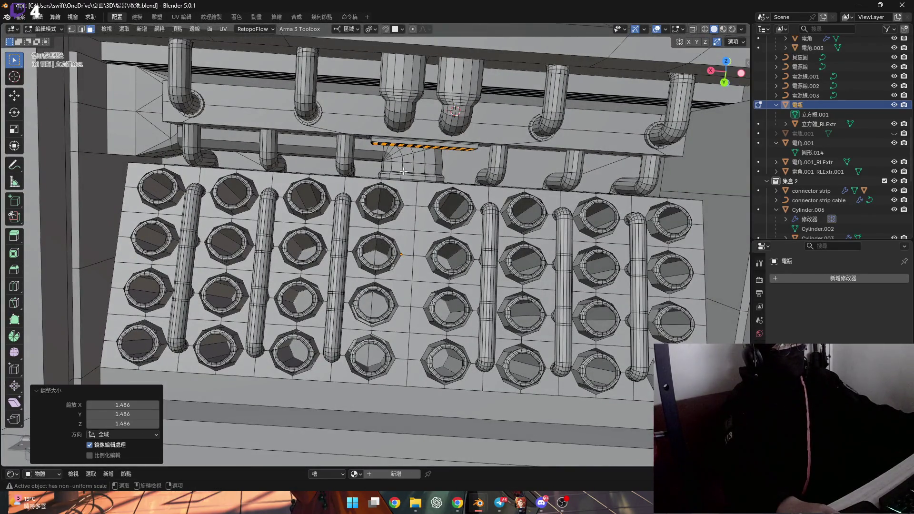
{"action": "middle_click_drag", "start_coordinate": [390, 256], "coordinate": [375, 158], "text": "shift"}
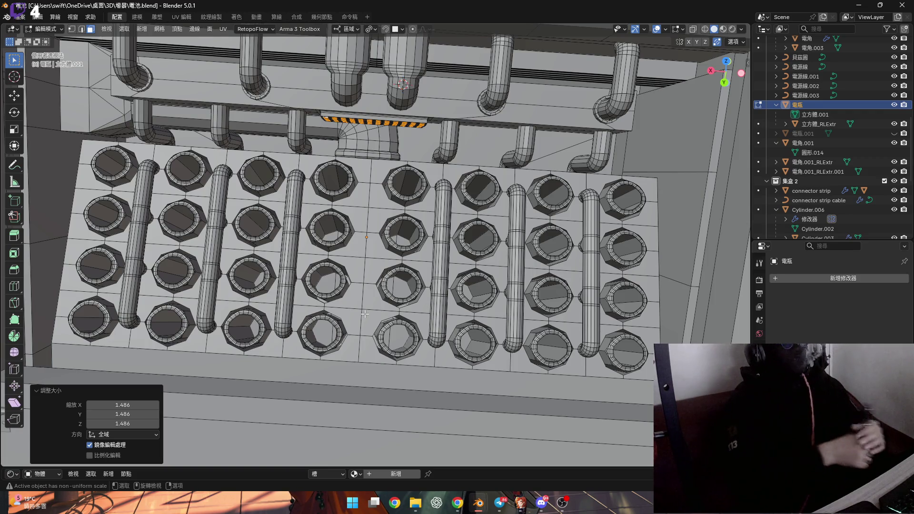
{"action": "scroll", "coordinate": [371, 135], "scroll_direction": "up", "scroll_amount": 5}
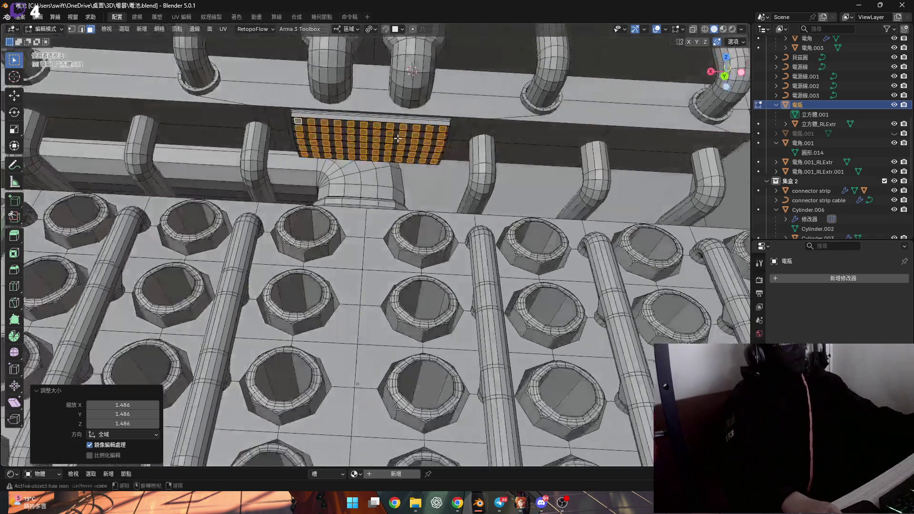
{"action": "scroll", "coordinate": [396, 140], "scroll_direction": "up", "scroll_amount": 5}
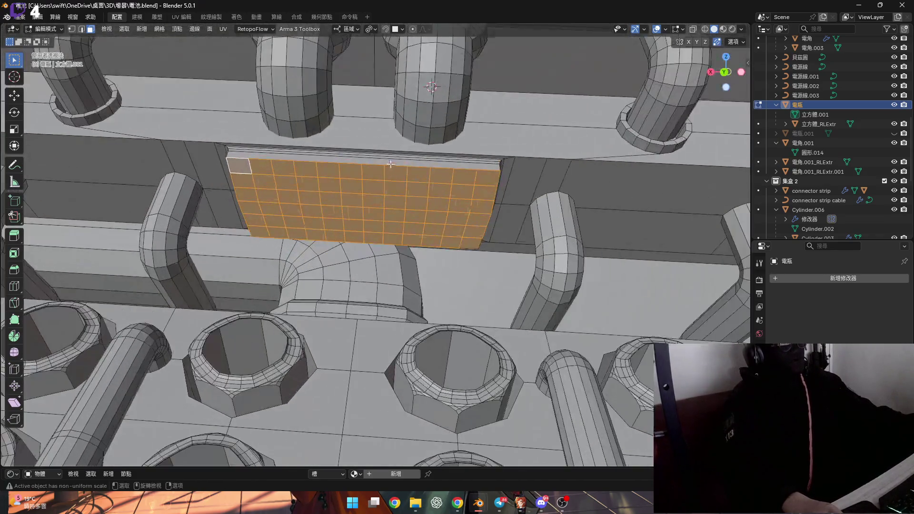
- In vertex mode, select alternating grid intersections in the leftmost columns of the vent plate
{"action": "scroll", "coordinate": [290, 178], "scroll_direction": "up", "scroll_amount": 2}
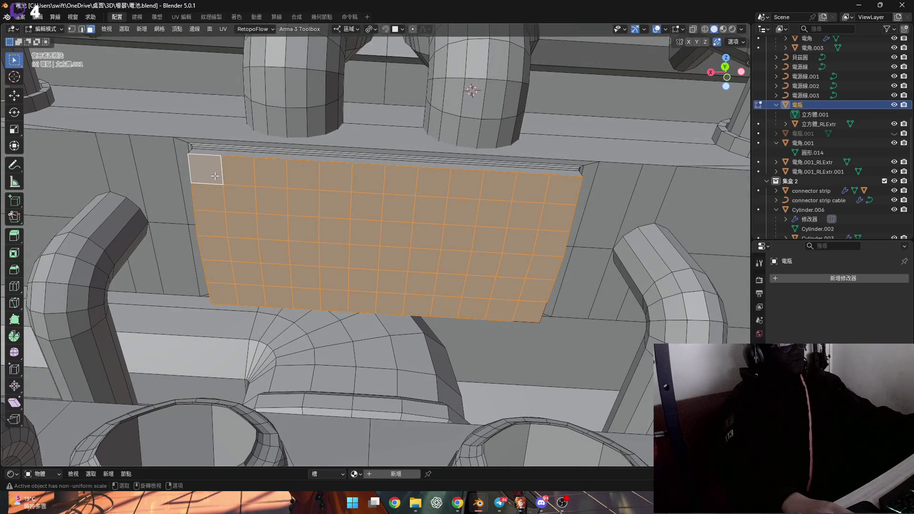
{"action": "key", "text": "1"}
{"action": "left_click", "coordinate": [222, 183]}
{"action": "mouse_move", "coordinate": [222, 184]}
{"action": "middle_mouse_down"}
{"action": "mouse_move", "coordinate": [221, 211]}
{"action": "mouse_move", "coordinate": [248, 216]}
{"action": "middle_mouse_up"}
{"action": "left_click", "coordinate": [220, 228], "text": "shift"}
{"action": "left_click", "coordinate": [252, 224], "text": "shift"}
{"action": "left_click", "coordinate": [260, 272], "text": "shift"}
{"action": "mouse_move", "coordinate": [264, 276]}
{"action": "middle_mouse_down"}
{"action": "mouse_move", "coordinate": [257, 215]}
{"action": "mouse_move", "coordinate": [286, 188]}
{"action": "middle_mouse_up"}
{"action": "left_click", "coordinate": [267, 172], "text": "shift"}
{"action": "left_click", "coordinate": [276, 273], "text": "shift"}
{"action": "left_click", "coordinate": [270, 225], "text": "shift"}
- Add the every-second-intersection vertices in the remaining columns across the plate
{"action": "left_click", "coordinate": [305, 176], "text": "shift"}
{"action": "left_click", "coordinate": [307, 228], "text": "shift"}
{"action": "left_click", "coordinate": [309, 274], "text": "shift"}
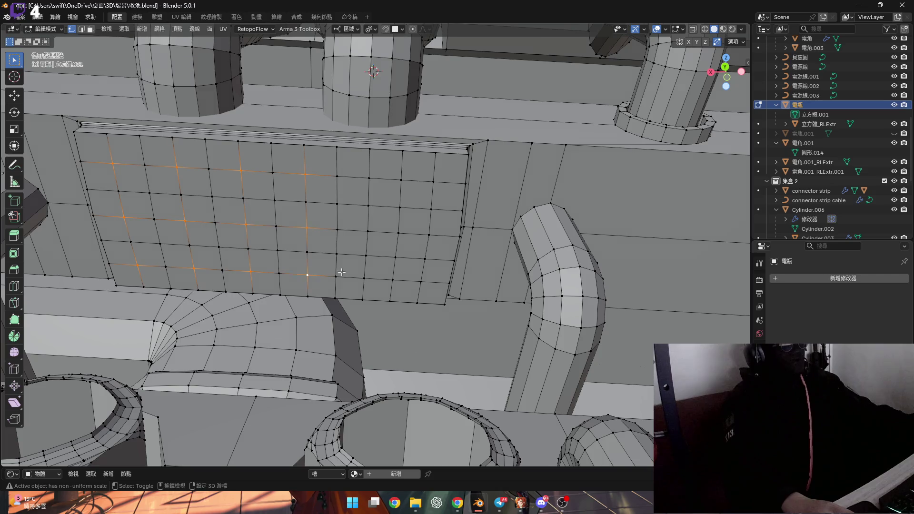
{"action": "left_click", "coordinate": [364, 277], "text": "shift"}
{"action": "left_click", "coordinate": [367, 231], "text": "shift"}
{"action": "left_click", "coordinate": [369, 178], "text": "shift"}
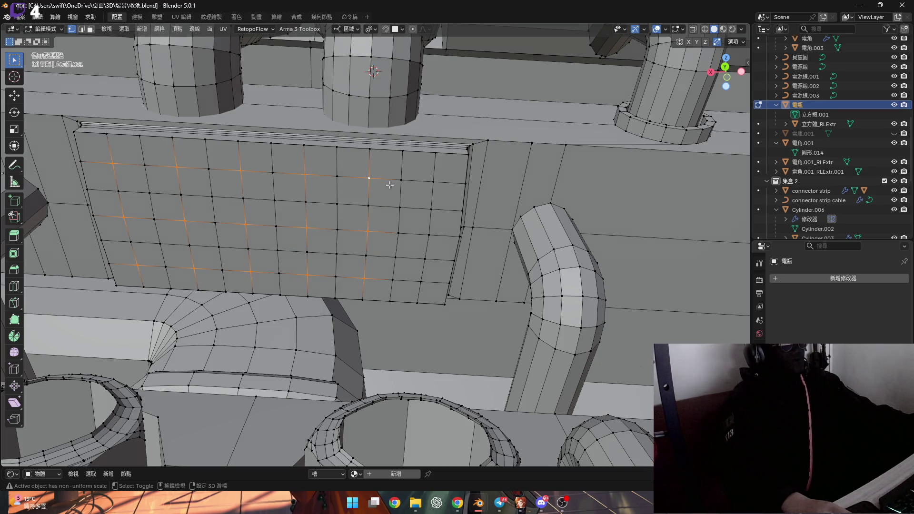
{"action": "left_click", "coordinate": [432, 182], "text": "shift"}
{"action": "left_click", "coordinate": [430, 234], "text": "shift"}
{"action": "left_click", "coordinate": [422, 281], "text": "shift"}
{"action": "middle_click_drag", "start_coordinate": [422, 282], "coordinate": [376, 237]}
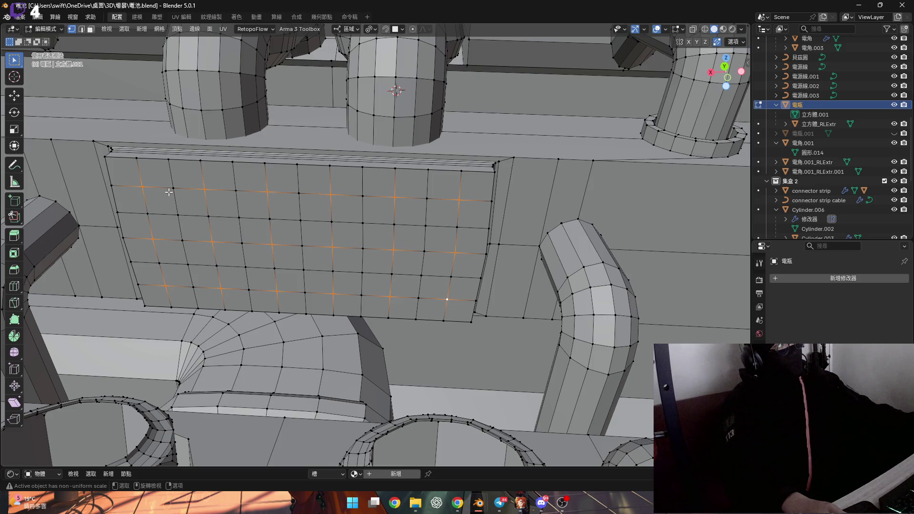
{"action": "scroll", "coordinate": [169, 192], "scroll_direction": "up", "scroll_amount": 2}
{"action": "middle_click_drag", "start_coordinate": [168, 192], "coordinate": [188, 200]}
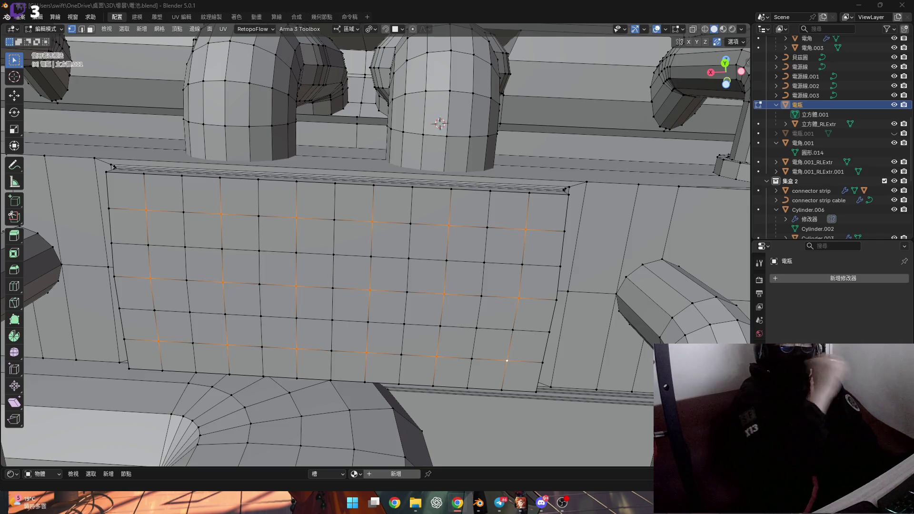
- In edge mode, select the horizontal edge loops across the vent plate
{"action": "mouse_move", "coordinate": [438, 251]}
{"action": "middle_mouse_down"}
{"action": "mouse_move", "coordinate": [433, 265]}
{"action": "mouse_move", "coordinate": [379, 265]}
{"action": "middle_mouse_up"}
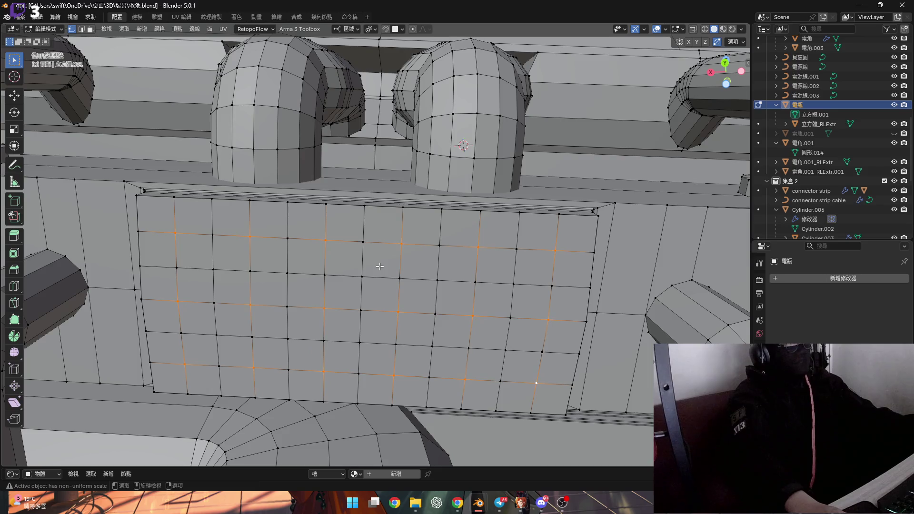
{"action": "key", "text": "2"}
{"action": "left_click", "coordinate": [175, 216], "text": "alt"}
{"action": "left_click", "coordinate": [200, 233], "text": "alt+shift"}
{"action": "mouse_move", "coordinate": [214, 224]}
{"action": "middle_mouse_down"}
{"action": "mouse_move", "coordinate": [200, 218]}
{"action": "mouse_move", "coordinate": [178, 255]}
{"action": "middle_mouse_up"}
{"action": "left_click", "coordinate": [184, 269], "text": "alt+shift"}
{"action": "left_click", "coordinate": [184, 300], "text": "alt+shift"}
{"action": "left_click", "coordinate": [186, 333], "text": "alt+shift"}
{"action": "left_click", "coordinate": [190, 367], "text": "alt+shift"}
{"action": "left_click", "coordinate": [198, 223], "text": "alt+shift"}
{"action": "left_click", "coordinate": [235, 216], "text": "alt+shift"}
{"action": "left_click", "coordinate": [273, 217], "text": "alt+shift"}
{"action": "left_click", "coordinate": [312, 221], "text": "alt+shift"}
- Add the vertical edge loops across the plate to the selection
{"action": "left_click", "coordinate": [326, 223], "text": "alt+shift"}
{"action": "left_click", "coordinate": [361, 227], "text": "alt+shift"}
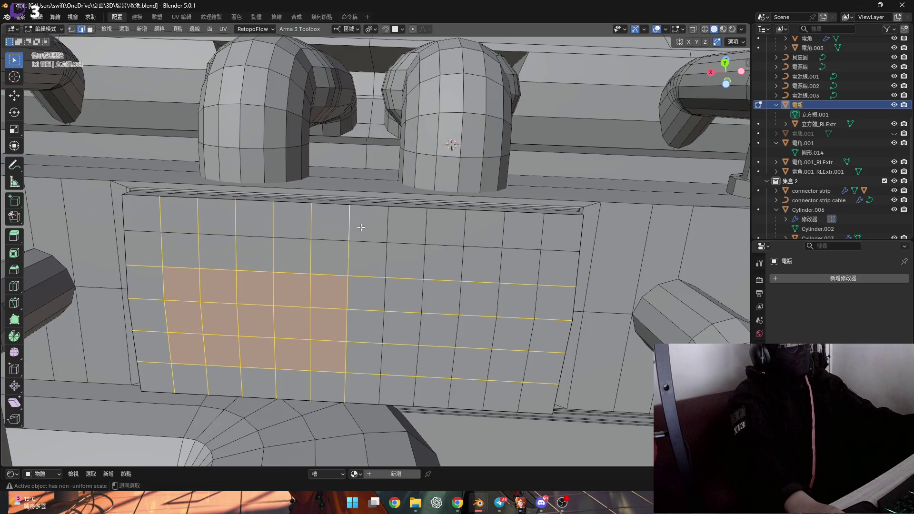
{"action": "left_click", "coordinate": [386, 223], "text": "alt+shift"}
{"action": "left_click", "coordinate": [426, 221], "text": "alt+shift"}
{"action": "left_click", "coordinate": [464, 223], "text": "alt+shift"}
{"action": "left_click", "coordinate": [502, 228], "text": "alt+shift"}
{"action": "left_click", "coordinate": [540, 233], "text": "alt+shift"}
{"action": "left_click", "coordinate": [465, 250], "text": "alt+shift"}
- Dissolve the selected edges, inspect the result, and undo it
{"action": "key", "text": "x"}
{"action": "left_click", "coordinate": [435, 272]}
{"action": "mouse_move", "coordinate": [435, 271]}
{"action": "middle_mouse_down"}
{"action": "mouse_move", "coordinate": [327, 274]}
{"action": "mouse_move", "coordinate": [363, 281]}
{"action": "mouse_move", "coordinate": [338, 300]}
{"action": "mouse_move", "coordinate": [367, 301]}
{"action": "mouse_move", "coordinate": [302, 281]}
{"action": "middle_mouse_up"}
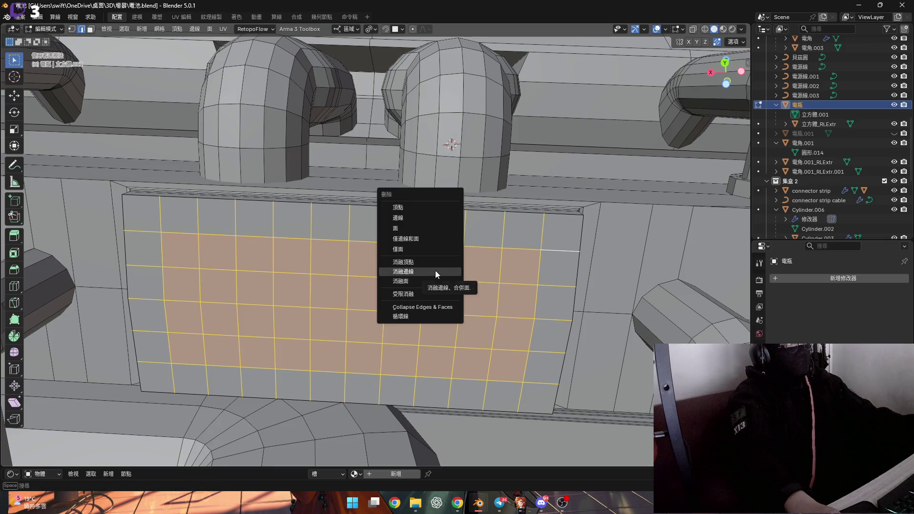
{"action": "key", "text": "ctrl+z"}
- Deselect the middle loops and dissolve the rest, leaving four large faces
{"action": "mouse_move", "coordinate": [209, 321]}
{"action": "middle_mouse_down"}
{"action": "mouse_move", "coordinate": [218, 309]}
{"action": "mouse_move", "coordinate": [407, 259]}
{"action": "mouse_move", "coordinate": [316, 306]}
{"action": "mouse_move", "coordinate": [330, 302]}
{"action": "middle_mouse_up"}
{"action": "left_click", "coordinate": [218, 309], "text": "alt+shift"}
{"action": "left_click", "coordinate": [396, 255], "text": "alt+shift"}
{"action": "key", "text": "x"}
{"action": "left_click", "coordinate": [407, 258]}
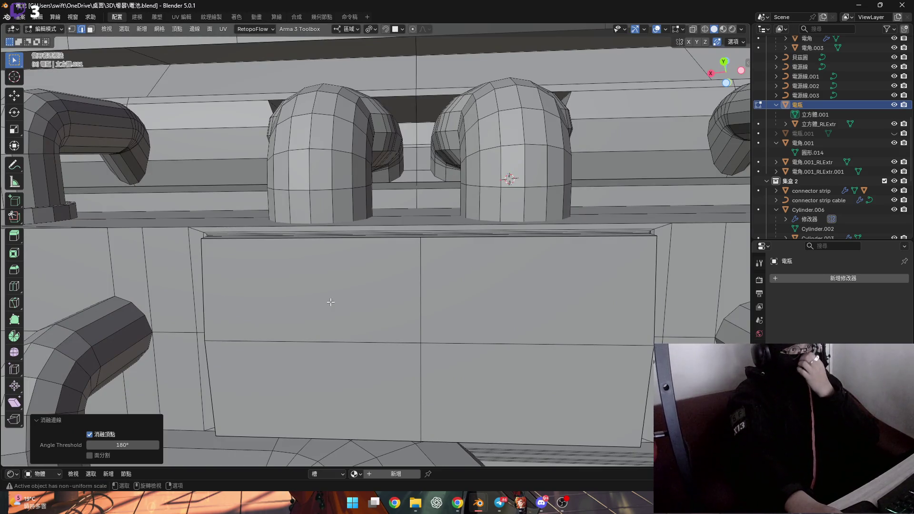
- Add three centred vertical loop cuts to the left half of the plate
{"action": "middle_click_drag", "start_coordinate": [349, 297], "coordinate": [434, 289]}
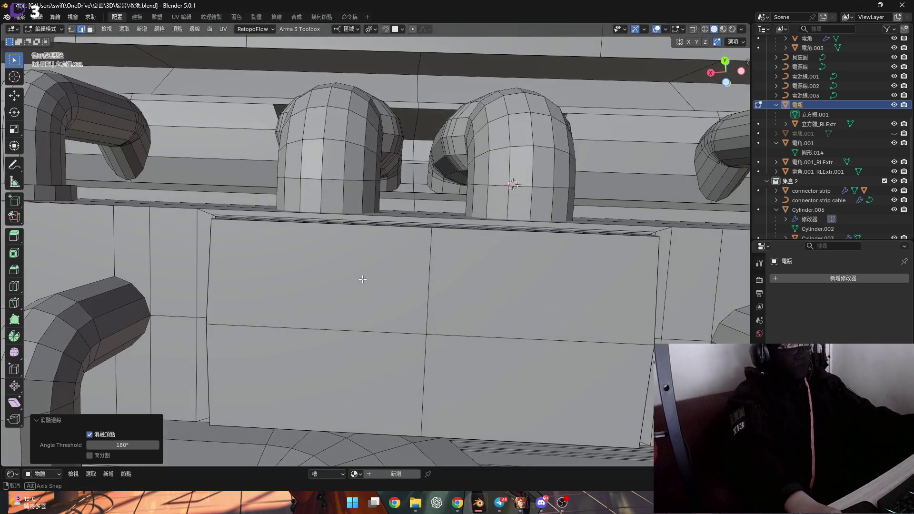
{"action": "key", "text": "ctrl+r"}
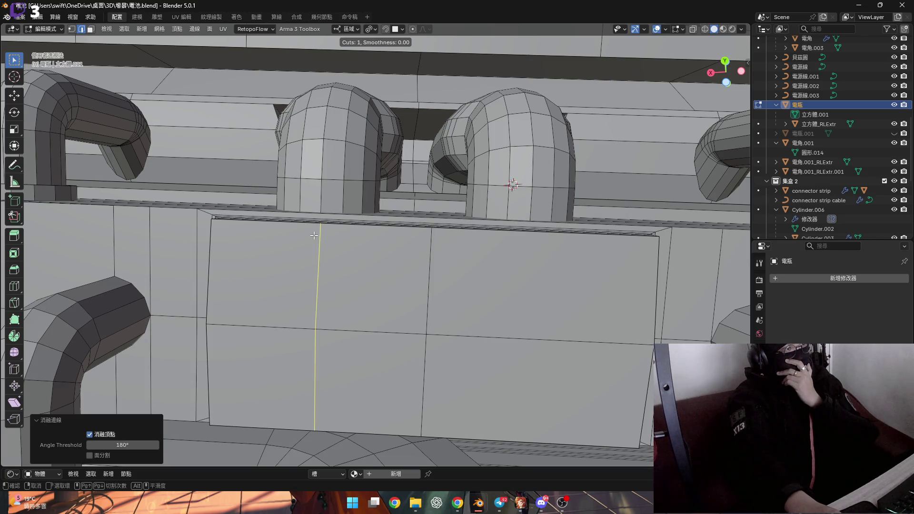
{"action": "scroll", "coordinate": [313, 235], "scroll_direction": "up", "scroll_amount": 3}
{"action": "scroll", "coordinate": [314, 235], "scroll_direction": "down", "scroll_amount": 1}
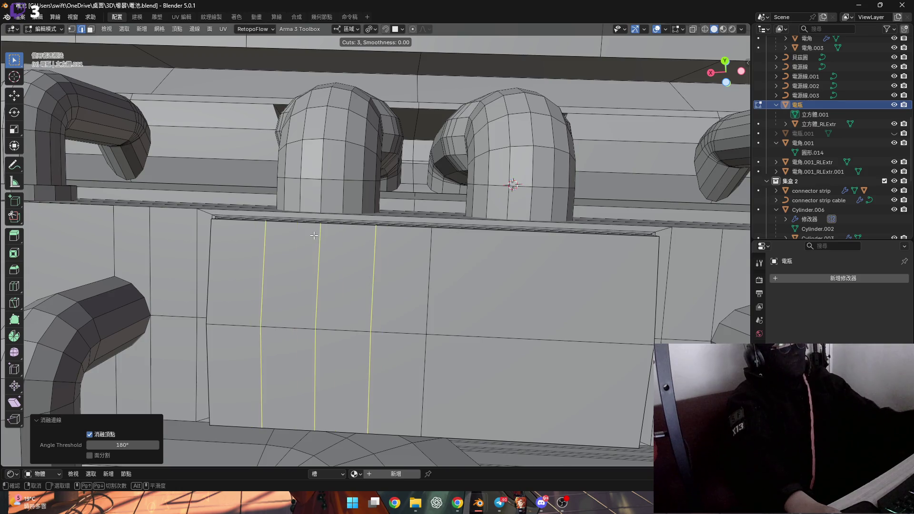
{"action": "left_click", "coordinate": [314, 235]}
{"action": "right_click", "coordinate": [314, 235]}
{"action": "middle_click_drag", "start_coordinate": [316, 236], "coordinate": [408, 257], "text": "shift"}
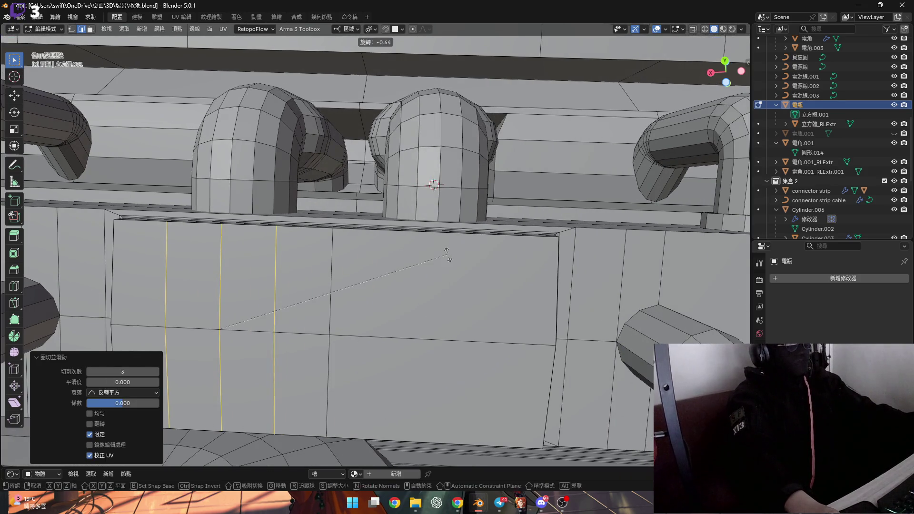
- Add three centred vertical loop cuts to the right half, then check the whole box
{"action": "key", "text": "ctrl+r"}
{"action": "right_click", "coordinate": [441, 244]}
{"action": "left_click", "coordinate": [441, 244]}
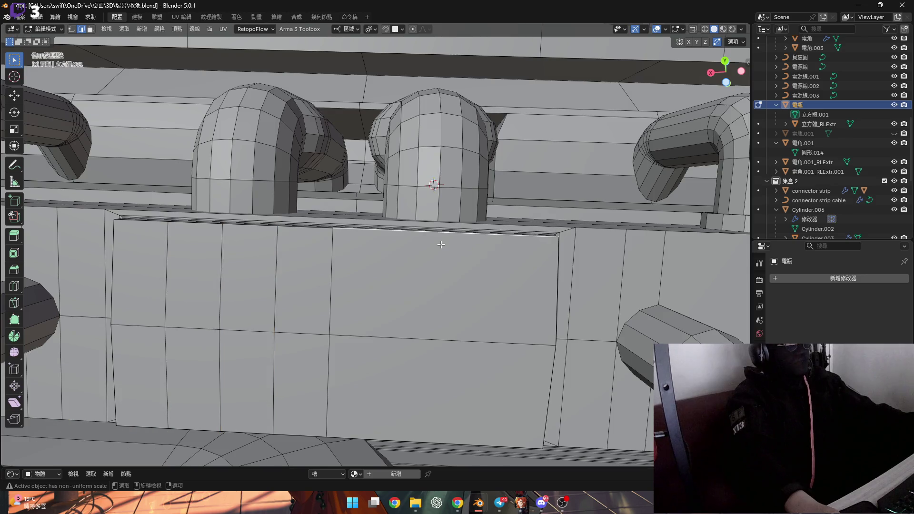
{"action": "key", "text": "ctrl+r"}
{"action": "scroll", "coordinate": [441, 244], "scroll_direction": "up", "scroll_amount": 2}
{"action": "left_click", "coordinate": [441, 244]}
{"action": "right_click", "coordinate": [440, 244]}
{"action": "mouse_move", "coordinate": [441, 244]}
{"action": "middle_mouse_down", "text": "shift"}
{"action": "mouse_move", "coordinate": [397, 254]}
{"action": "mouse_move", "coordinate": [370, 306]}
{"action": "middle_mouse_up", "text": "shift"}
{"action": "mouse_move", "coordinate": [354, 337]}
{"action": "middle_mouse_down"}
{"action": "mouse_move", "coordinate": [419, 352]}
{"action": "mouse_move", "coordinate": [402, 340]}
{"action": "mouse_move", "coordinate": [410, 339]}
{"action": "mouse_move", "coordinate": [245, 296]}
{"action": "middle_mouse_up"}
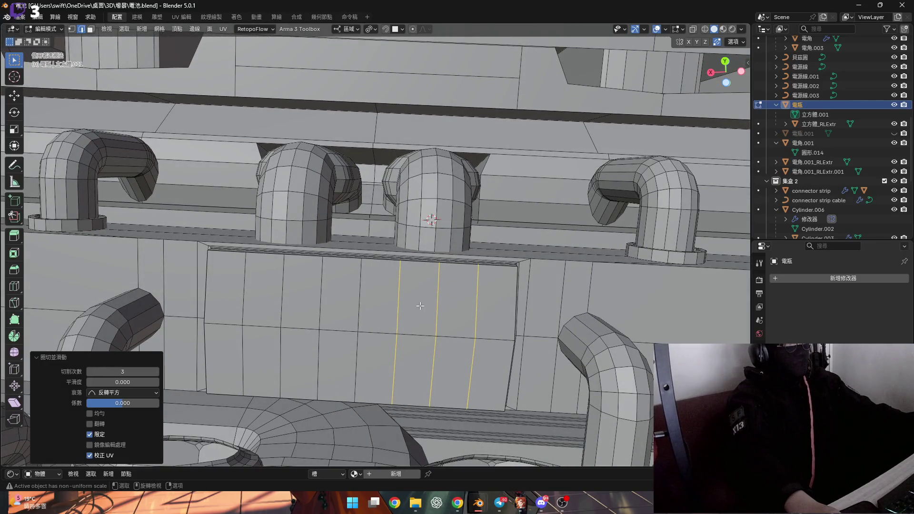
{"action": "scroll", "coordinate": [450, 309], "scroll_direction": "down", "scroll_amount": 5}
{"action": "mouse_move", "coordinate": [443, 314]}
{"action": "middle_mouse_down"}
{"action": "mouse_move", "coordinate": [373, 301]}
{"action": "mouse_move", "coordinate": [471, 289]}
{"action": "mouse_move", "coordinate": [407, 293]}
{"action": "mouse_move", "coordinate": [419, 364]}
{"action": "middle_mouse_up"}
{"action": "scroll", "coordinate": [392, 308], "scroll_direction": "up", "scroll_amount": 6}
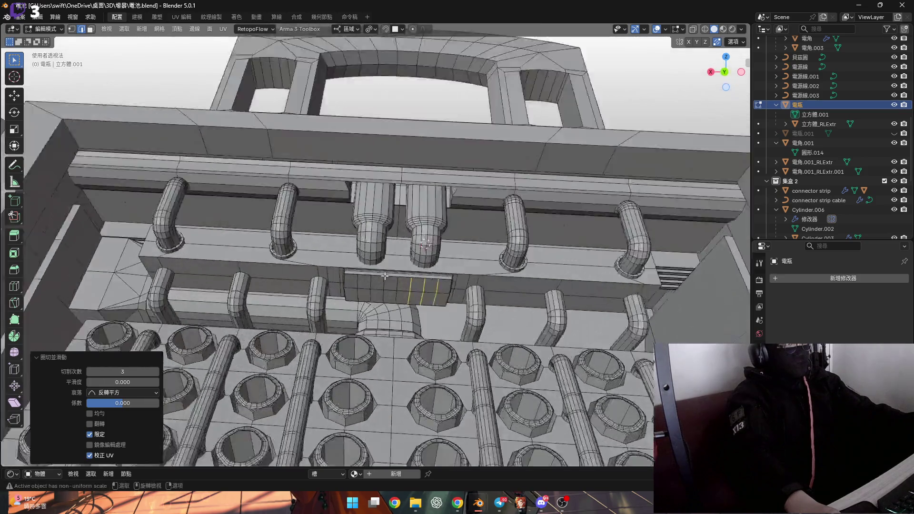
{"action": "mouse_move", "coordinate": [390, 305]}
{"action": "middle_mouse_down"}
{"action": "mouse_move", "coordinate": [384, 292]}
{"action": "mouse_move", "coordinate": [347, 329]}
{"action": "mouse_move", "coordinate": [333, 305]}
{"action": "mouse_move", "coordinate": [295, 286]}
{"action": "middle_mouse_up"}
- Dissolve the plate's middle horizontal edge loop
{"action": "left_click", "coordinate": [362, 326], "text": "alt"}
{"action": "key", "text": "x"}
{"action": "left_click", "coordinate": [368, 327]}
- Loop-cut seven evenly spaced horizontal edges across the plate for an 8×8 grid
{"action": "key", "text": "ctrl+r"}
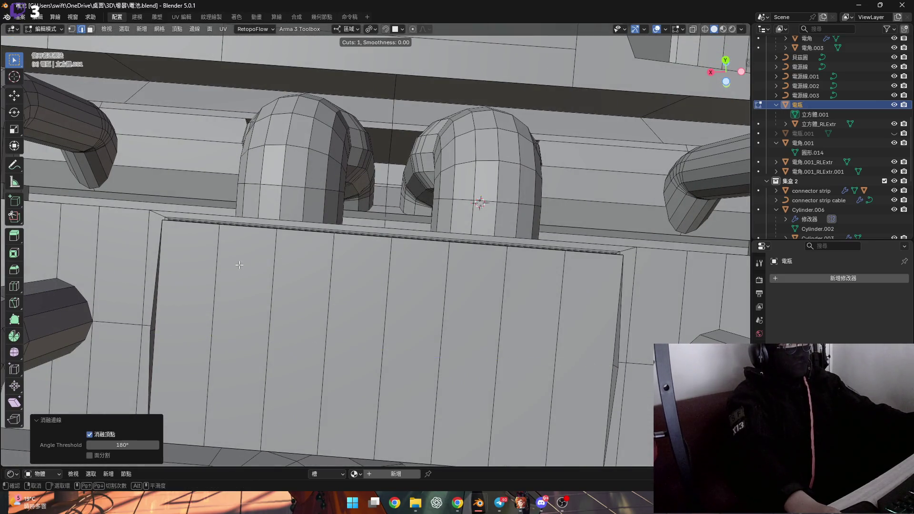
{"action": "scroll", "coordinate": [234, 270], "scroll_direction": "up", "scroll_amount": 3}
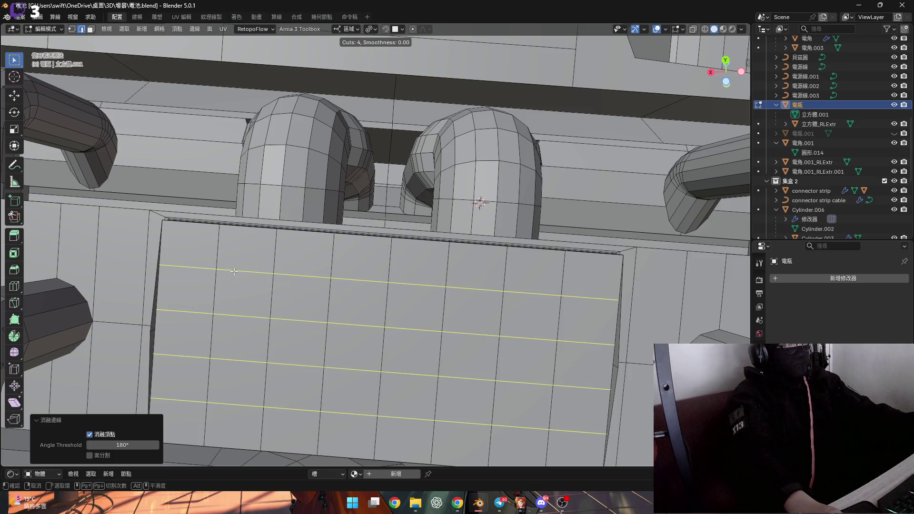
{"action": "left_click", "coordinate": [234, 271]}
{"action": "right_click", "coordinate": [234, 271]}
{"action": "left_click_drag", "start_coordinate": [119, 371], "coordinate": [123, 371]}
{"action": "mouse_move", "coordinate": [200, 333]}
{"action": "middle_mouse_down"}
{"action": "mouse_move", "coordinate": [244, 307]}
{"action": "mouse_move", "coordinate": [224, 302]}
{"action": "mouse_move", "coordinate": [367, 301]}
{"action": "mouse_move", "coordinate": [337, 295]}
{"action": "mouse_move", "coordinate": [409, 286]}
{"action": "mouse_move", "coordinate": [394, 267]}
{"action": "middle_mouse_up"}
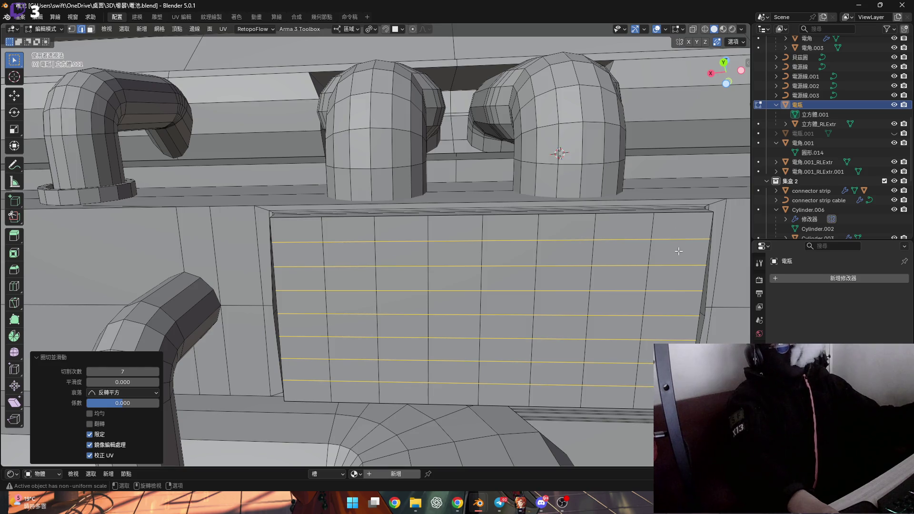
{"action": "middle_click_drag", "start_coordinate": [673, 241], "coordinate": [596, 239]}
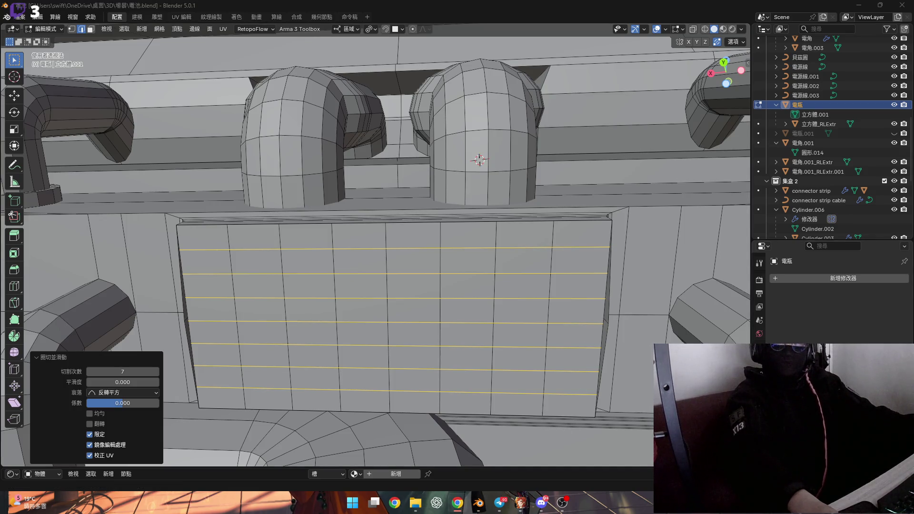
{"action": "mouse_move", "coordinate": [392, 266]}
{"action": "middle_mouse_down"}
{"action": "mouse_move", "coordinate": [266, 252]}
{"action": "mouse_move", "coordinate": [333, 269]}
{"action": "middle_mouse_up"}
- Select every cell face of the vent plate and inset each one individually by 0.1007 m
{"action": "key", "text": "3"}
{"action": "left_click", "coordinate": [242, 249]}
{"action": "key", "text": "2"}
{"action": "key", "text": "ctrl+KP_Add"}
{"action": "key", "text": "ctrl+KP_Add"}
{"action": "key", "text": "ctrl+KP_Add"}
{"action": "key", "text": "i"}
{"action": "key", "text": "i"}
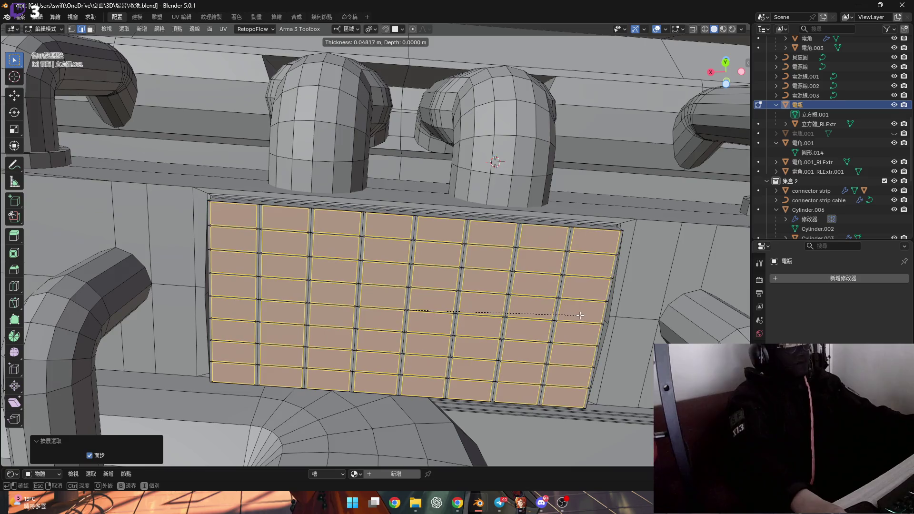
{"action": "left_click", "coordinate": [480, 285]}
{"action": "mouse_move", "coordinate": [481, 285]}
{"action": "middle_mouse_down"}
{"action": "mouse_move", "coordinate": [475, 268]}
{"action": "mouse_move", "coordinate": [526, 300]}
{"action": "mouse_move", "coordinate": [523, 233]}
{"action": "mouse_move", "coordinate": [410, 184]}
{"action": "mouse_move", "coordinate": [476, 228]}
{"action": "mouse_move", "coordinate": [632, 304]}
{"action": "middle_mouse_up"}
{"action": "scroll", "coordinate": [410, 184], "scroll_direction": "up", "scroll_amount": 3}
- Narrow the inset faces to 0.691 along local X
{"action": "key", "text": "s"}
{"action": "key", "text": "z"}
{"action": "key", "text": "x"}
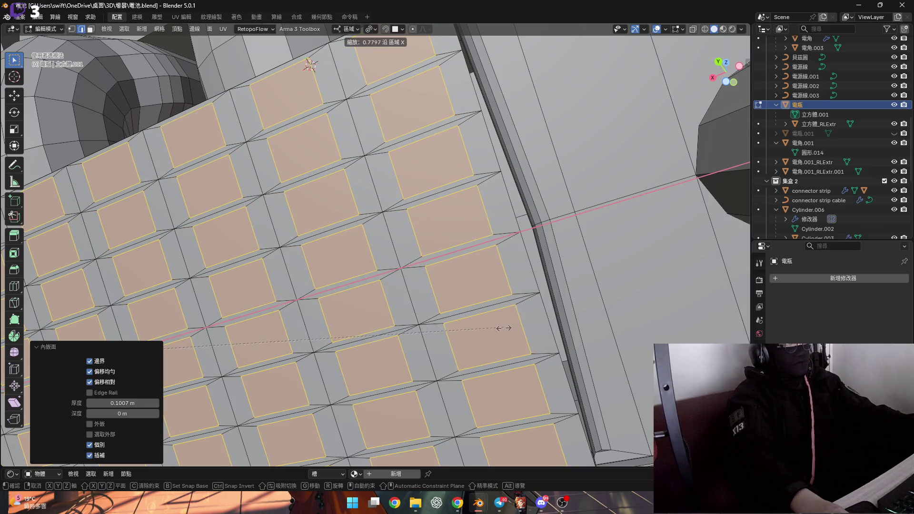
{"action": "left_click", "coordinate": [460, 332]}
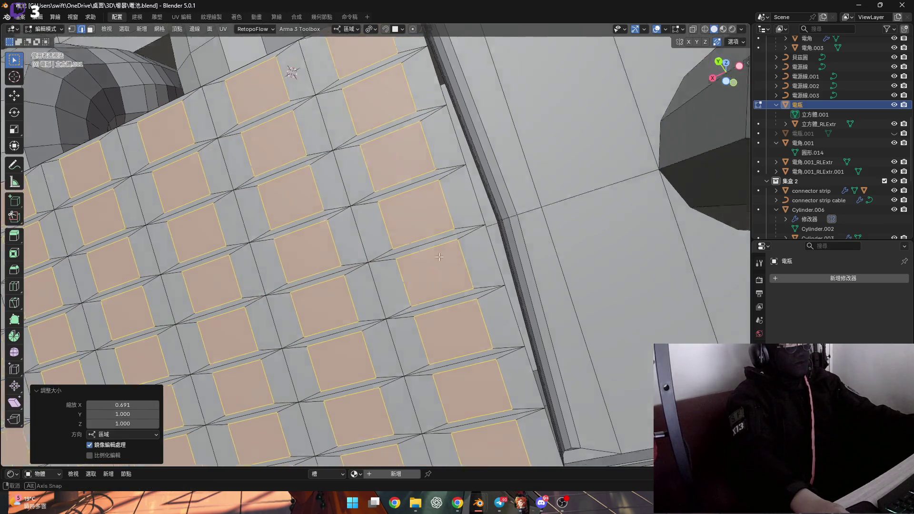
{"action": "scroll", "coordinate": [523, 330], "scroll_direction": "up", "scroll_amount": 4}
- Shrink the insets slightly to 0.972 along local Z
{"action": "key", "text": "s"}
{"action": "key", "text": "y"}
{"action": "key", "text": "z"}
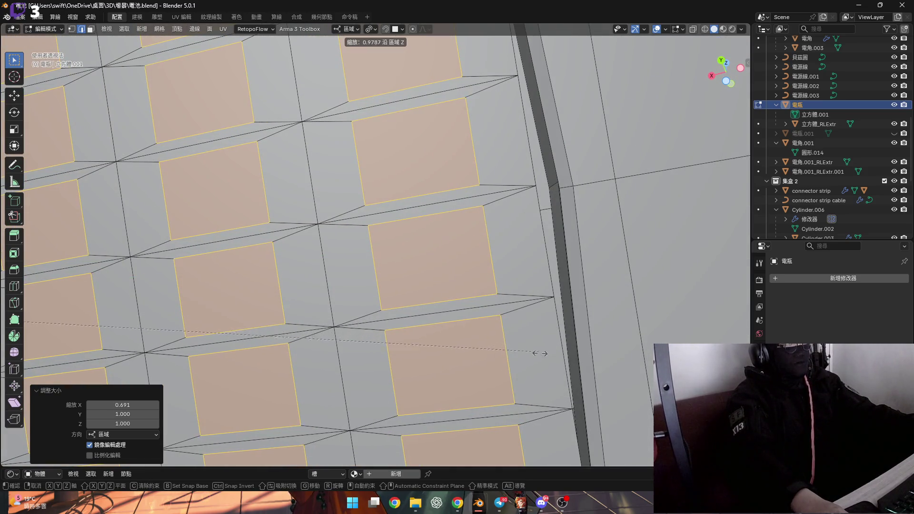
{"action": "left_click", "coordinate": [543, 364]}
{"action": "scroll", "coordinate": [476, 310], "scroll_direction": "down", "scroll_amount": 10}
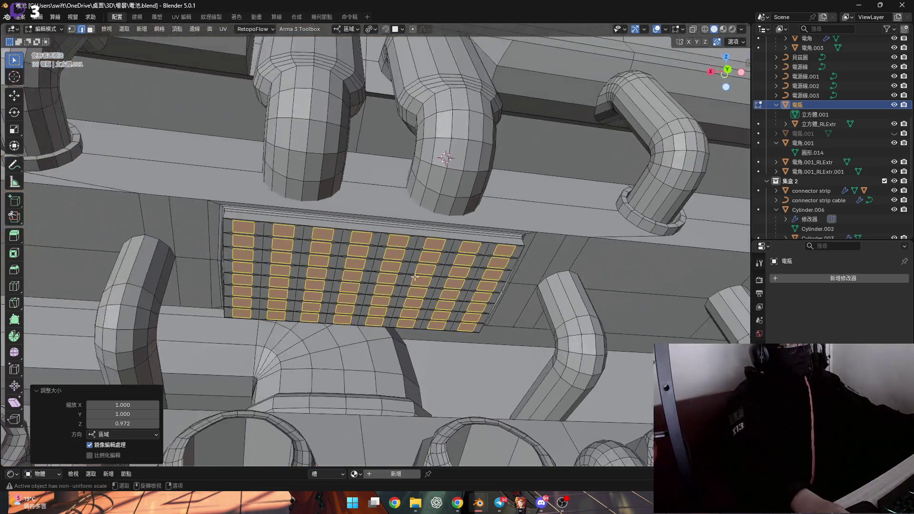
{"action": "mouse_move", "coordinate": [415, 276]}
{"action": "middle_mouse_down"}
{"action": "mouse_move", "coordinate": [367, 262]}
{"action": "mouse_move", "coordinate": [480, 281]}
{"action": "mouse_move", "coordinate": [615, 336]}
{"action": "middle_mouse_up"}
{"action": "scroll", "coordinate": [366, 262], "scroll_direction": "up", "scroll_amount": 4}
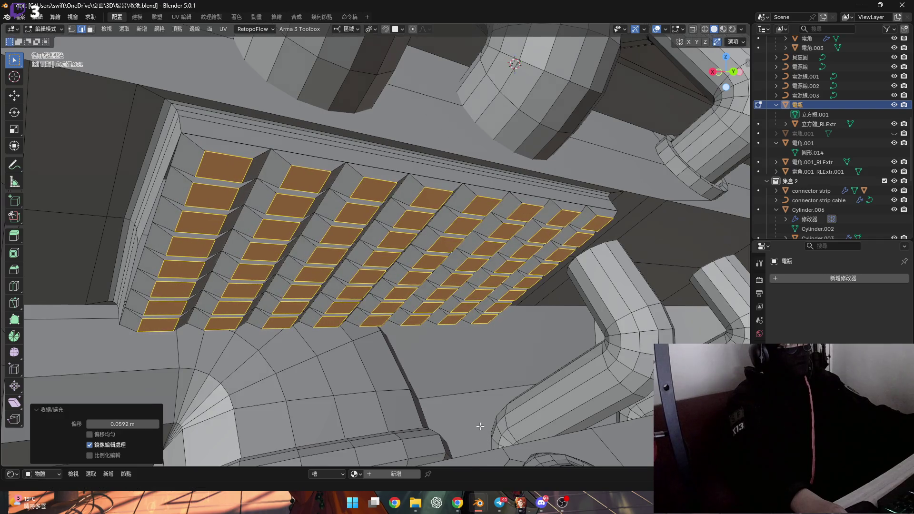
- Switch to vertex mode, clear the selection, and select similar faces to reselect every cell's square face
{"action": "middle_click_drag", "start_coordinate": [481, 425], "coordinate": [391, 378]}
{"action": "middle_click_drag", "start_coordinate": [335, 292], "coordinate": [332, 295]}
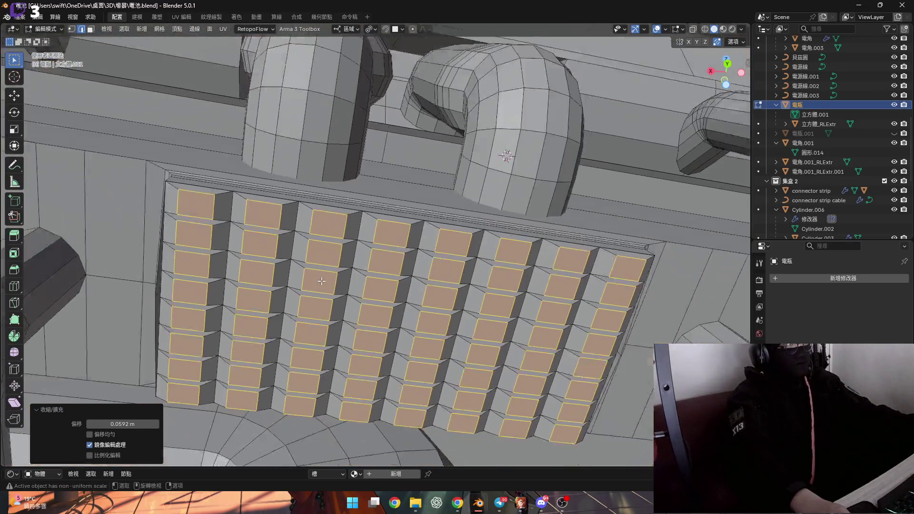
{"action": "mouse_move", "coordinate": [321, 281]}
{"action": "middle_mouse_down"}
{"action": "mouse_move", "coordinate": [328, 302]}
{"action": "mouse_move", "coordinate": [340, 283]}
{"action": "middle_mouse_up"}
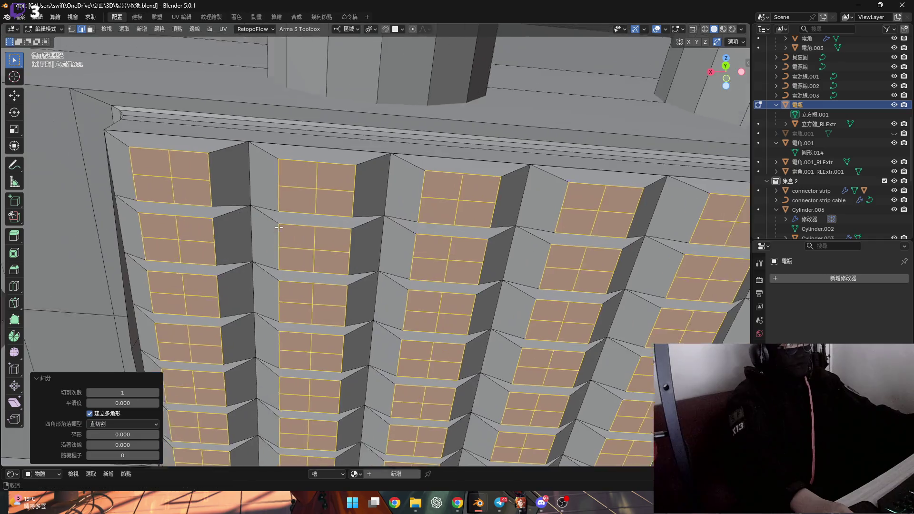
{"action": "mouse_move", "coordinate": [279, 227]}
{"action": "middle_mouse_down"}
{"action": "mouse_move", "coordinate": [242, 176]}
{"action": "mouse_move", "coordinate": [225, 188]}
{"action": "middle_mouse_up"}
{"action": "key", "text": "1"}
{"action": "key", "text": "alt+a"}
{"action": "key", "text": "shift+g"}
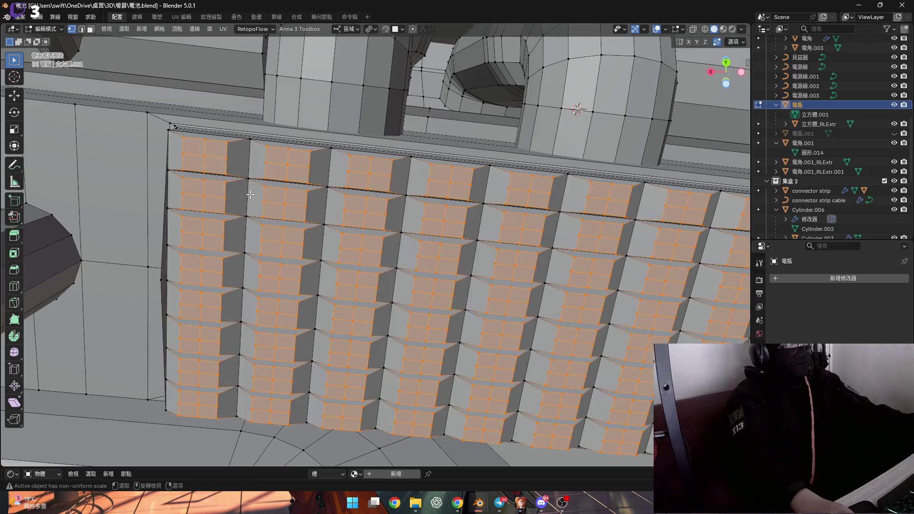
- Shrink the selection to each cell's centre vertex and vertex-bevel it 0.232 m with 3 segments
{"action": "key", "text": "ctrl+KP_Subtract"}
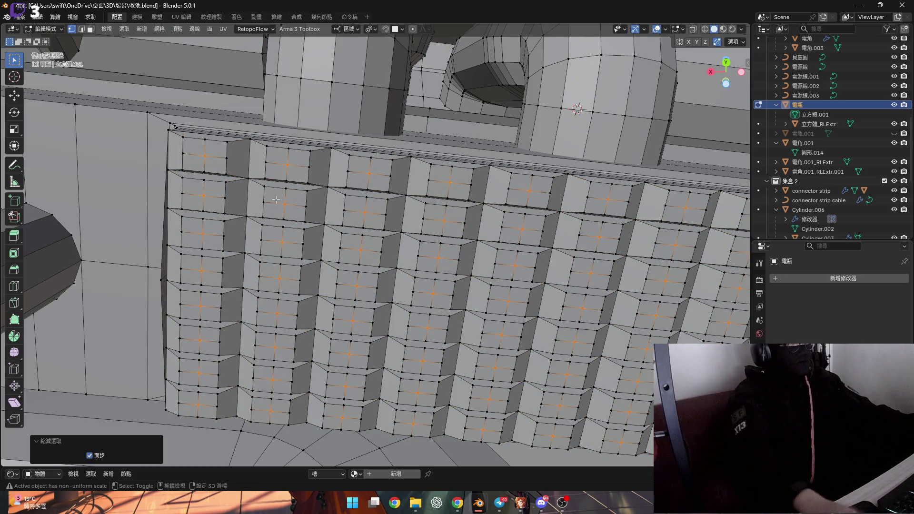
{"action": "key", "text": "KP_Decimal"}
{"action": "key", "text": "ctrl+shift+b"}
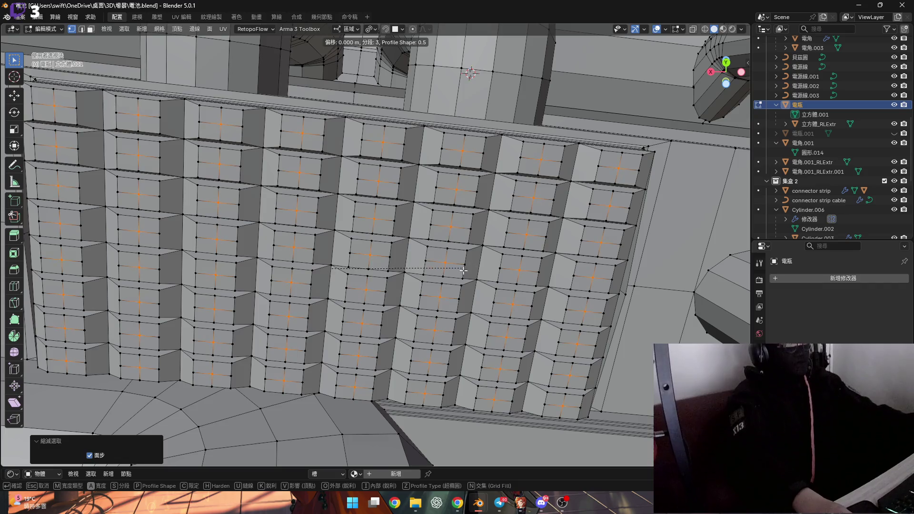
{"action": "left_click", "coordinate": [499, 328]}
{"action": "scroll", "coordinate": [394, 251], "scroll_direction": "up", "scroll_amount": 5}
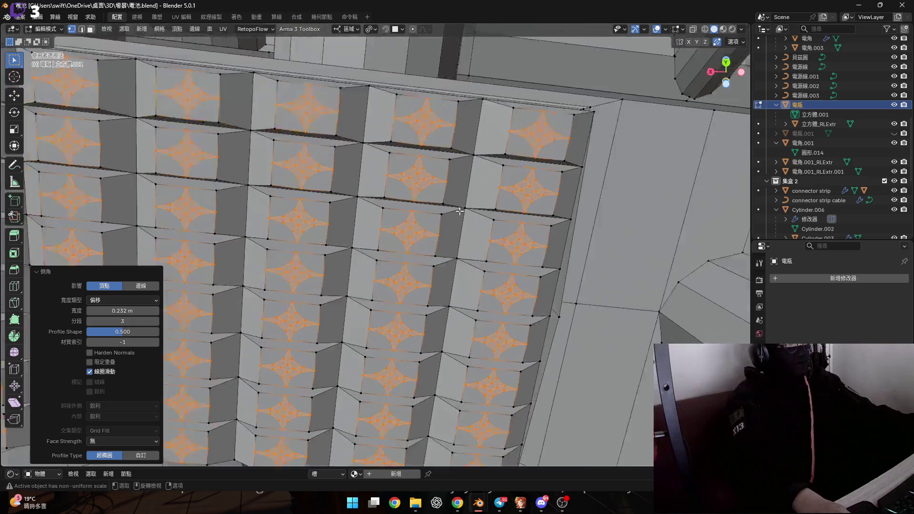
- Set the bevel's Profile Shape to 0.5
{"action": "mouse_move", "coordinate": [394, 251]}
{"action": "middle_mouse_down"}
{"action": "mouse_move", "coordinate": [380, 224]}
{"action": "mouse_move", "coordinate": [376, 238]}
{"action": "middle_mouse_up"}
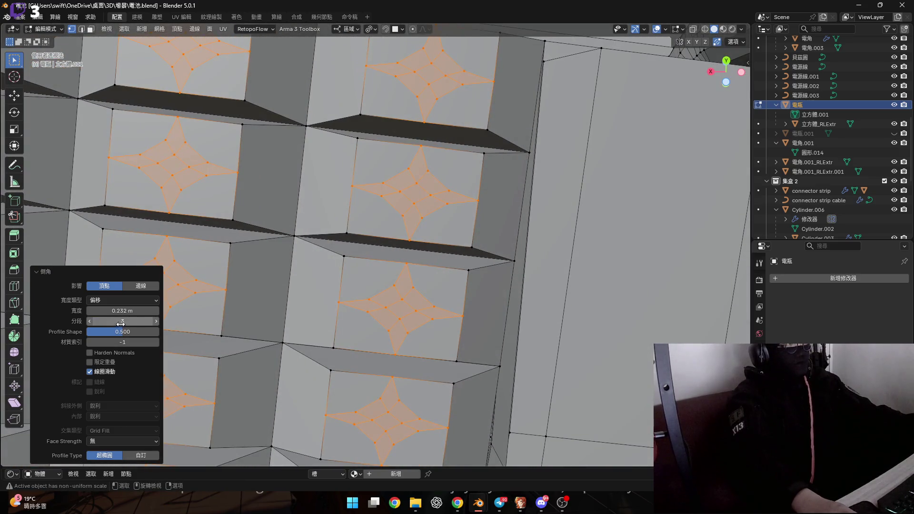
{"action": "scroll", "coordinate": [119, 321], "scroll_direction": "down", "scroll_amount": 2, "text": "ctrl"}
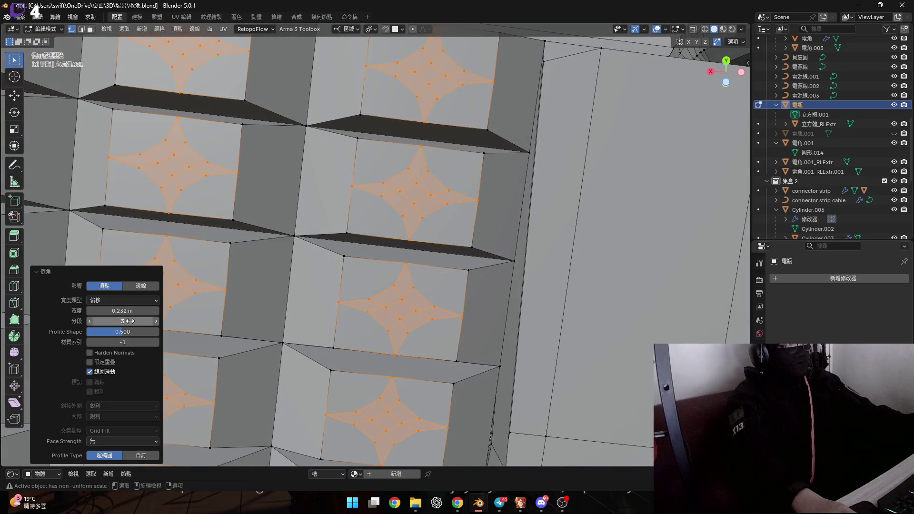
{"action": "scroll", "coordinate": [119, 321], "scroll_direction": "up", "scroll_amount": 1, "text": "ctrl"}
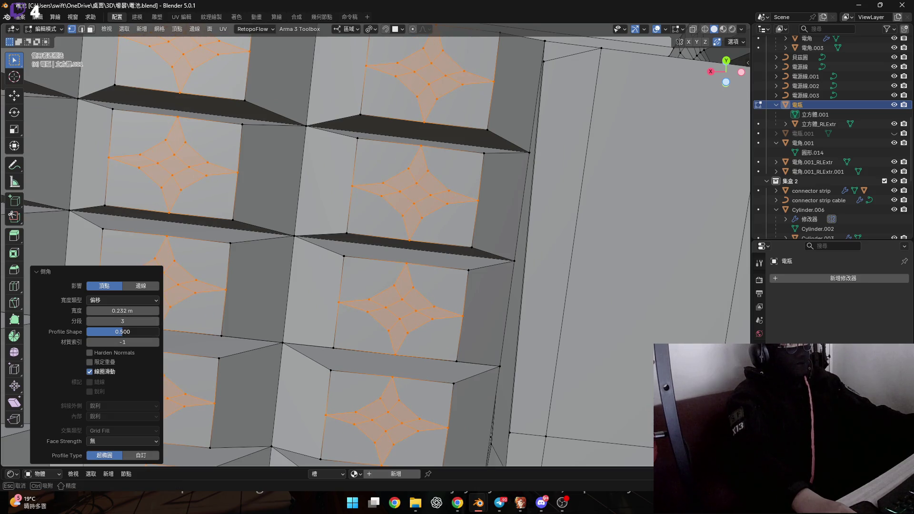
{"action": "left_click_drag", "start_coordinate": [114, 332], "coordinate": [105, 331]}
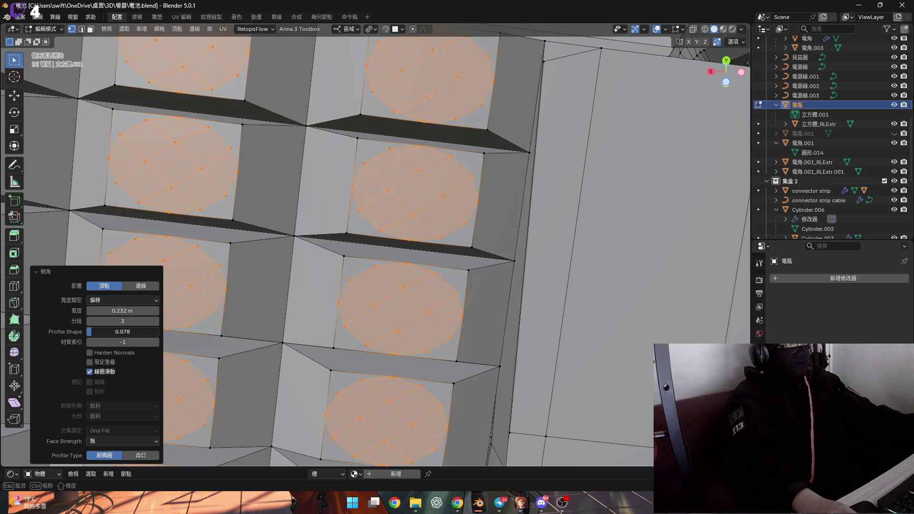
{"action": "left_click", "coordinate": [91, 333]}
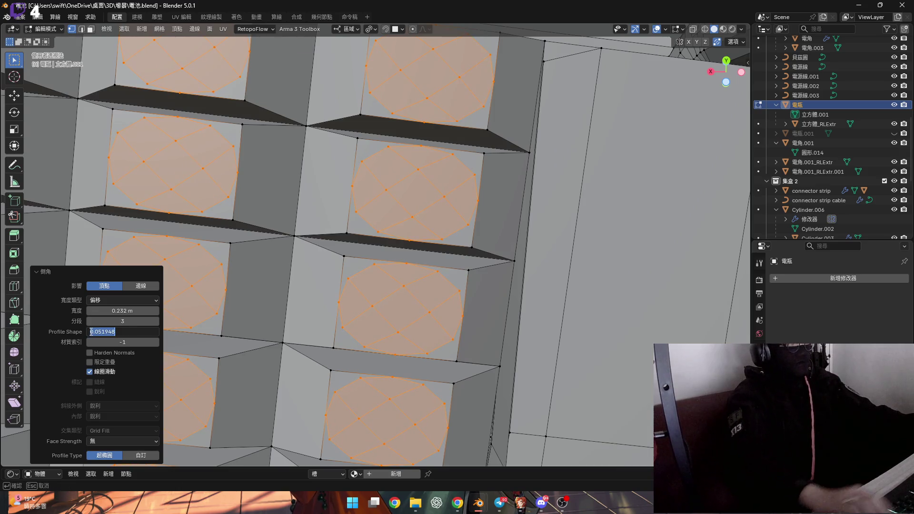
{"action": "type", "text": ".5"}
{"action": "key", "text": "Return"}
- Refine the Profile Shape to 0.05, then settle on 0.08
{"action": "middle_click_drag", "start_coordinate": [573, 295], "coordinate": [530, 269], "text": "shift"}
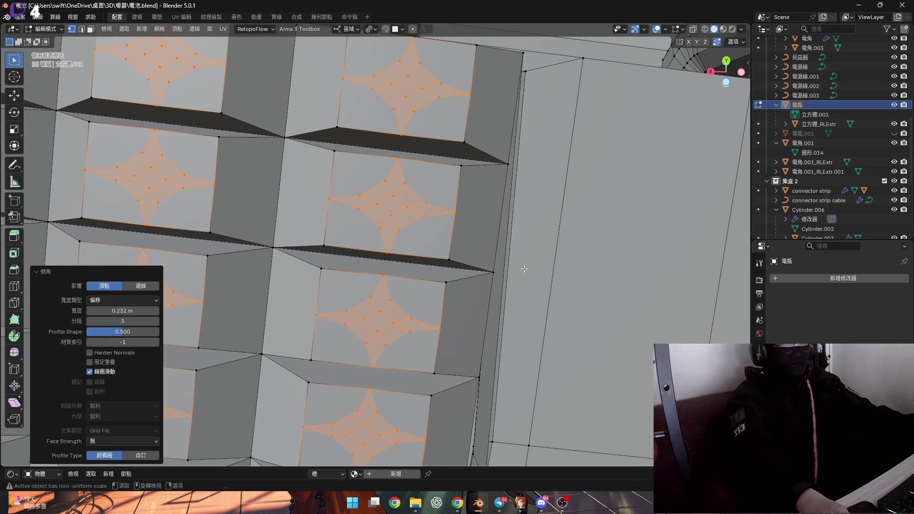
{"action": "left_click_drag", "start_coordinate": [122, 332], "coordinate": [121, 331]}
{"action": "left_click", "coordinate": [101, 332]}
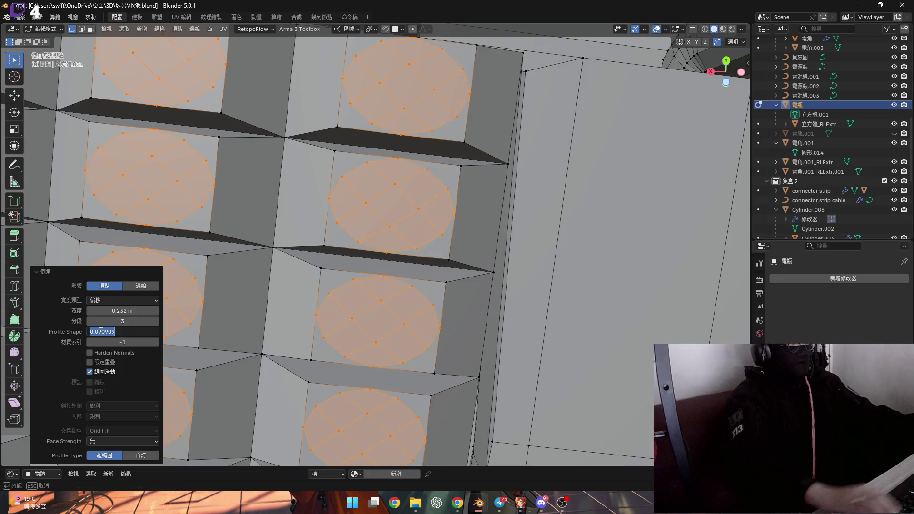
{"action": "type", "text": "5"}
{"action": "key", "text": "Return"}
{"action": "scroll", "coordinate": [351, 288], "scroll_direction": "up", "scroll_amount": 3}
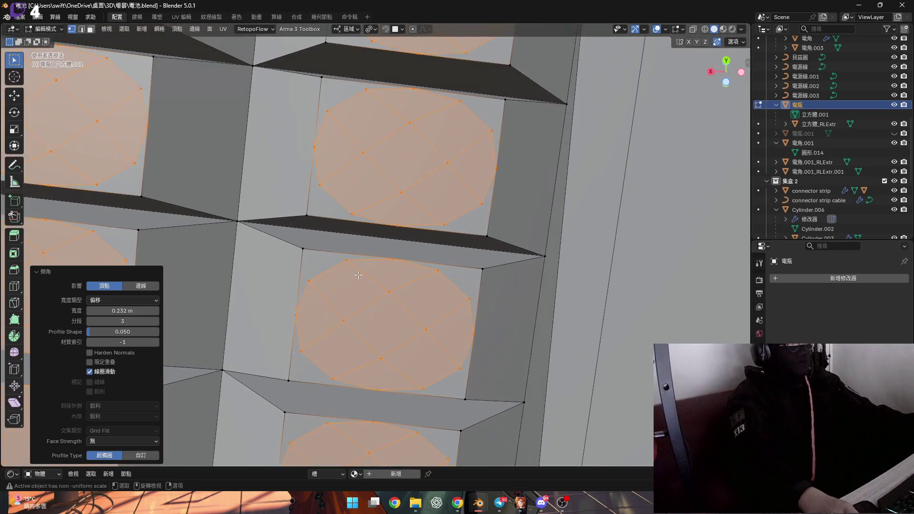
{"action": "scroll", "coordinate": [351, 287], "scroll_direction": "up", "scroll_amount": 1}
{"action": "left_click", "coordinate": [111, 332]}
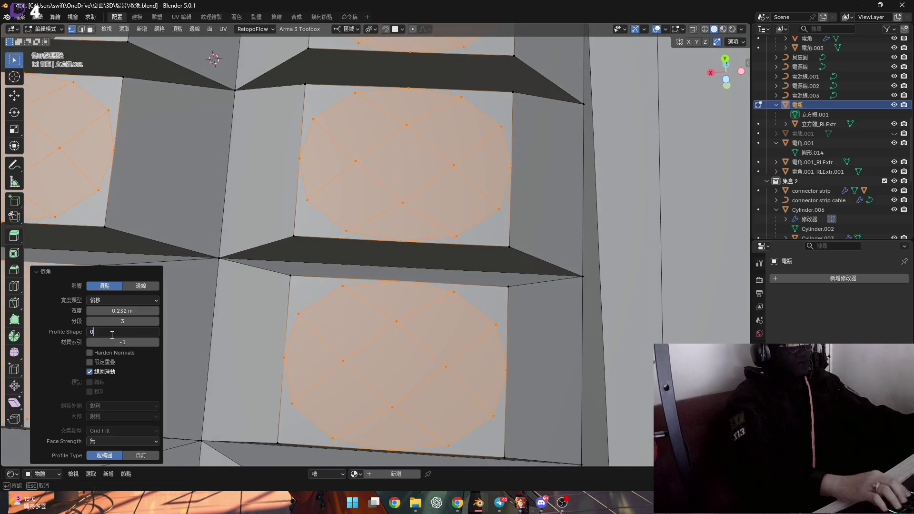
{"action": "type", "text": ".08"}
{"action": "key", "text": "Return"}
- Keep the bevel width at 0.232 m and scale the bevelled faces along local Z
{"action": "middle_click_drag", "start_coordinate": [402, 251], "coordinate": [398, 223]}
{"action": "left_click", "coordinate": [125, 310]}
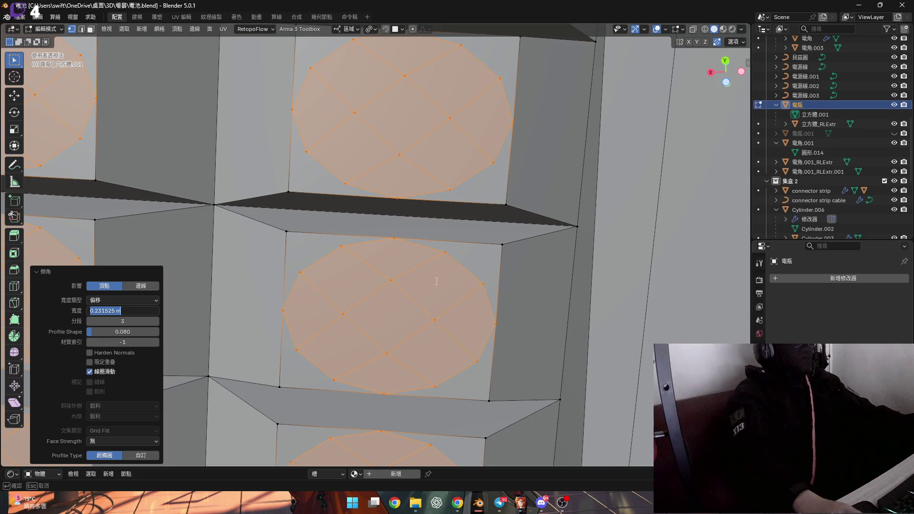
{"action": "key", "text": "Return"}
{"action": "mouse_move", "coordinate": [452, 243]}
{"action": "middle_mouse_down"}
{"action": "mouse_move", "coordinate": [438, 244]}
{"action": "mouse_move", "coordinate": [424, 204]}
{"action": "mouse_move", "coordinate": [432, 218]}
{"action": "middle_mouse_up"}
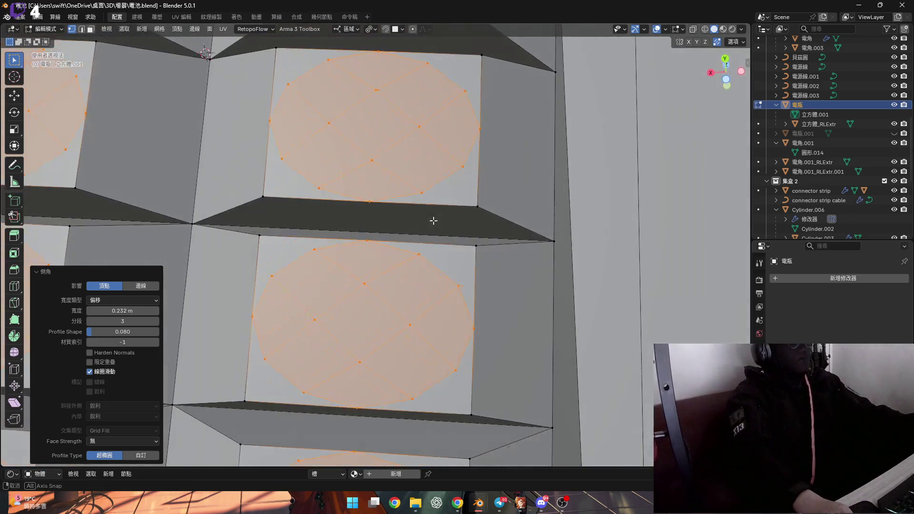
{"action": "key", "text": "s"}
{"action": "key", "text": "z"}
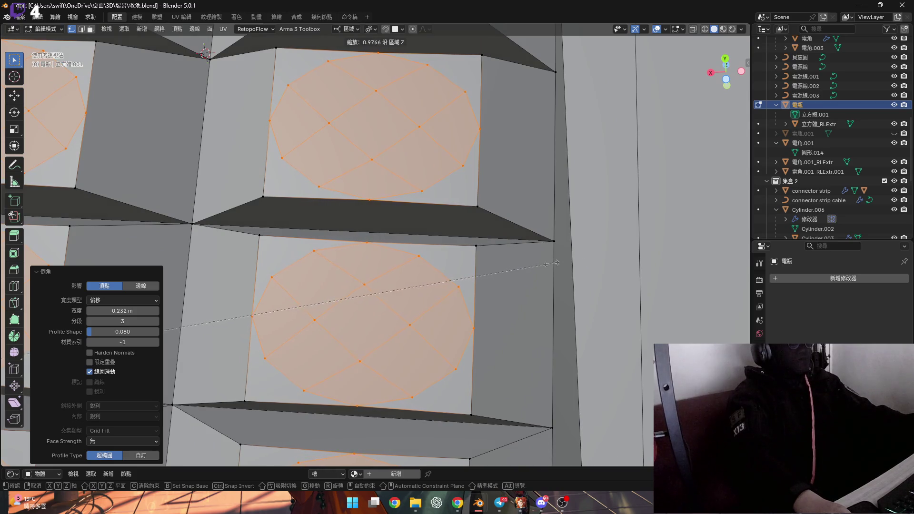
{"action": "left_click", "coordinate": [453, 266]}
- Undo the trial bevel so the cell centres return to plain quads
{"action": "mouse_move", "coordinate": [452, 266]}
{"action": "middle_mouse_down"}
{"action": "mouse_move", "coordinate": [434, 301]}
{"action": "mouse_move", "coordinate": [409, 303]}
{"action": "middle_mouse_up"}
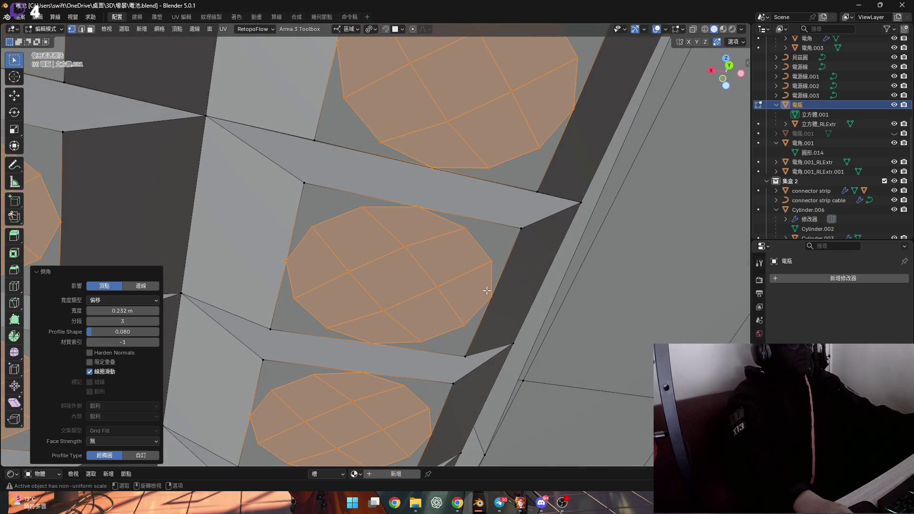
{"action": "middle_click_drag", "start_coordinate": [463, 291], "coordinate": [432, 312]}
{"action": "key", "text": "ctrl+z"}
{"action": "scroll", "coordinate": [419, 312], "scroll_direction": "up", "scroll_amount": 3}
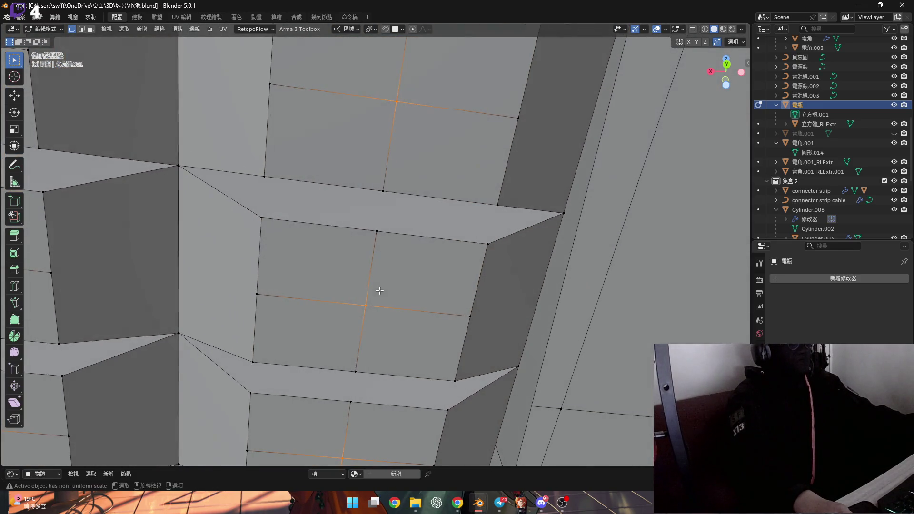
- Vertex-bevel the cell centres into 0.24 m round discs with 4 segments and Profile Shape 0.08
{"action": "key", "text": "ctrl+shift+b"}
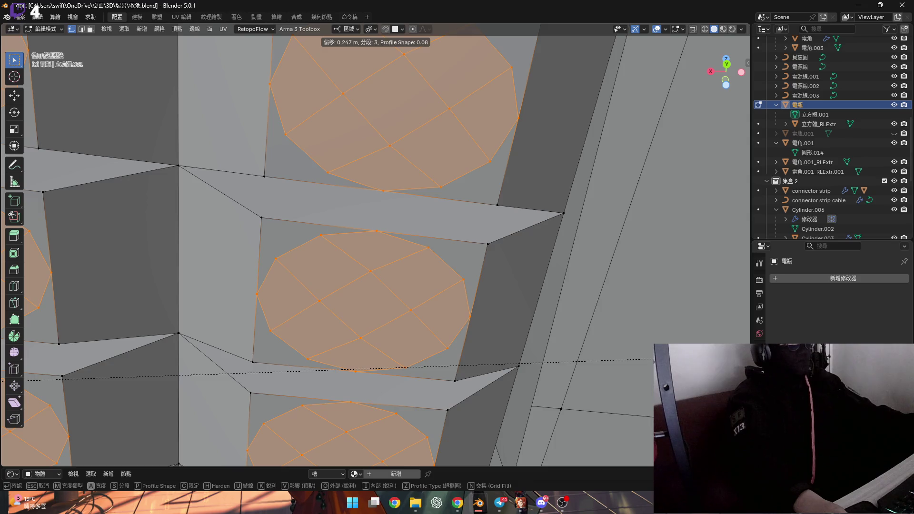
{"action": "scroll", "coordinate": [371, 204], "scroll_direction": "up", "scroll_amount": 1}
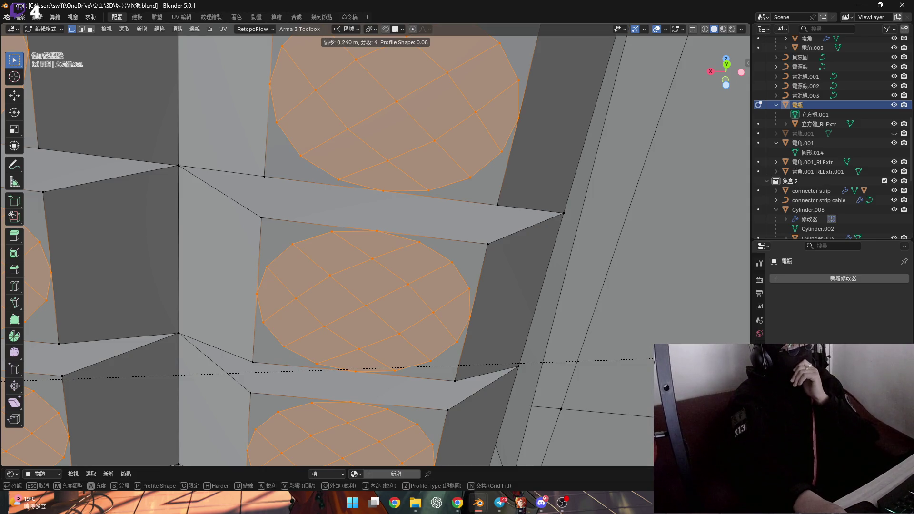
{"action": "key", "text": "Return"}
{"action": "scroll", "coordinate": [379, 292], "scroll_direction": "down", "scroll_amount": 5}
{"action": "mouse_move", "coordinate": [362, 286]}
{"action": "middle_mouse_down"}
{"action": "mouse_move", "coordinate": [378, 291]}
{"action": "mouse_move", "coordinate": [395, 267]}
{"action": "middle_mouse_up"}
{"action": "scroll", "coordinate": [410, 242], "scroll_direction": "down", "scroll_amount": 5}
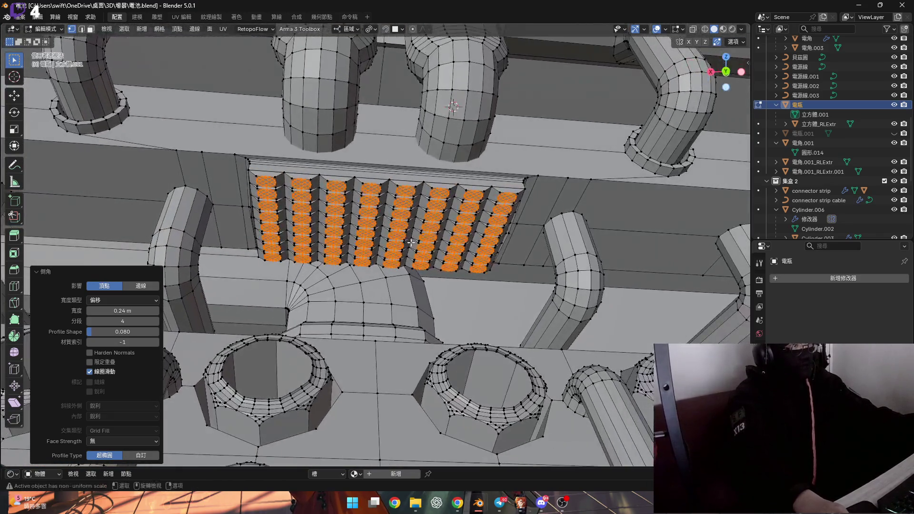
- Collapse the bevel settings and orbit to a tilted view of the disc grid
{"action": "scroll", "coordinate": [411, 243], "scroll_direction": "up", "scroll_amount": 2}
{"action": "scroll", "coordinate": [411, 243], "scroll_direction": "down", "scroll_amount": 3}
{"action": "scroll", "coordinate": [410, 243], "scroll_direction": "up", "scroll_amount": 3}
{"action": "mouse_move", "coordinate": [411, 243]}
{"action": "middle_mouse_down"}
{"action": "mouse_move", "coordinate": [403, 220]}
{"action": "mouse_move", "coordinate": [362, 187]}
{"action": "mouse_move", "coordinate": [257, 214]}
{"action": "middle_mouse_up"}
{"action": "scroll", "coordinate": [142, 243], "scroll_direction": "up", "scroll_amount": 5}
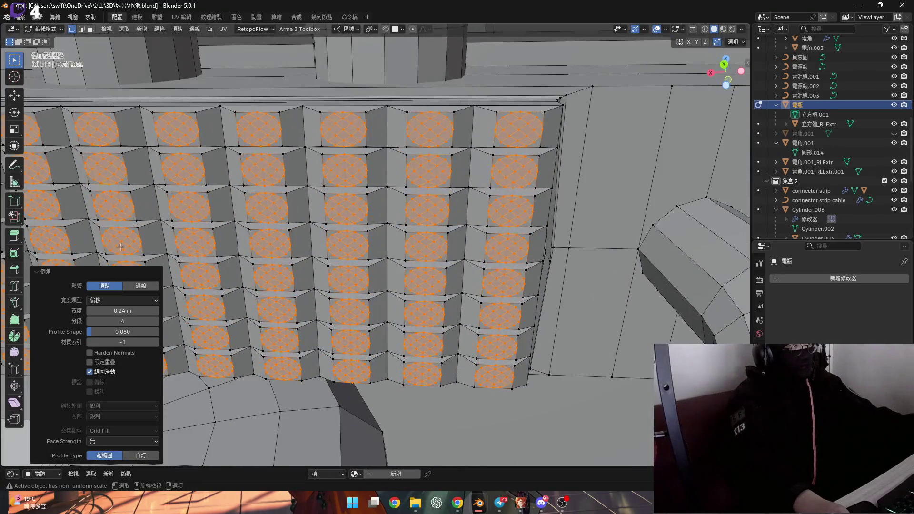
{"action": "left_click", "coordinate": [42, 275]}
{"action": "middle_click_drag", "start_coordinate": [376, 248], "coordinate": [388, 243]}
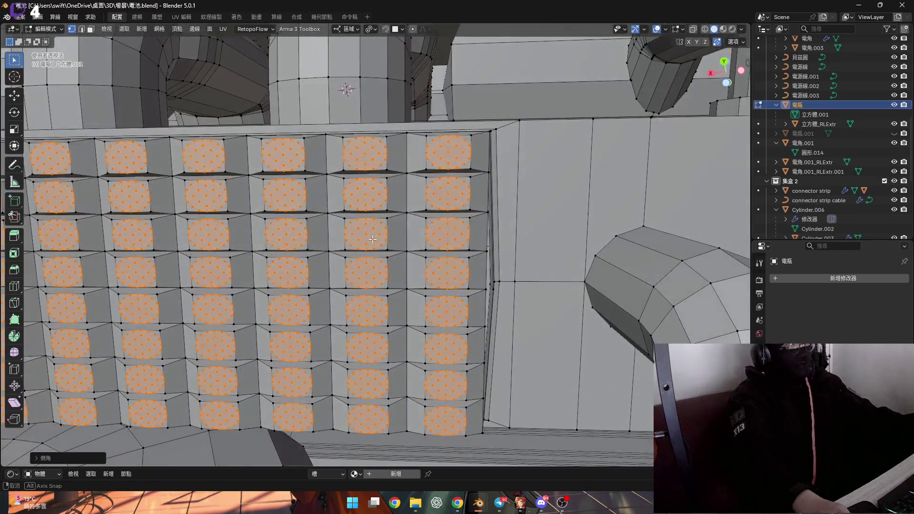
{"action": "scroll", "coordinate": [451, 247], "scroll_direction": "up", "scroll_amount": 3}
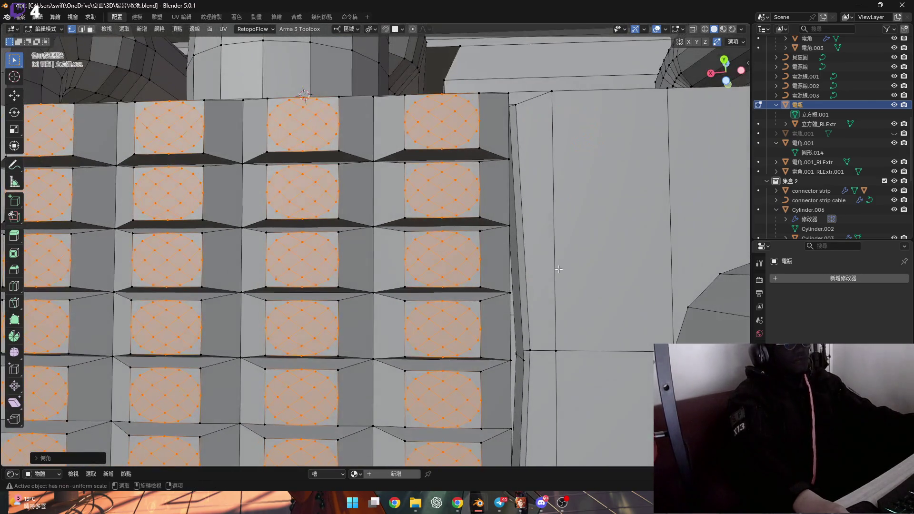
{"action": "scroll", "coordinate": [483, 249], "scroll_direction": "down", "scroll_amount": 2}
{"action": "mouse_move", "coordinate": [483, 250]}
{"action": "middle_mouse_down"}
{"action": "mouse_move", "coordinate": [469, 253]}
{"action": "mouse_move", "coordinate": [505, 266]}
{"action": "mouse_move", "coordinate": [504, 277]}
{"action": "middle_mouse_up"}
{"action": "scroll", "coordinate": [467, 255], "scroll_direction": "up", "scroll_amount": 3}
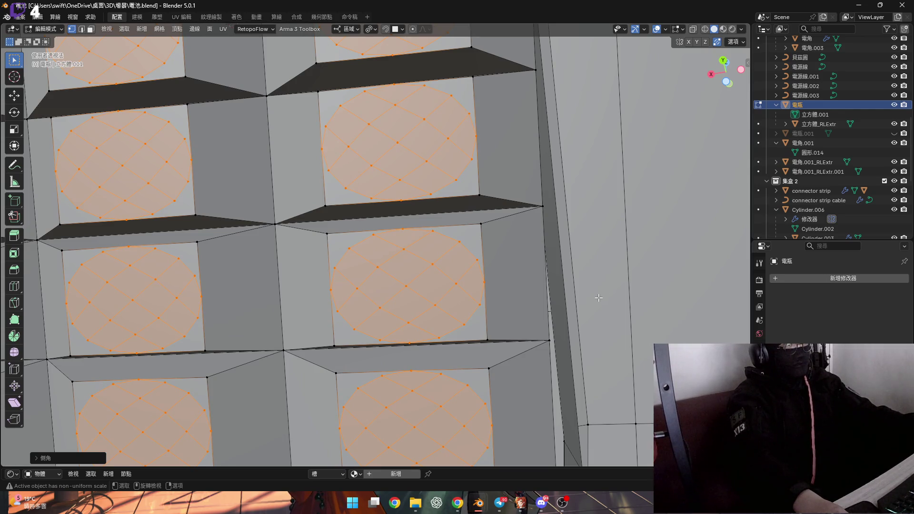
- Trial-delete the disc faces, undo it, and start extruding the discs along their normals
{"action": "key", "text": "x"}
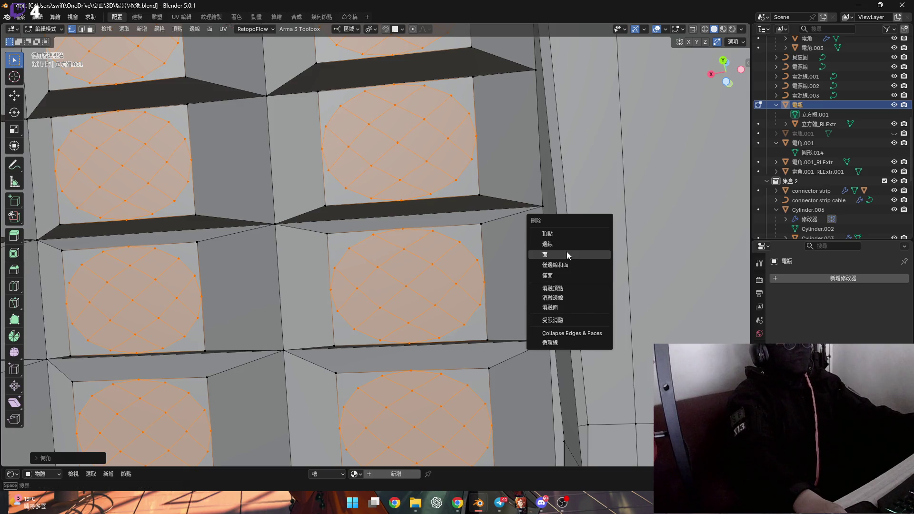
{"action": "left_click", "coordinate": [568, 255]}
{"action": "mouse_move", "coordinate": [567, 255]}
{"action": "middle_mouse_down"}
{"action": "mouse_move", "coordinate": [478, 268]}
{"action": "mouse_move", "coordinate": [414, 153]}
{"action": "middle_mouse_up"}
{"action": "scroll", "coordinate": [490, 292], "scroll_direction": "down", "scroll_amount": 3}
{"action": "key", "text": "ctrl+z"}
{"action": "scroll", "coordinate": [612, 355], "scroll_direction": "up", "scroll_amount": 3}
{"action": "key", "text": "e"}
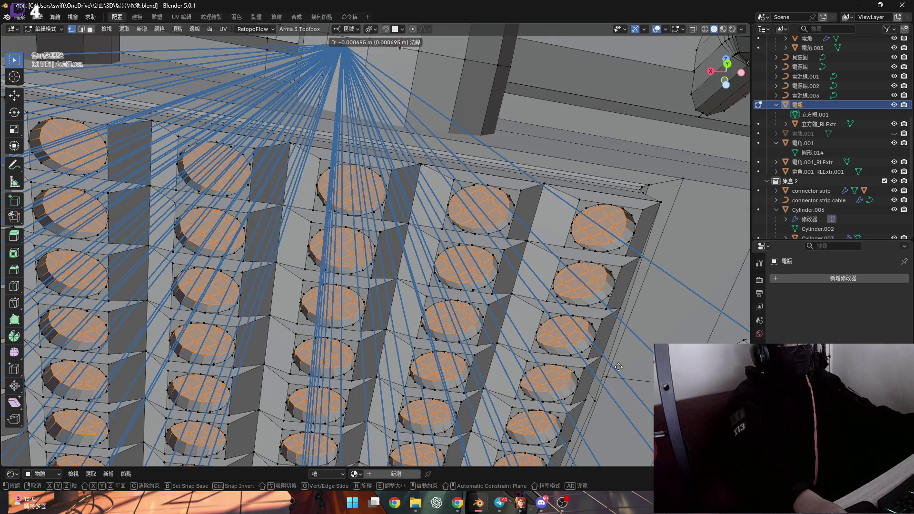
- Confirm the disc extrusion, raising each disc into a short cylinder
{"action": "left_click", "coordinate": [618, 367]}
{"action": "mouse_move", "coordinate": [619, 367]}
{"action": "middle_mouse_down"}
{"action": "mouse_move", "coordinate": [479, 301]}
{"action": "mouse_move", "coordinate": [462, 343]}
{"action": "mouse_move", "coordinate": [459, 271]}
{"action": "middle_mouse_up"}
{"action": "scroll", "coordinate": [480, 300], "scroll_direction": "up", "scroll_amount": 3}
{"action": "scroll", "coordinate": [479, 300], "scroll_direction": "down", "scroll_amount": 5}
- Reselect the disc tops, trial-delete them, then undo the deletion
{"action": "key", "text": "alt+a"}
{"action": "key", "text": "ctrl+z"}
{"action": "key", "text": "x"}
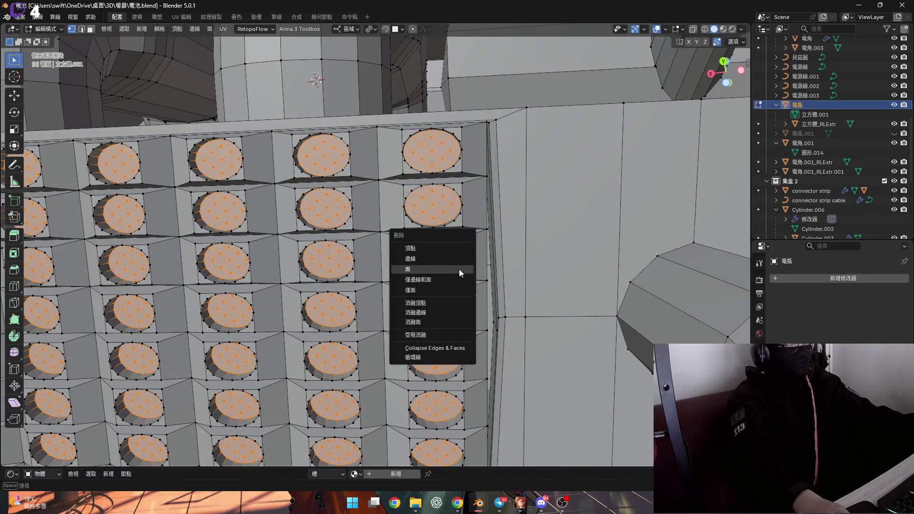
{"action": "left_click", "coordinate": [458, 269]}
{"action": "scroll", "coordinate": [523, 317], "scroll_direction": "up", "scroll_amount": 8}
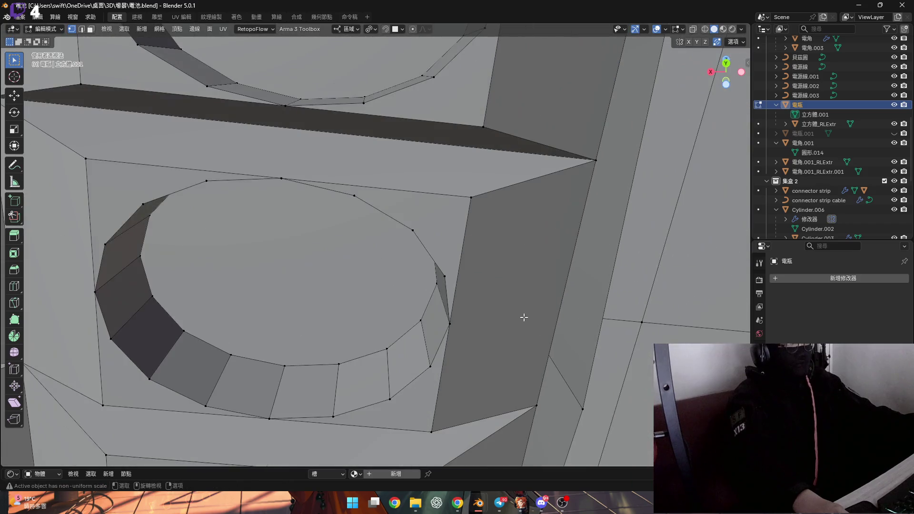
{"action": "scroll", "coordinate": [480, 299], "scroll_direction": "down", "scroll_amount": 8}
{"action": "key", "text": "ctrl+z"}
- Remove the inner grid geometry from each disc top using edge mode and select less
{"action": "key", "text": "2"}
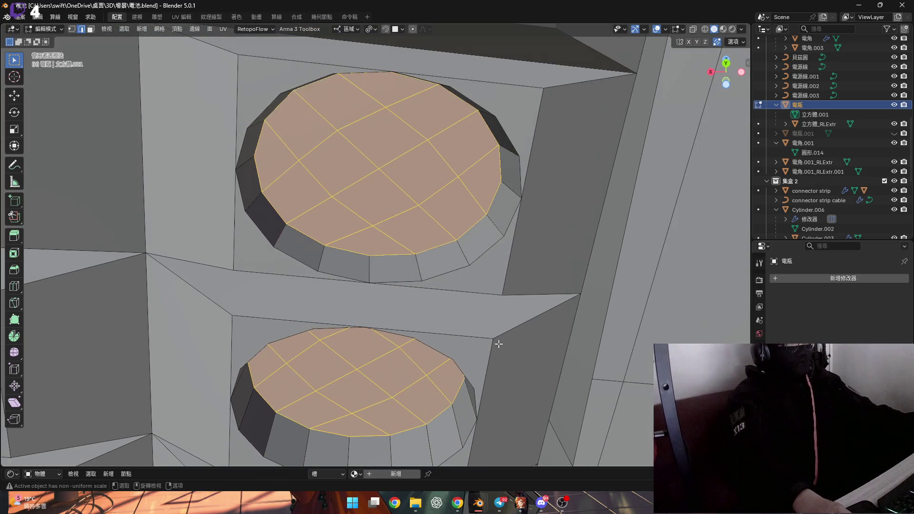
{"action": "key", "text": "ctrl+KP_Subtract"}
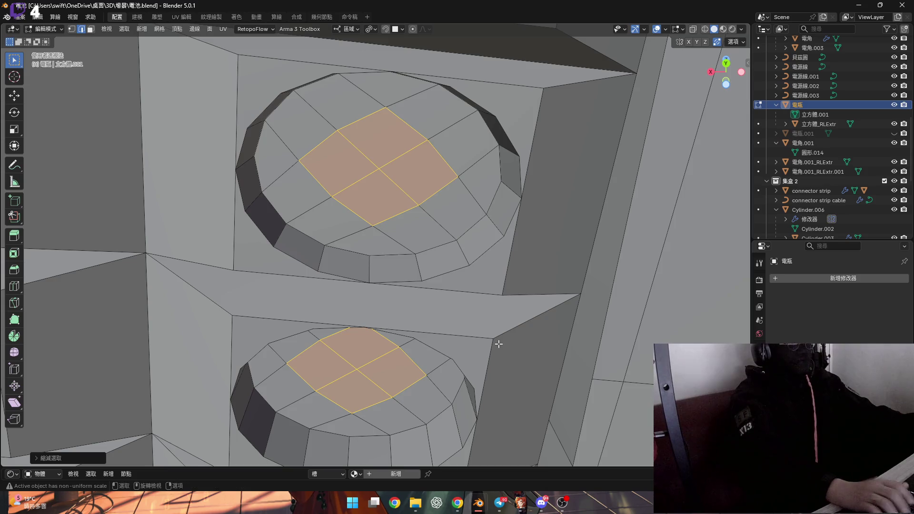
{"action": "key", "text": "x"}
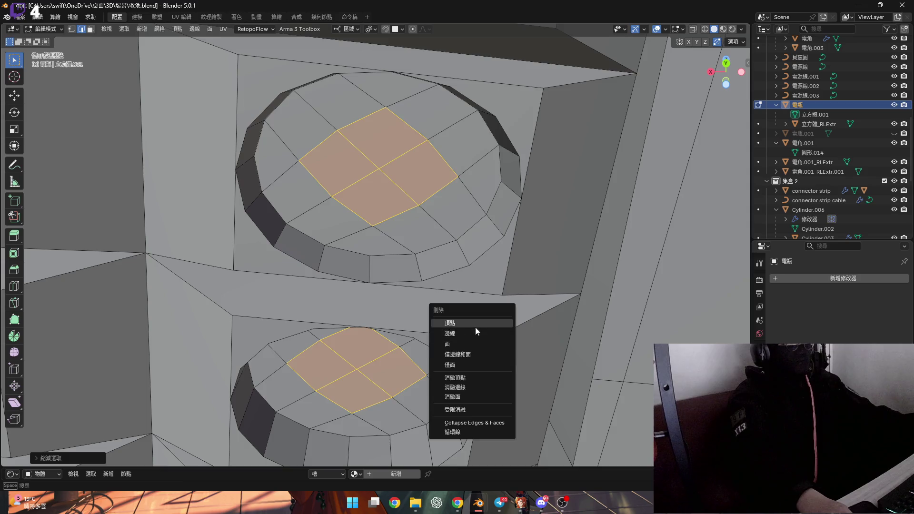
{"action": "left_click", "coordinate": [475, 327]}
{"action": "scroll", "coordinate": [383, 255], "scroll_direction": "down", "scroll_amount": 8}
{"action": "middle_click_drag", "start_coordinate": [390, 276], "coordinate": [367, 271]}
{"action": "scroll", "coordinate": [364, 267], "scroll_direction": "up", "scroll_amount": 3}
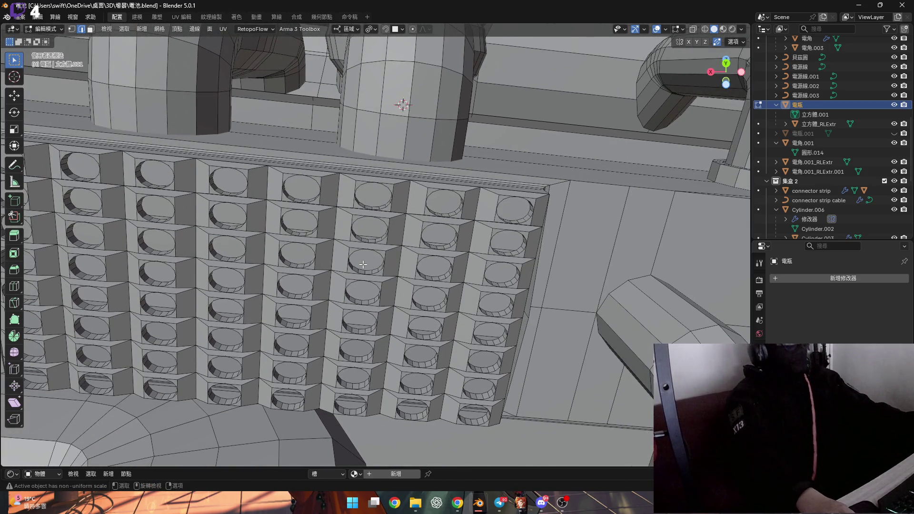
{"action": "mouse_move", "coordinate": [357, 268]}
{"action": "middle_mouse_down"}
{"action": "mouse_move", "coordinate": [267, 200]}
{"action": "mouse_move", "coordinate": [348, 260]}
{"action": "mouse_move", "coordinate": [341, 227]}
{"action": "mouse_move", "coordinate": [346, 241]}
{"action": "mouse_move", "coordinate": [293, 192]}
{"action": "middle_mouse_up"}
{"action": "scroll", "coordinate": [240, 178], "scroll_direction": "up", "scroll_amount": 4}
{"action": "scroll", "coordinate": [240, 178], "scroll_direction": "down", "scroll_amount": 5}
{"action": "scroll", "coordinate": [347, 261], "scroll_direction": "down", "scroll_amount": 2}
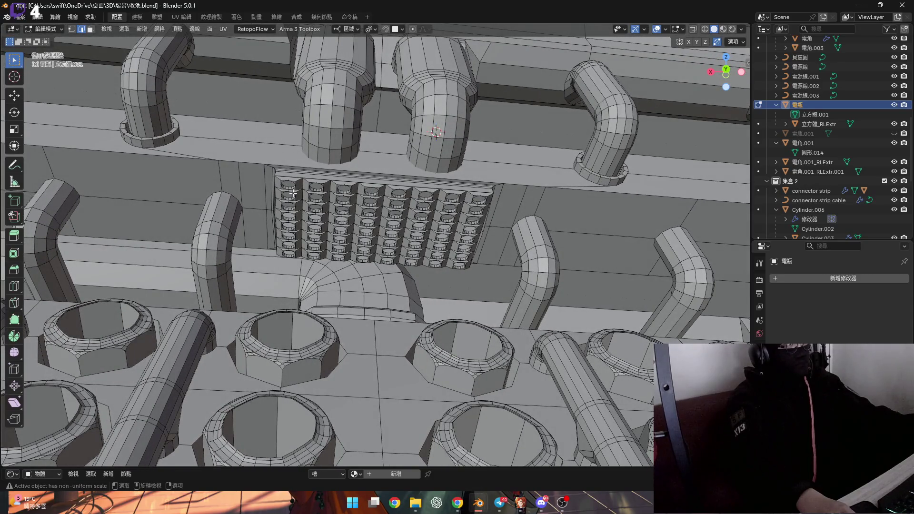
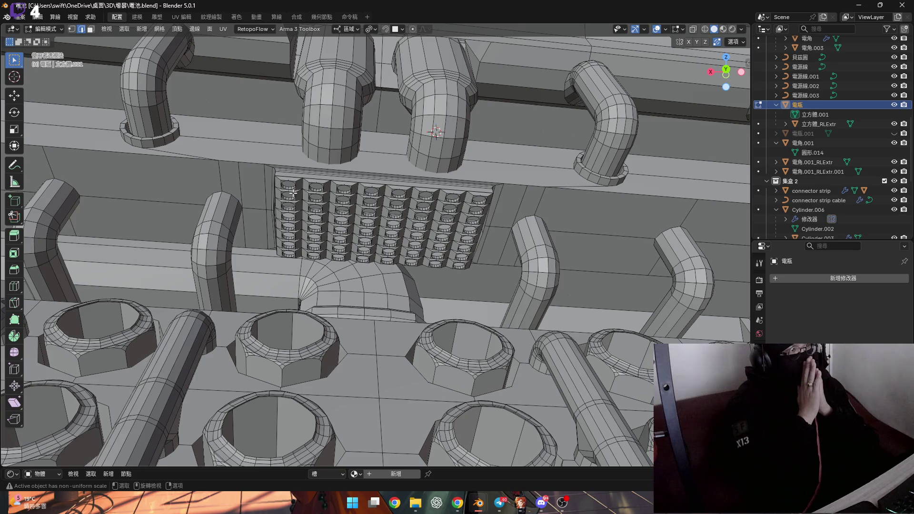
- Inspect the battery grid's cells and pipe elbows in X-ray, then return to solid display
{"action": "middle_click_drag", "start_coordinate": [294, 192], "coordinate": [346, 218]}
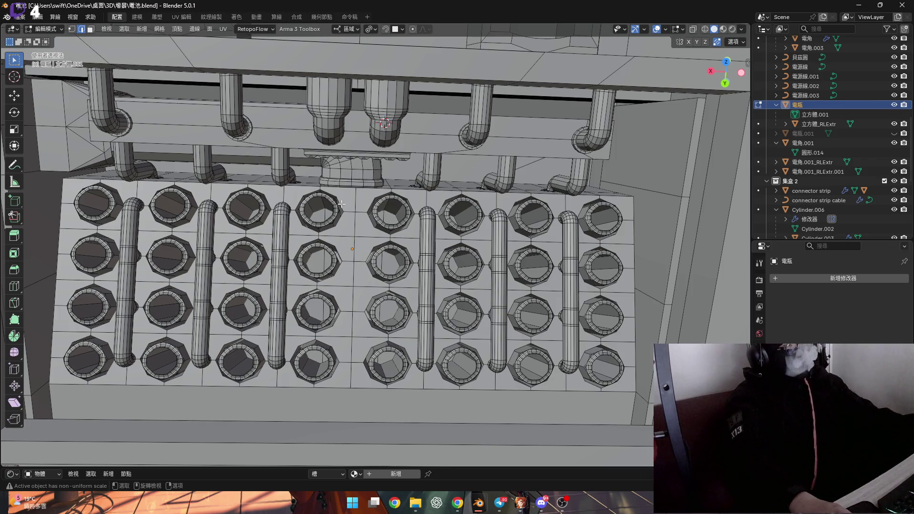
{"action": "scroll", "coordinate": [342, 206], "scroll_direction": "up", "scroll_amount": 8}
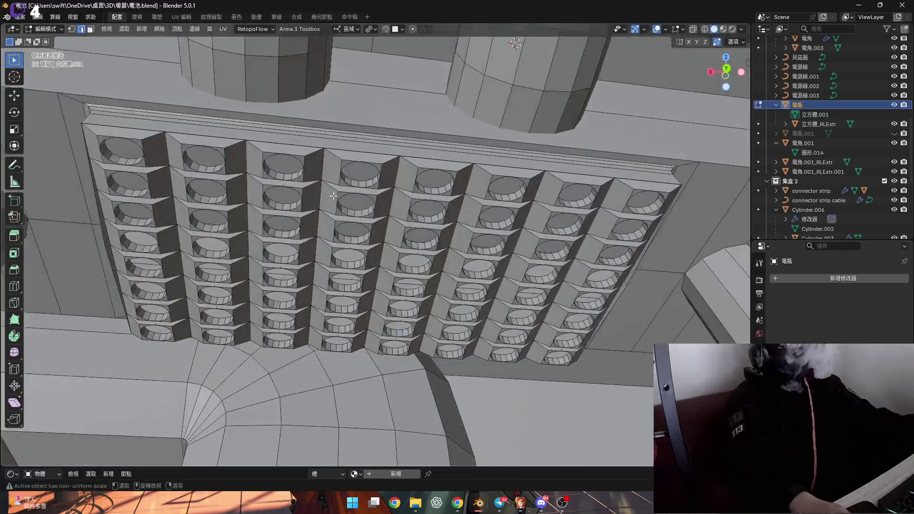
{"action": "scroll", "coordinate": [332, 195], "scroll_direction": "up", "scroll_amount": 10}
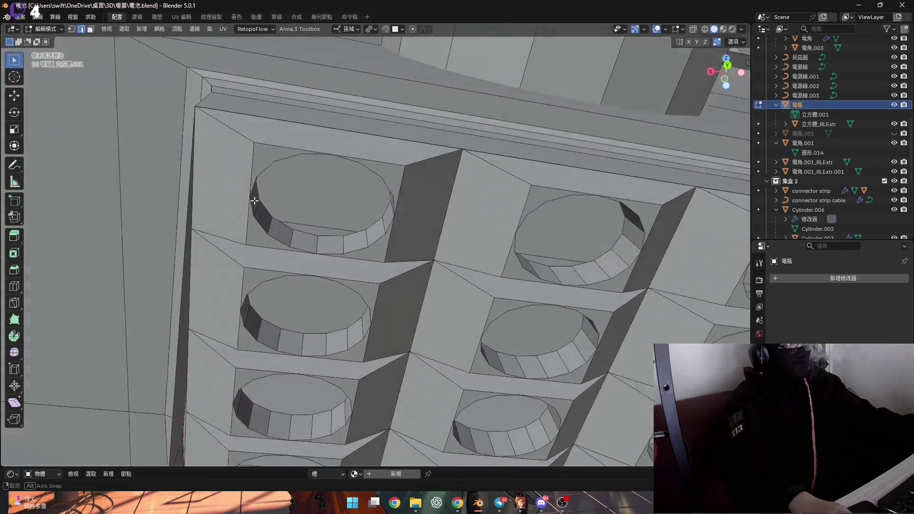
{"action": "middle_click_drag", "start_coordinate": [252, 201], "coordinate": [358, 237]}
{"action": "mouse_move", "coordinate": [359, 270]}
{"action": "middle_mouse_down"}
{"action": "mouse_move", "coordinate": [339, 242]}
{"action": "mouse_move", "coordinate": [309, 142]}
{"action": "middle_mouse_up"}
{"action": "key", "text": "alt+z"}
{"action": "mouse_move", "coordinate": [352, 228]}
{"action": "middle_mouse_down", "text": "shift"}
{"action": "mouse_move", "coordinate": [379, 264]}
{"action": "mouse_move", "coordinate": [327, 286]}
{"action": "middle_mouse_up", "text": "shift"}
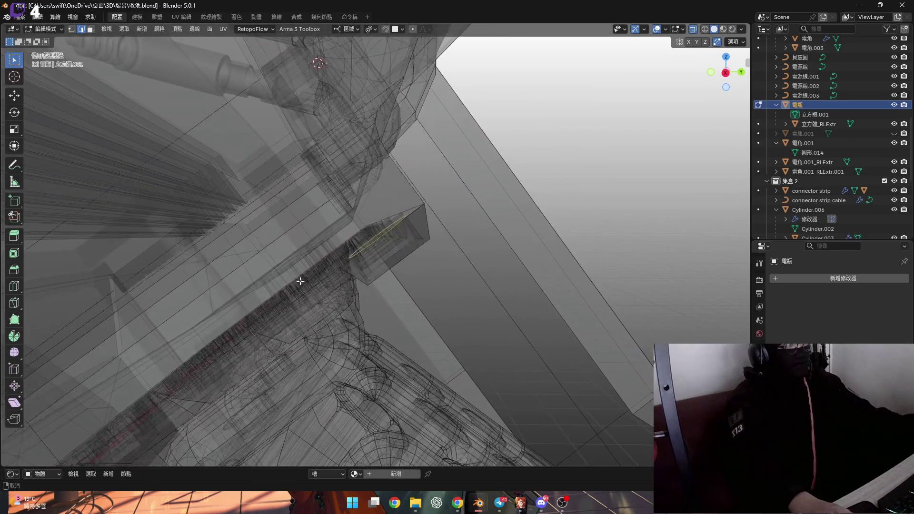
{"action": "mouse_move", "coordinate": [382, 263]}
{"action": "middle_mouse_down"}
{"action": "mouse_move", "coordinate": [241, 261]}
{"action": "mouse_move", "coordinate": [241, 204]}
{"action": "mouse_move", "coordinate": [217, 191]}
{"action": "middle_mouse_up"}
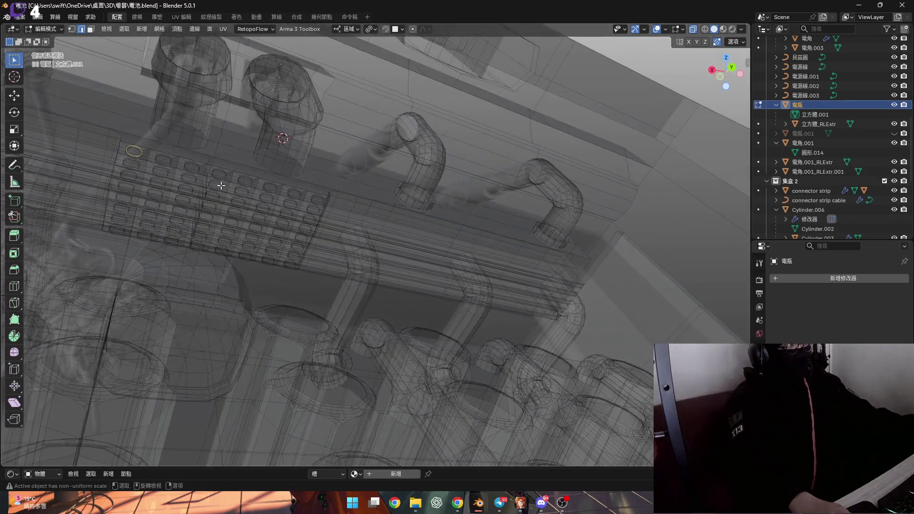
{"action": "scroll", "coordinate": [218, 185], "scroll_direction": "up", "scroll_amount": 2}
{"action": "left_click", "coordinate": [694, 32]}
{"action": "scroll", "coordinate": [214, 235], "scroll_direction": "up", "scroll_amount": 8}
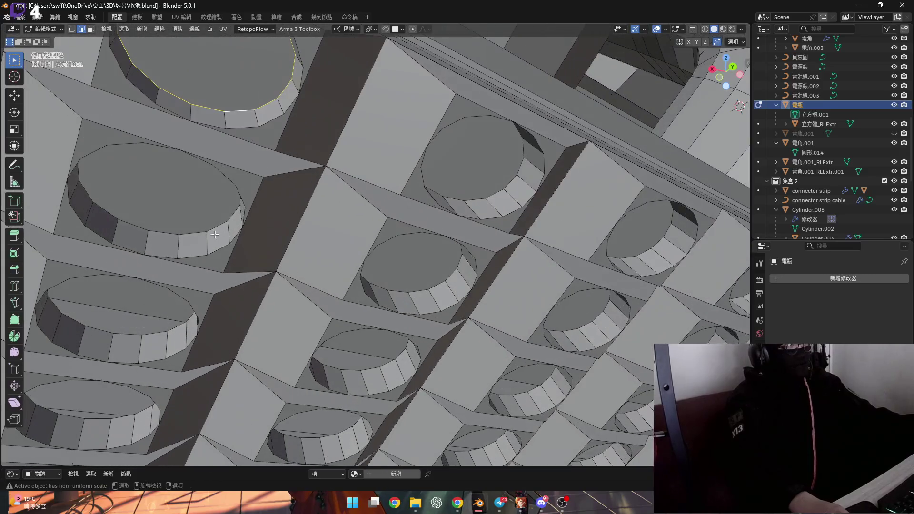
- Bring the grid's bottom rows into view and add the bottom-middle cap's top rim to the selection
{"action": "mouse_move", "coordinate": [214, 234]}
{"action": "middle_mouse_down"}
{"action": "mouse_move", "coordinate": [246, 219]}
{"action": "mouse_move", "coordinate": [228, 179]}
{"action": "middle_mouse_up"}
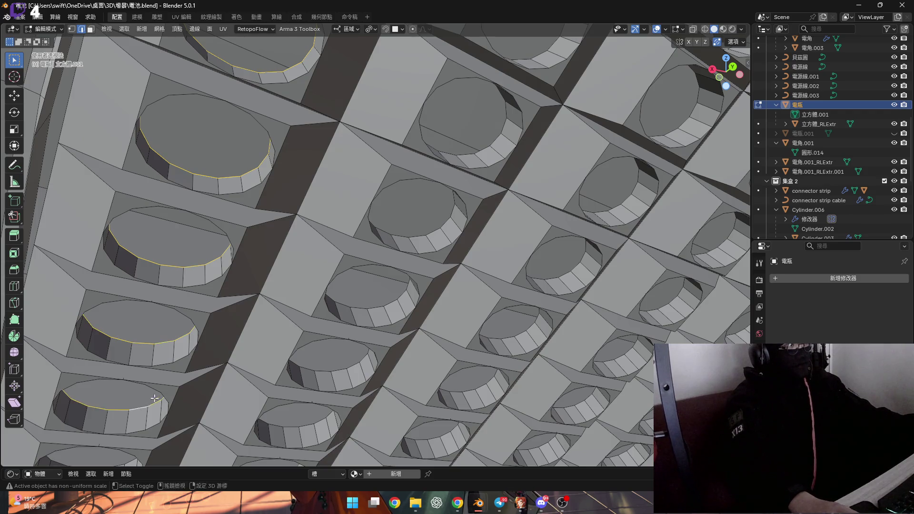
{"action": "middle_click_drag", "start_coordinate": [155, 402], "coordinate": [147, 294], "text": "shift"}
{"action": "middle_click_drag", "start_coordinate": [261, 272], "coordinate": [140, 327]}
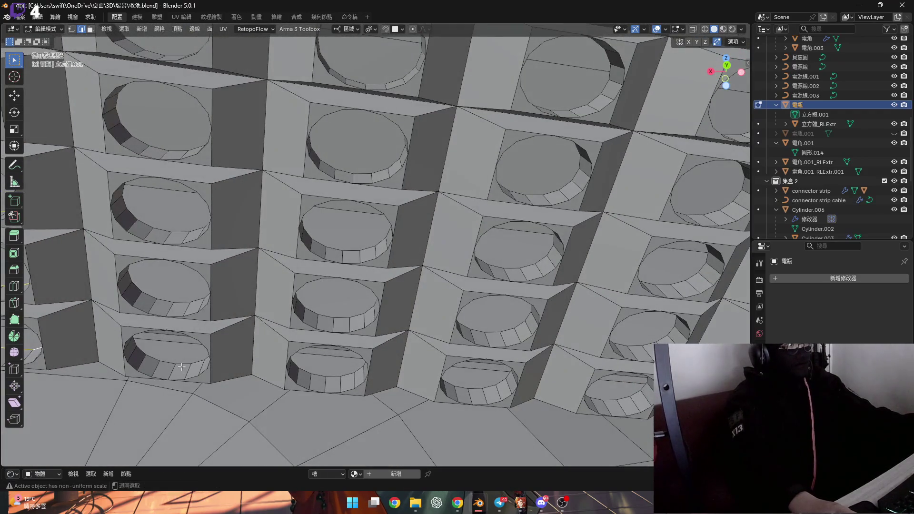
{"action": "middle_click_drag", "start_coordinate": [181, 232], "coordinate": [182, 295], "text": "shift"}
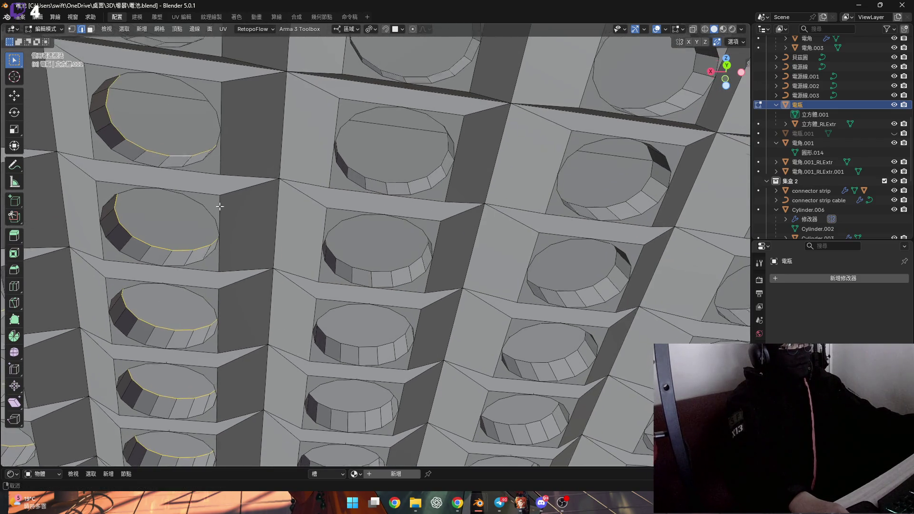
{"action": "scroll", "coordinate": [185, 167], "scroll_direction": "down", "scroll_amount": 3}
{"action": "scroll", "coordinate": [203, 180], "scroll_direction": "up", "scroll_amount": 4}
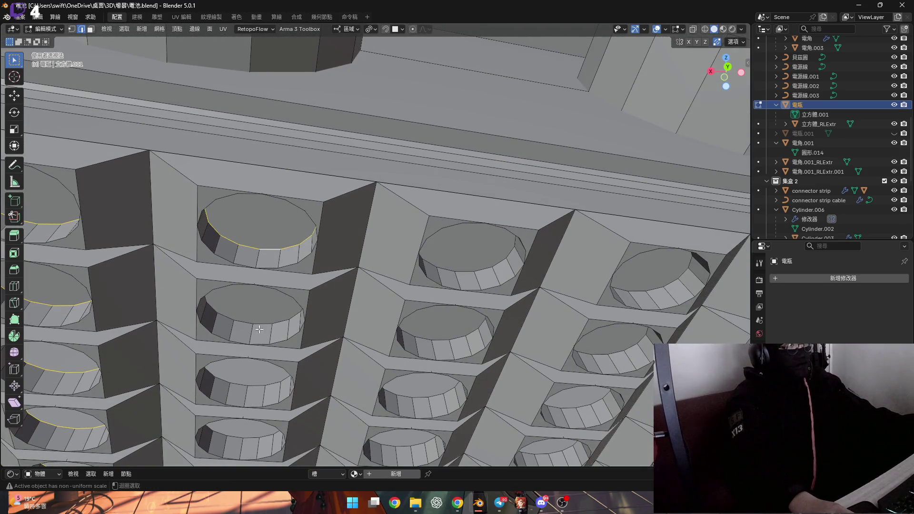
{"action": "middle_click_drag", "start_coordinate": [286, 352], "coordinate": [228, 305], "text": "shift"}
{"action": "middle_click_drag", "start_coordinate": [227, 361], "coordinate": [209, 322], "text": "shift"}
{"action": "middle_click_drag", "start_coordinate": [224, 382], "coordinate": [202, 343], "text": "shift"}
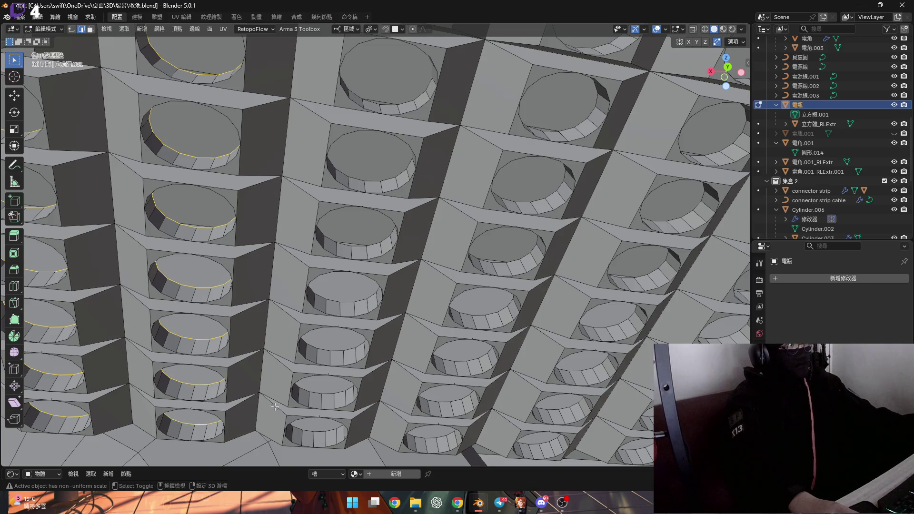
{"action": "scroll", "coordinate": [227, 340], "scroll_direction": "down", "scroll_amount": 5}
{"action": "scroll", "coordinate": [227, 340], "scroll_direction": "up", "scroll_amount": 5}
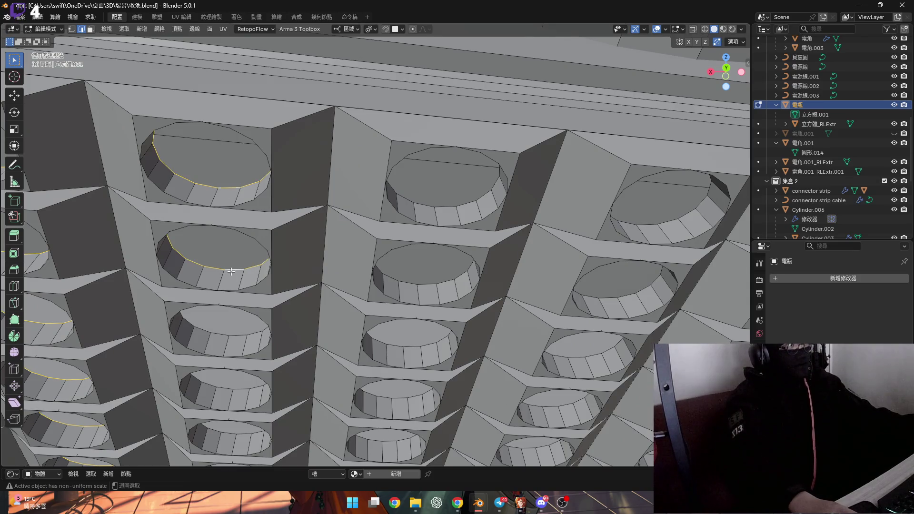
{"action": "middle_click_drag", "start_coordinate": [242, 389], "coordinate": [234, 267], "text": "shift"}
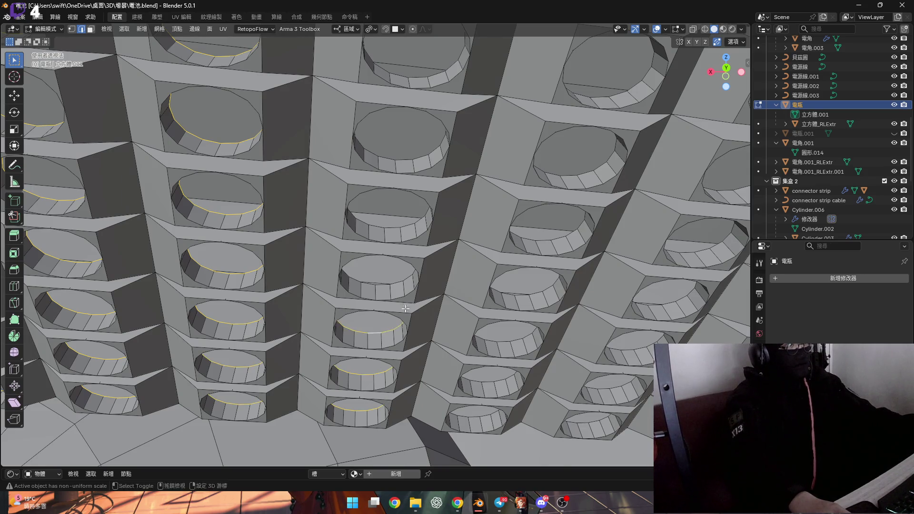
{"action": "middle_click_drag", "start_coordinate": [381, 336], "coordinate": [307, 301], "text": "shift"}
{"action": "middle_click_drag", "start_coordinate": [302, 227], "coordinate": [279, 274], "text": "shift"}
{"action": "mouse_move", "coordinate": [281, 195]}
{"action": "middle_mouse_down", "text": "shift"}
{"action": "mouse_move", "coordinate": [379, 245]}
{"action": "mouse_move", "coordinate": [275, 225]}
{"action": "middle_mouse_up", "text": "shift"}
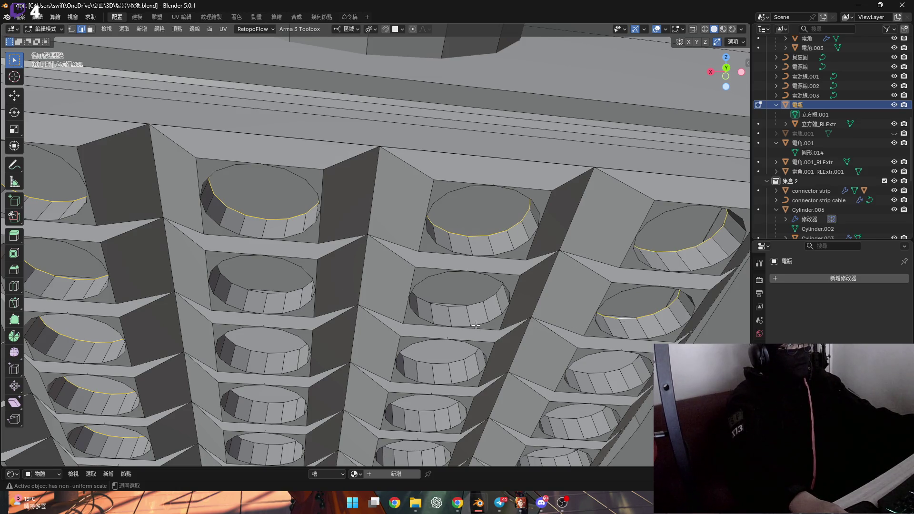
{"action": "middle_click_drag", "start_coordinate": [278, 404], "coordinate": [307, 279], "text": "shift"}
{"action": "middle_click_drag", "start_coordinate": [281, 380], "coordinate": [271, 332], "text": "shift"}
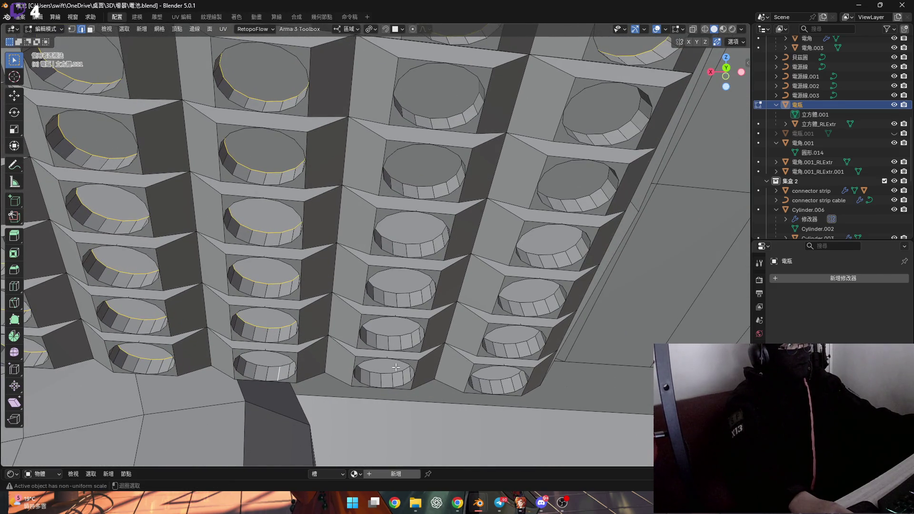
{"action": "left_click", "coordinate": [280, 375], "text": "alt+shift"}
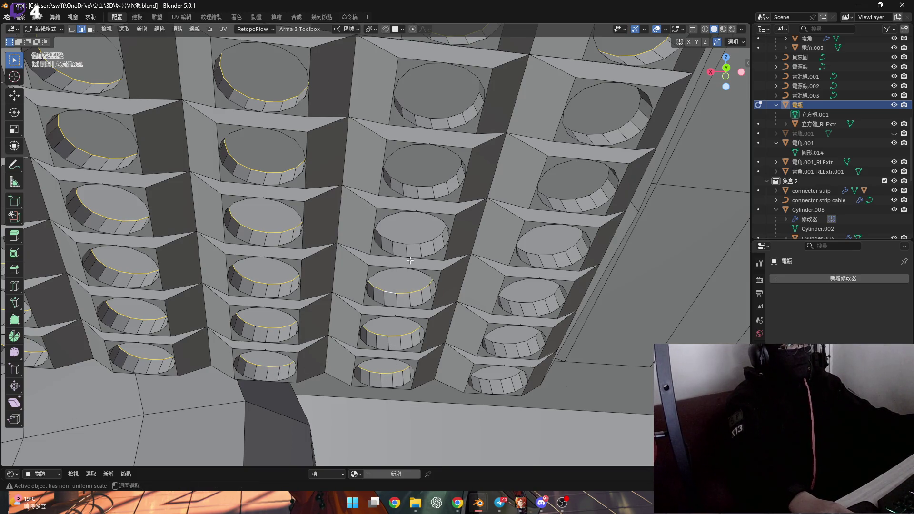
- Scale the selected cap rim loops down to about 0.89
{"action": "middle_click_drag", "start_coordinate": [410, 252], "coordinate": [303, 310]}
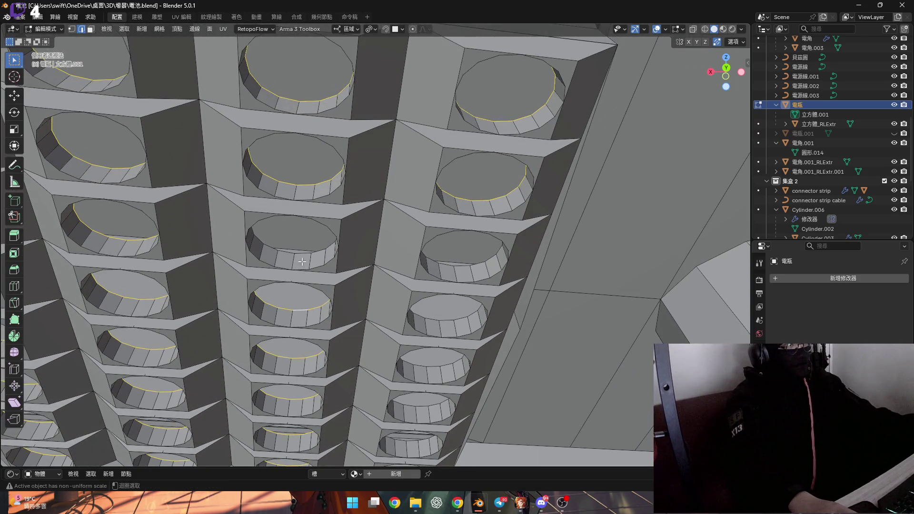
{"action": "middle_click_drag", "start_coordinate": [449, 318], "coordinate": [404, 256]}
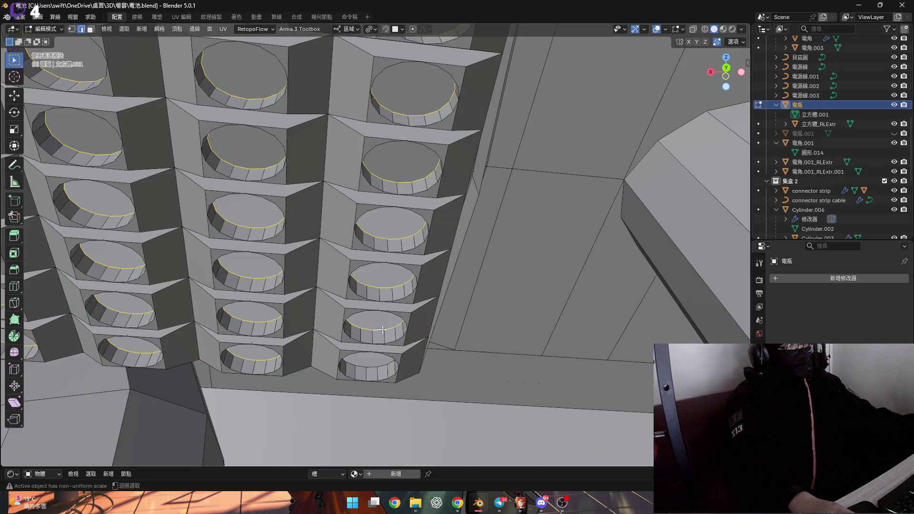
{"action": "mouse_move", "coordinate": [339, 330]}
{"action": "middle_mouse_down"}
{"action": "mouse_move", "coordinate": [443, 309]}
{"action": "mouse_move", "coordinate": [499, 281]}
{"action": "mouse_move", "coordinate": [586, 314]}
{"action": "mouse_move", "coordinate": [622, 344]}
{"action": "middle_mouse_up"}
{"action": "scroll", "coordinate": [499, 281], "scroll_direction": "up", "scroll_amount": 3}
{"action": "left_click", "coordinate": [380, 36]}
{"action": "key", "text": "s"}
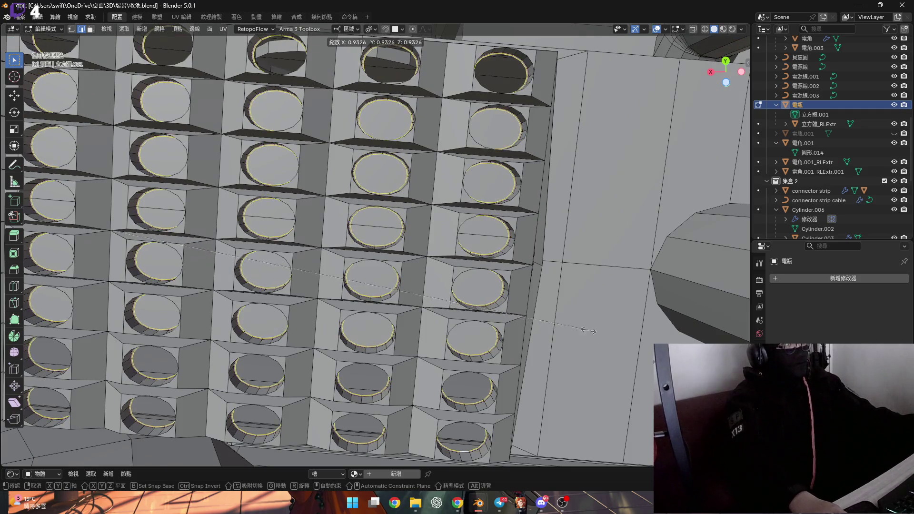
- Confirm the smaller rim loops, then scale the rings back up slightly
{"action": "left_click", "coordinate": [536, 307]}
{"action": "scroll", "coordinate": [536, 307], "scroll_direction": "up", "scroll_amount": 6}
{"action": "scroll", "coordinate": [410, 265], "scroll_direction": "down", "scroll_amount": 5}
{"action": "scroll", "coordinate": [437, 239], "scroll_direction": "up", "scroll_amount": 2}
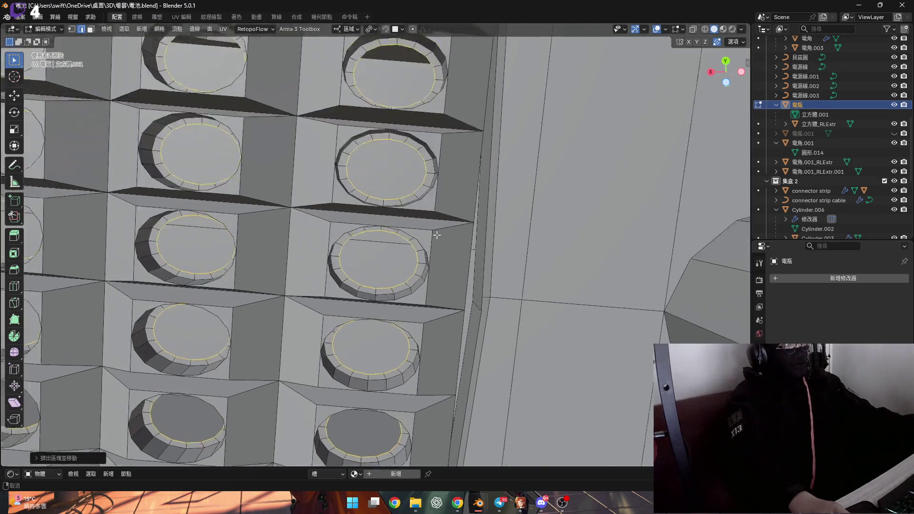
{"action": "scroll", "coordinate": [437, 238], "scroll_direction": "up", "scroll_amount": 6}
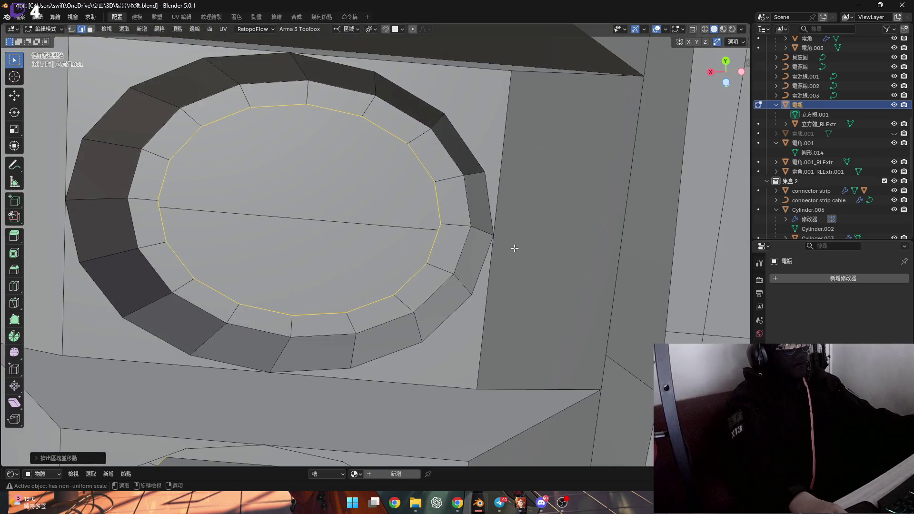
{"action": "key", "text": "s"}
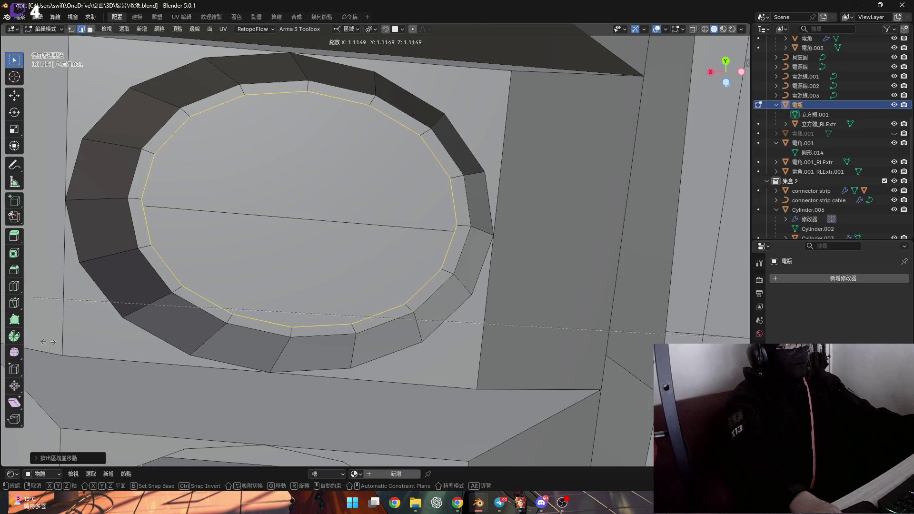
{"action": "left_click", "coordinate": [70, 338]}
- Inset the cap faces and scale the inner loop outward, leaving a thin border on each cap
{"action": "key", "text": "i"}
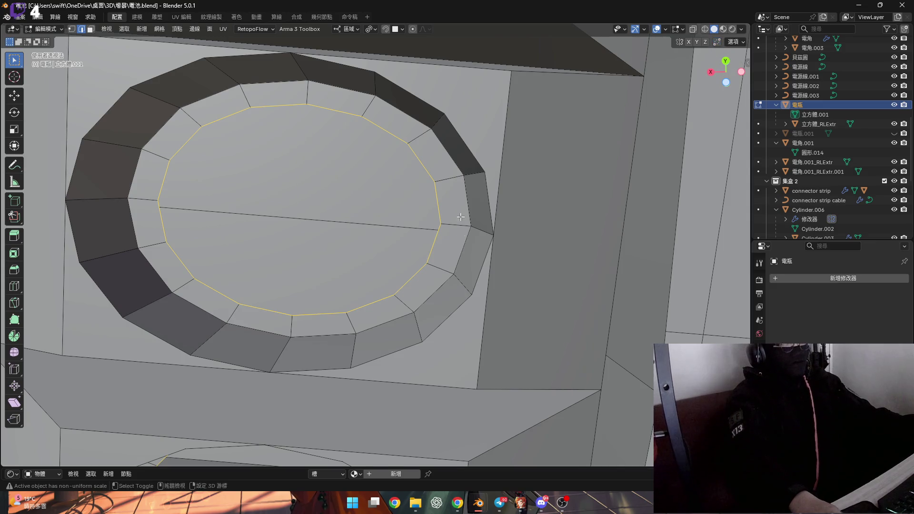
{"action": "key", "text": "s"}
{"action": "left_click", "coordinate": [45, 412]}
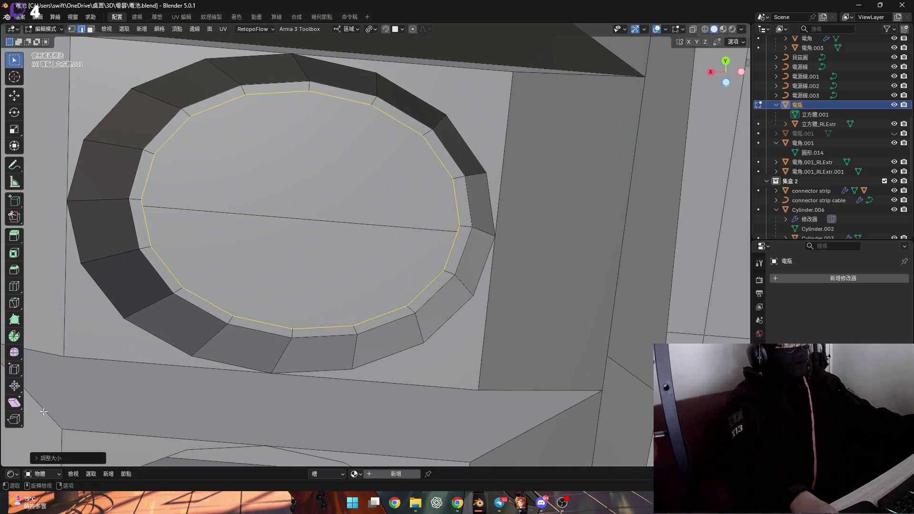
{"action": "scroll", "coordinate": [392, 355], "scroll_direction": "down", "scroll_amount": 6}
{"action": "mouse_move", "coordinate": [392, 356]}
{"action": "middle_mouse_down"}
{"action": "mouse_move", "coordinate": [452, 349]}
{"action": "mouse_move", "coordinate": [428, 323]}
{"action": "middle_mouse_up"}
{"action": "scroll", "coordinate": [452, 349], "scroll_direction": "down", "scroll_amount": 4}
- Move the inner cap faces of every cell along the Y axis
{"action": "key", "text": "g"}
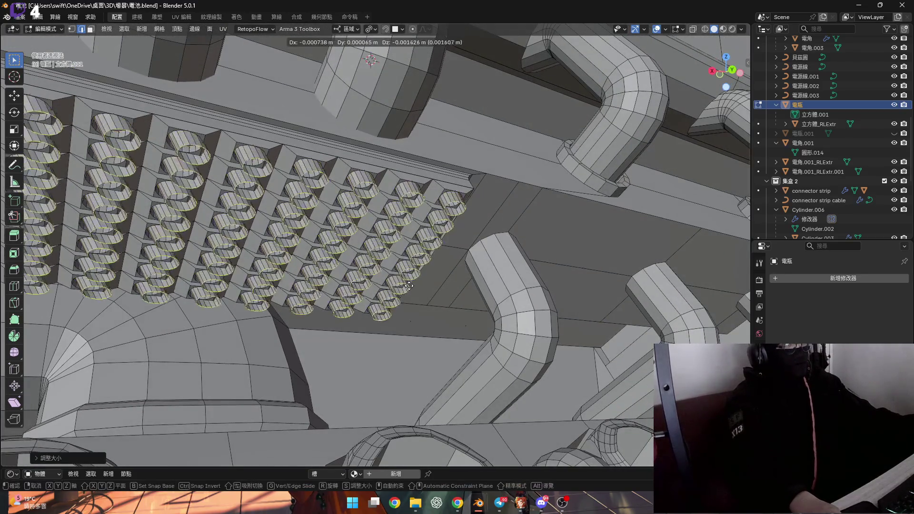
{"action": "key", "text": "z"}
{"action": "key", "text": "y"}
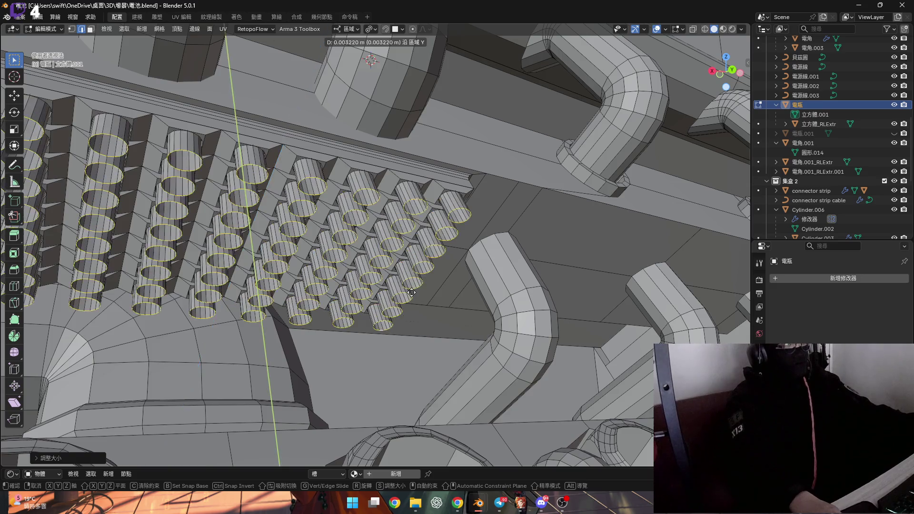
{"action": "left_click", "coordinate": [423, 385]}
{"action": "scroll", "coordinate": [424, 386], "scroll_direction": "down", "scroll_amount": 3}
{"action": "mouse_move", "coordinate": [424, 385]}
{"action": "middle_mouse_down"}
{"action": "mouse_move", "coordinate": [321, 281]}
{"action": "mouse_move", "coordinate": [375, 249]}
{"action": "middle_mouse_up"}
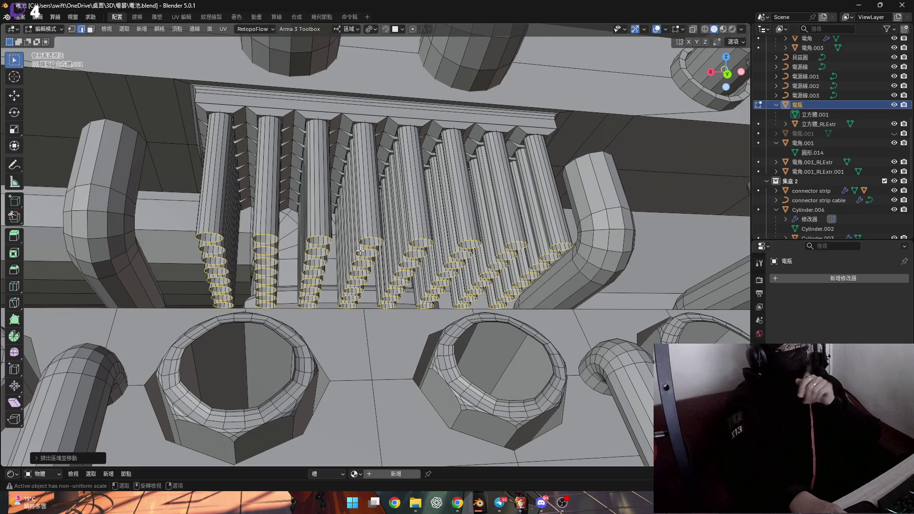
{"action": "scroll", "coordinate": [322, 250], "scroll_direction": "down", "scroll_amount": 5}
{"action": "middle_click_drag", "start_coordinate": [321, 249], "coordinate": [365, 261]}
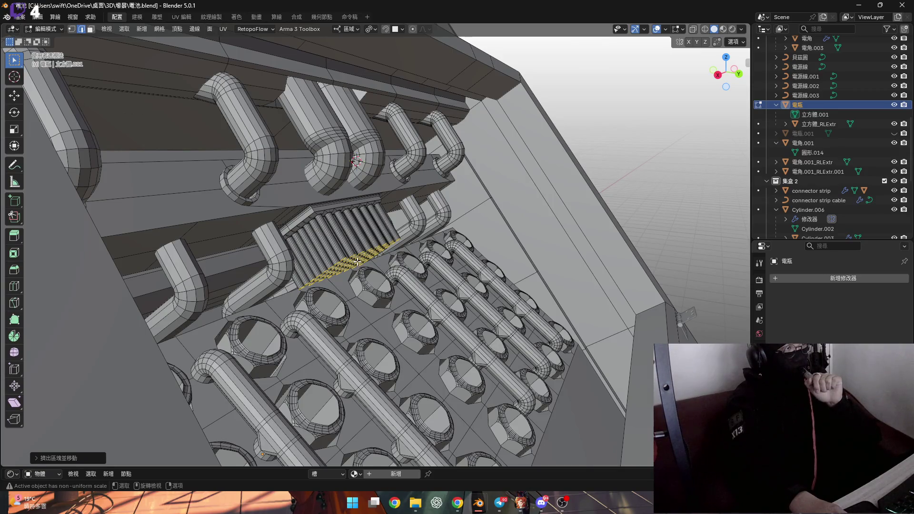
{"action": "scroll", "coordinate": [352, 262], "scroll_direction": "up", "scroll_amount": 5}
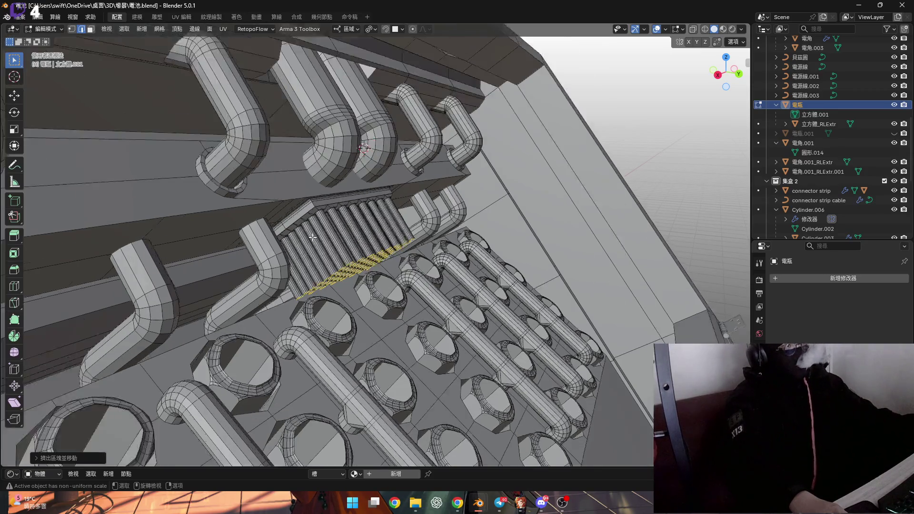
- Push the cap faces much farther along Y to form long tubes
{"action": "key", "text": "g"}
{"action": "key", "text": "y"}
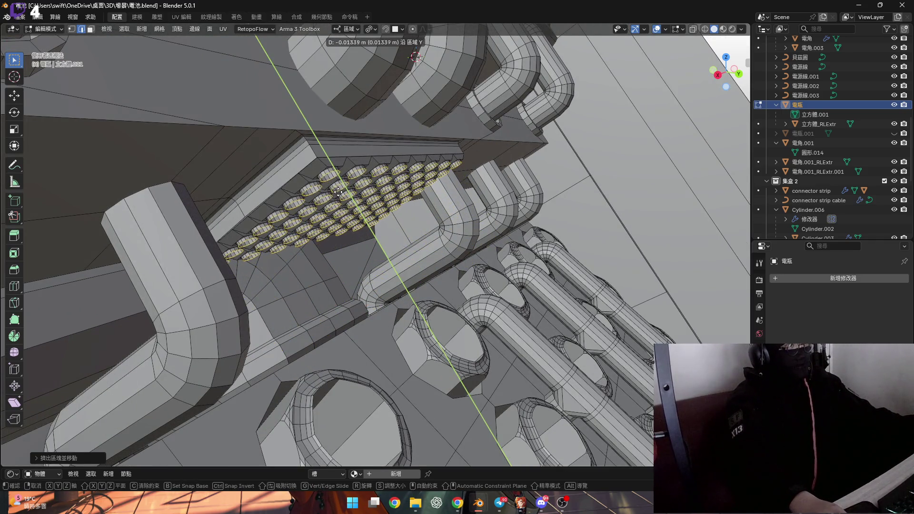
{"action": "left_click", "coordinate": [319, 217]}
{"action": "mouse_move", "coordinate": [319, 217]}
{"action": "middle_mouse_down"}
{"action": "mouse_move", "coordinate": [268, 197]}
{"action": "mouse_move", "coordinate": [303, 201]}
{"action": "mouse_move", "coordinate": [318, 222]}
{"action": "middle_mouse_up"}
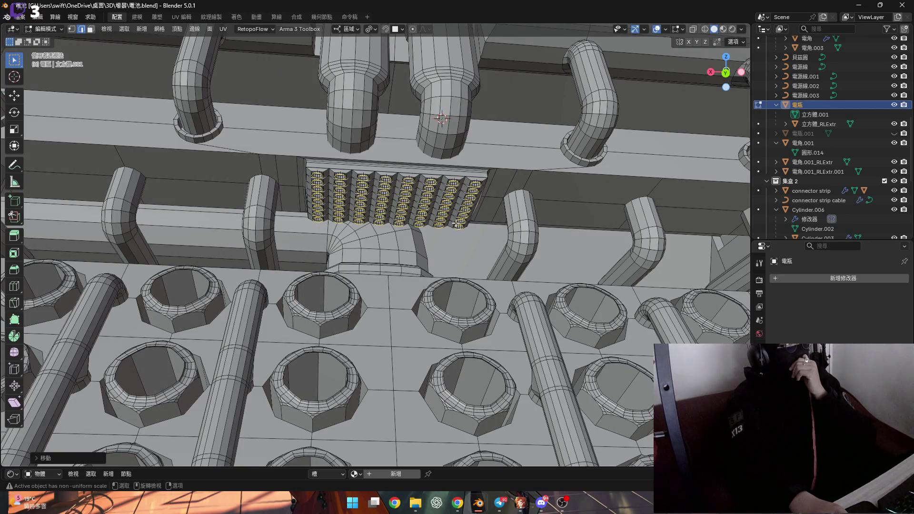
{"action": "scroll", "coordinate": [317, 215], "scroll_direction": "down", "scroll_amount": 3}
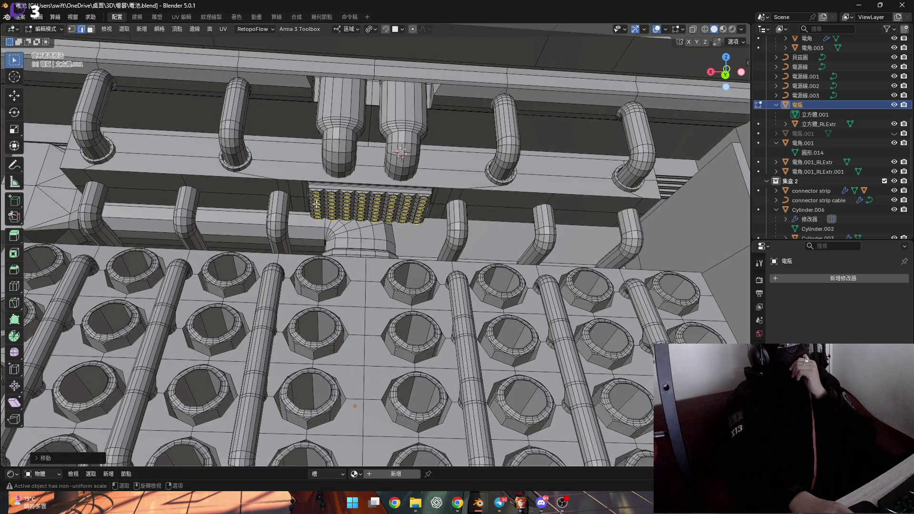
{"action": "scroll", "coordinate": [316, 204], "scroll_direction": "up", "scroll_amount": 4}
{"action": "middle_click_drag", "start_coordinate": [317, 228], "coordinate": [317, 215]}
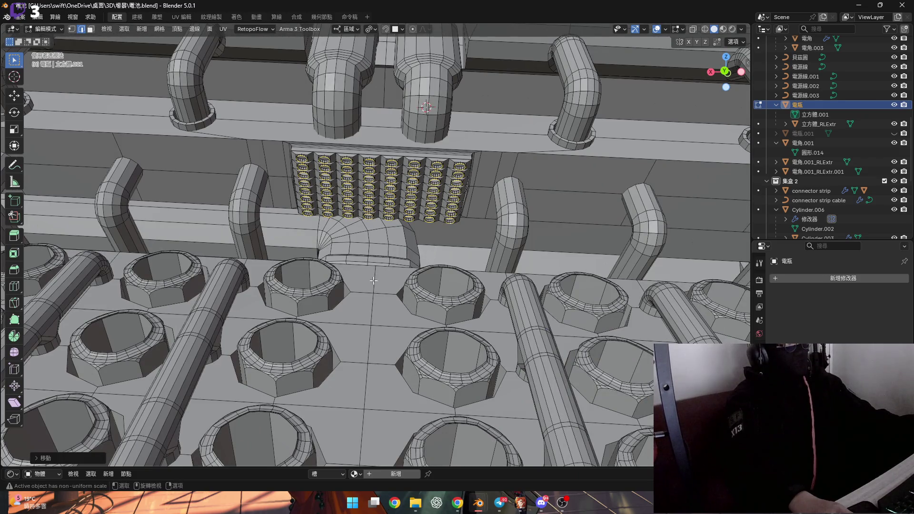
{"action": "mouse_move", "coordinate": [400, 222]}
{"action": "middle_mouse_down"}
{"action": "mouse_move", "coordinate": [393, 207]}
{"action": "mouse_move", "coordinate": [338, 179]}
{"action": "mouse_move", "coordinate": [410, 197]}
{"action": "middle_mouse_up"}
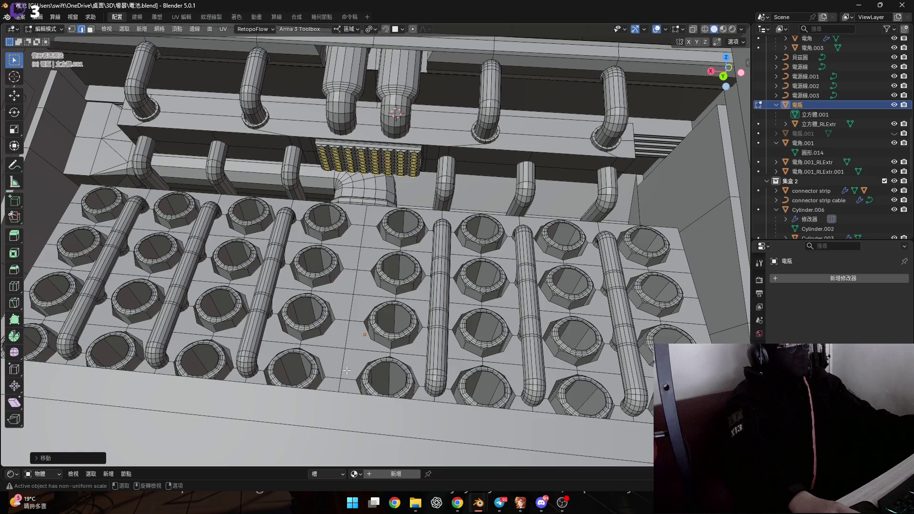
{"action": "middle_click_drag", "start_coordinate": [395, 173], "coordinate": [404, 162]}
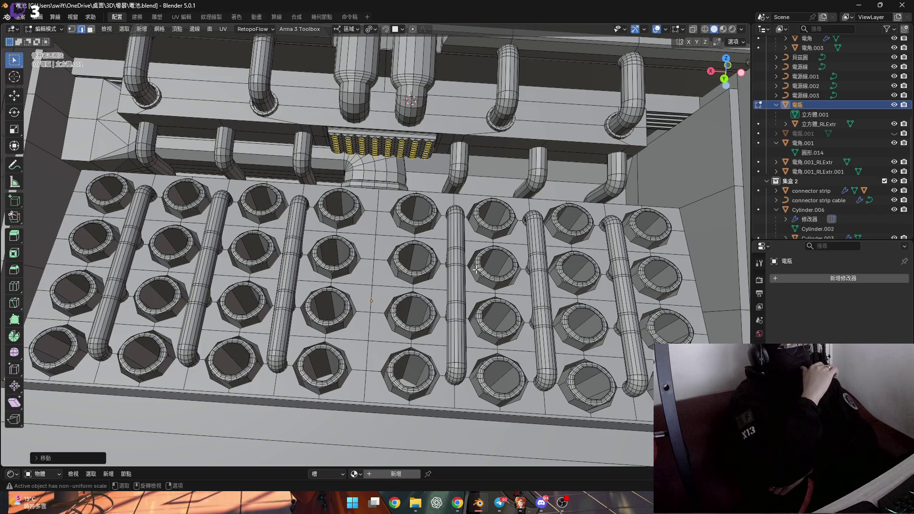
{"action": "scroll", "coordinate": [476, 269], "scroll_direction": "up", "scroll_amount": 5}
{"action": "mouse_move", "coordinate": [476, 270]}
{"action": "middle_mouse_down"}
{"action": "mouse_move", "coordinate": [351, 149]}
{"action": "mouse_move", "coordinate": [294, 236]}
{"action": "mouse_move", "coordinate": [291, 220]}
{"action": "mouse_move", "coordinate": [271, 227]}
{"action": "middle_mouse_up"}
{"action": "scroll", "coordinate": [314, 200], "scroll_direction": "up", "scroll_amount": 6}
{"action": "scroll", "coordinate": [293, 236], "scroll_direction": "down", "scroll_amount": 7}
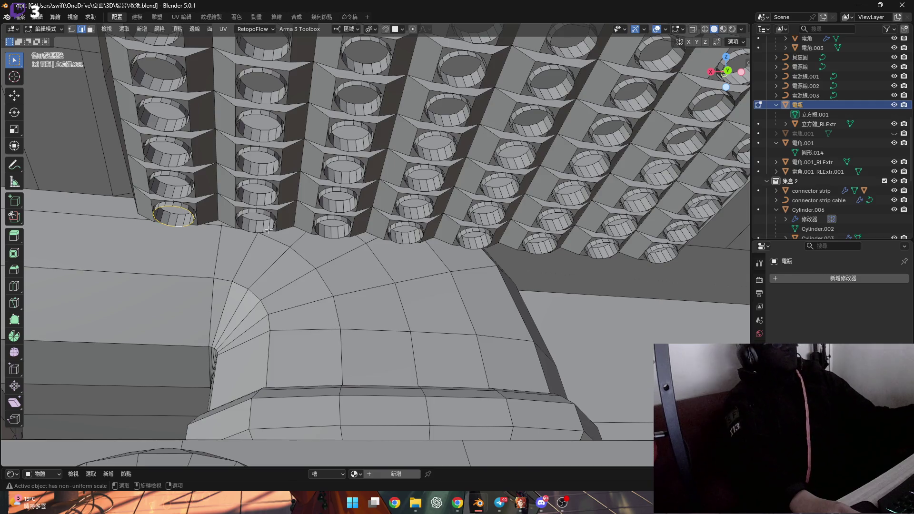
- Select the bottom rim loops of two tubes
{"action": "scroll", "coordinate": [253, 238], "scroll_direction": "up", "scroll_amount": 6}
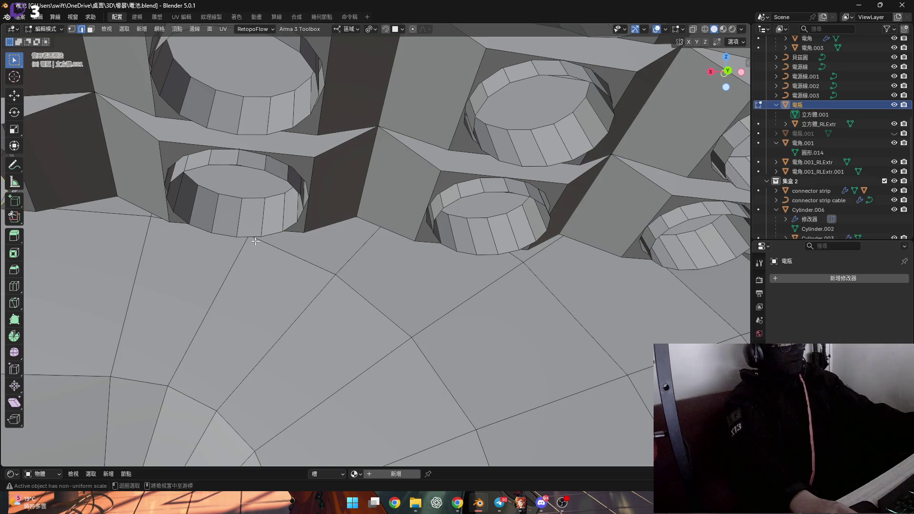
{"action": "left_click", "coordinate": [299, 225], "text": "alt"}
{"action": "scroll", "coordinate": [299, 224], "scroll_direction": "down", "scroll_amount": 1}
{"action": "mouse_move", "coordinate": [299, 225]}
{"action": "middle_mouse_down", "text": "shift"}
{"action": "mouse_move", "coordinate": [458, 260]}
{"action": "mouse_move", "coordinate": [203, 280]}
{"action": "mouse_move", "coordinate": [443, 287]}
{"action": "middle_mouse_up", "text": "shift"}
{"action": "scroll", "coordinate": [303, 262], "scroll_direction": "down", "scroll_amount": 2}
{"action": "scroll", "coordinate": [334, 272], "scroll_direction": "down", "scroll_amount": 1}
{"action": "left_click", "coordinate": [335, 272], "text": "alt+shift"}
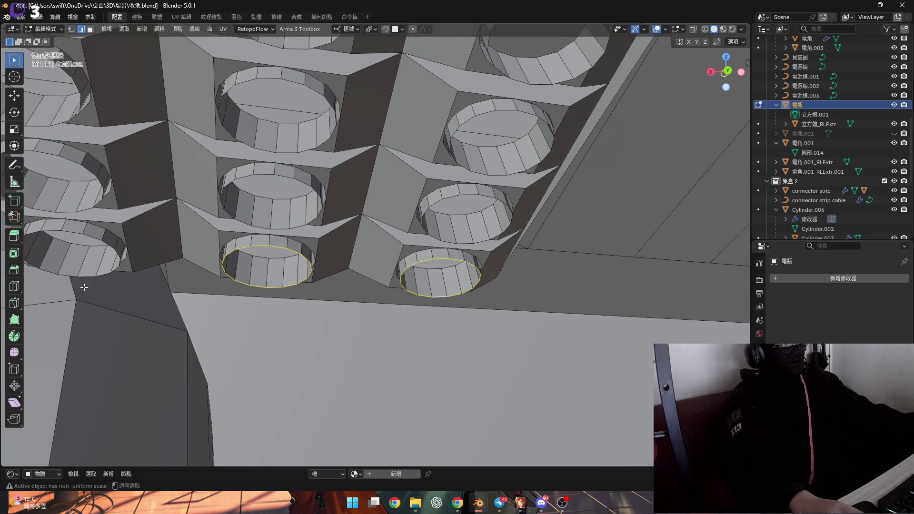
{"action": "scroll", "coordinate": [228, 276], "scroll_direction": "down", "scroll_amount": 5}
{"action": "mouse_move", "coordinate": [229, 276]}
{"action": "middle_mouse_down"}
{"action": "mouse_move", "coordinate": [379, 265]}
{"action": "mouse_move", "coordinate": [407, 274]}
{"action": "mouse_move", "coordinate": [402, 281]}
{"action": "middle_mouse_up"}
- Shift the two selected rims slightly along the Y axis
{"action": "key", "text": "g"}
{"action": "key", "text": "z"}
{"action": "key", "text": "y"}
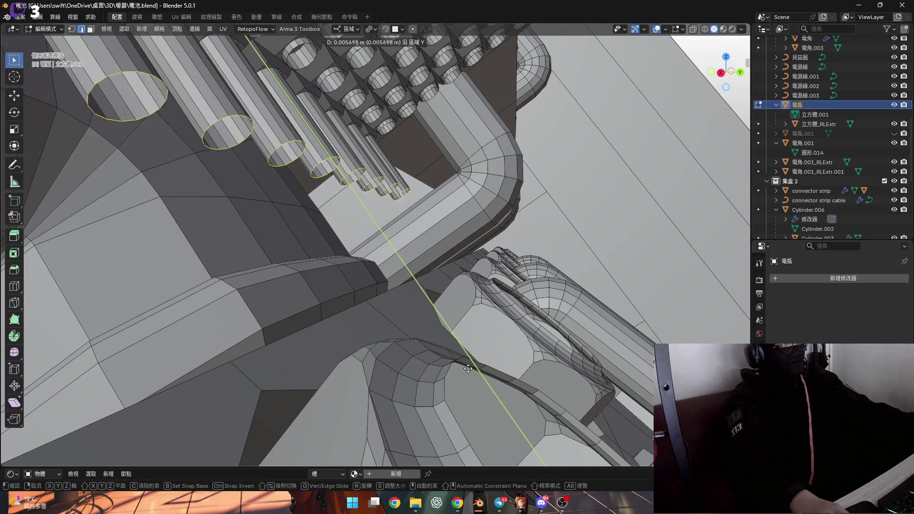
{"action": "left_click", "coordinate": [565, 448]}
{"action": "mouse_move", "coordinate": [377, 326]}
{"action": "middle_mouse_down"}
{"action": "mouse_move", "coordinate": [358, 281]}
{"action": "mouse_move", "coordinate": [406, 324]}
{"action": "mouse_move", "coordinate": [334, 276]}
{"action": "mouse_move", "coordinate": [309, 294]}
{"action": "mouse_move", "coordinate": [344, 270]}
{"action": "mouse_move", "coordinate": [526, 266]}
{"action": "mouse_move", "coordinate": [316, 279]}
{"action": "middle_mouse_up"}
{"action": "key", "text": "g"}
{"action": "key", "text": "y"}
{"action": "right_click", "coordinate": [393, 313]}
- Select only the socket grid and its tubes
{"action": "scroll", "coordinate": [344, 271], "scroll_direction": "down", "scroll_amount": 3}
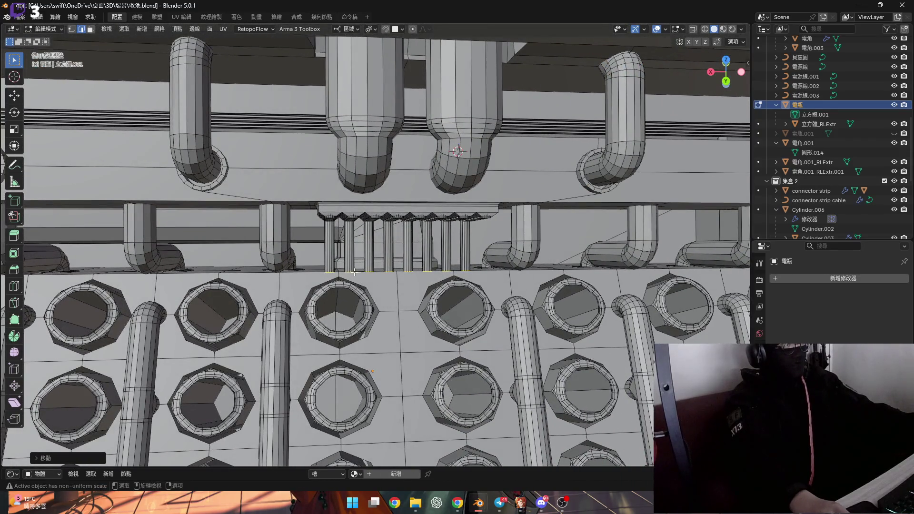
{"action": "mouse_move", "coordinate": [385, 273]}
{"action": "middle_mouse_down", "text": "shift"}
{"action": "mouse_move", "coordinate": [547, 267]}
{"action": "mouse_move", "coordinate": [288, 260]}
{"action": "middle_mouse_up", "text": "shift"}
{"action": "mouse_move", "coordinate": [224, 257]}
{"action": "middle_mouse_down", "text": "shift"}
{"action": "mouse_move", "coordinate": [315, 255]}
{"action": "mouse_move", "coordinate": [349, 243]}
{"action": "middle_mouse_up", "text": "shift"}
{"action": "scroll", "coordinate": [349, 244], "scroll_direction": "up", "scroll_amount": 3}
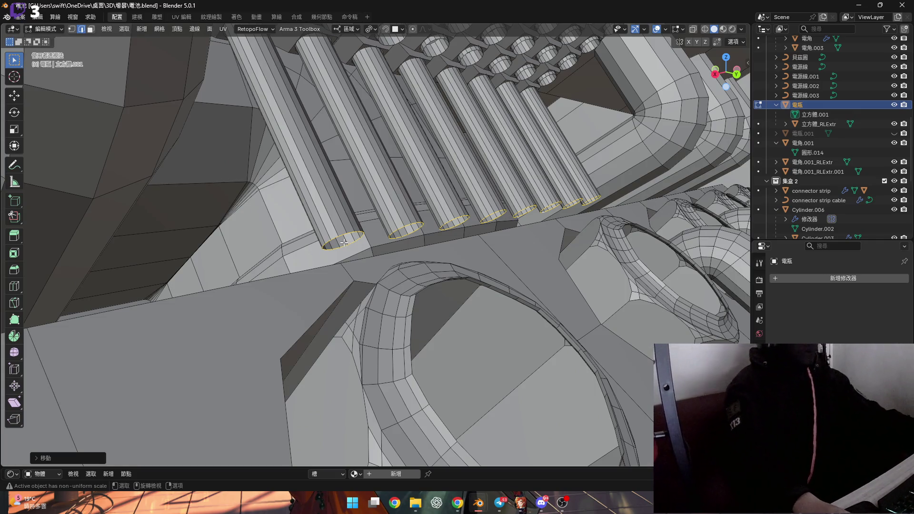
{"action": "mouse_move", "coordinate": [341, 232]}
{"action": "middle_mouse_down"}
{"action": "mouse_move", "coordinate": [276, 256]}
{"action": "mouse_move", "coordinate": [490, 262]}
{"action": "mouse_move", "coordinate": [402, 270]}
{"action": "mouse_move", "coordinate": [367, 246]}
{"action": "mouse_move", "coordinate": [301, 287]}
{"action": "mouse_move", "coordinate": [334, 282]}
{"action": "middle_mouse_up"}
{"action": "key", "text": "a"}
{"action": "key", "text": "ctrl+z"}
{"action": "key", "text": "ctrl+z"}
{"action": "key", "text": "ctrl+z"}
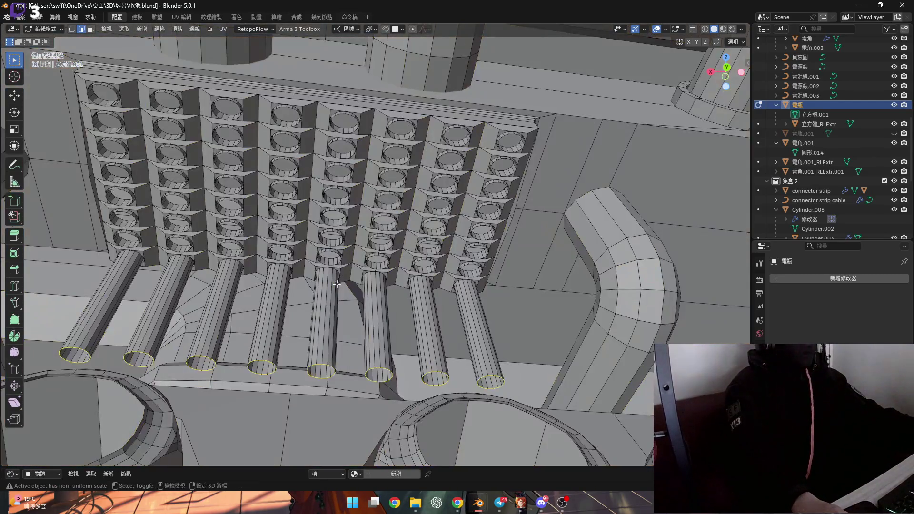
{"action": "middle_click_drag", "start_coordinate": [337, 284], "coordinate": [396, 281]}
- Separate the selected socket grid and tubes into their own object, 電瓶.002
{"action": "key", "text": "p"}
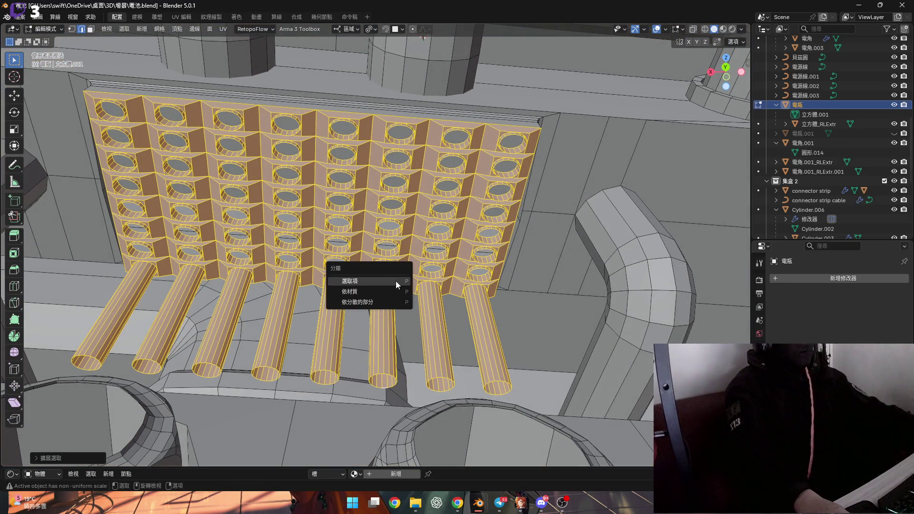
{"action": "left_click", "coordinate": [396, 281]}
{"action": "key", "text": "Tab"}
{"action": "key", "text": "KP_Decimal"}
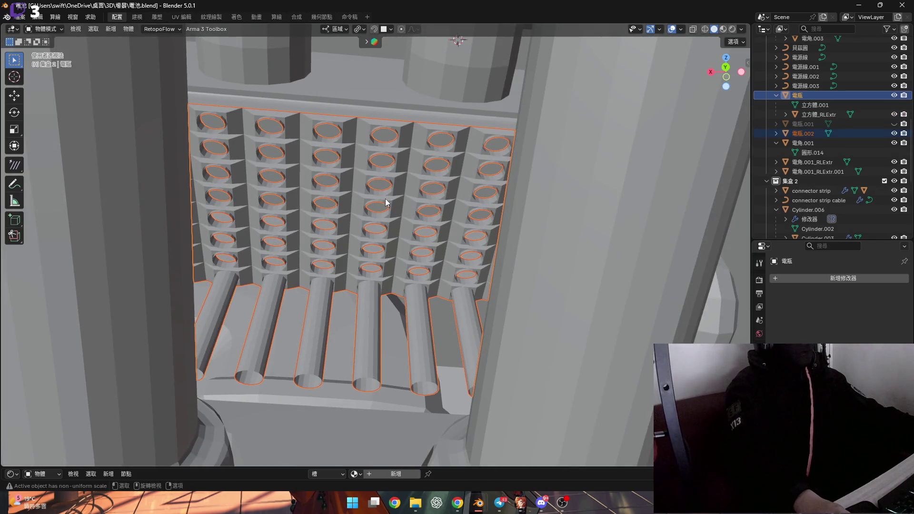
- Edit 電瓶.002 in X-ray and box-select its right-hand columns of cells and tubes
{"action": "key", "text": "Tab"}
{"action": "key", "text": "alt+a"}
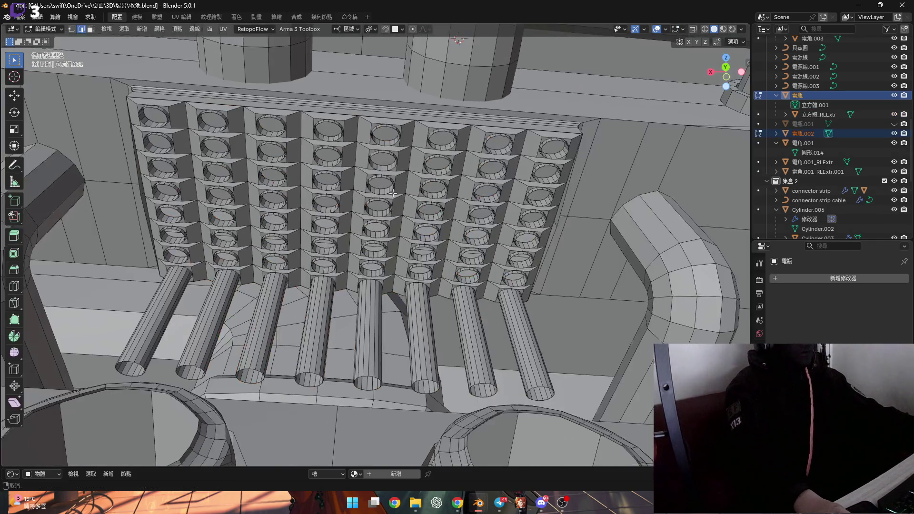
{"action": "scroll", "coordinate": [387, 200], "scroll_direction": "up", "scroll_amount": 4}
{"action": "scroll", "coordinate": [386, 200], "scroll_direction": "down", "scroll_amount": 5}
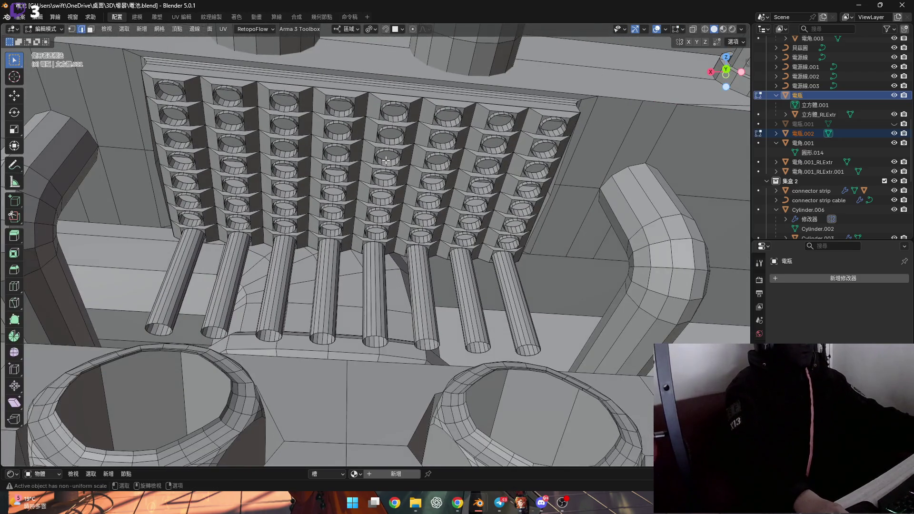
{"action": "key", "text": "Tab"}
{"action": "key", "text": "KP_Decimal"}
{"action": "key", "text": "Tab"}
{"action": "middle_click_drag", "start_coordinate": [397, 181], "coordinate": [394, 152]}
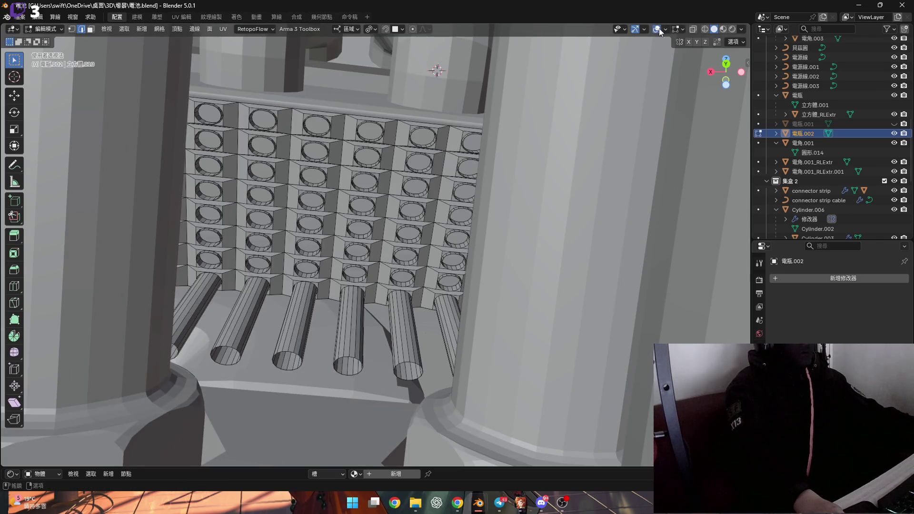
{"action": "left_click", "coordinate": [692, 29]}
{"action": "left_click_drag", "start_coordinate": [362, 95], "coordinate": [554, 371]}
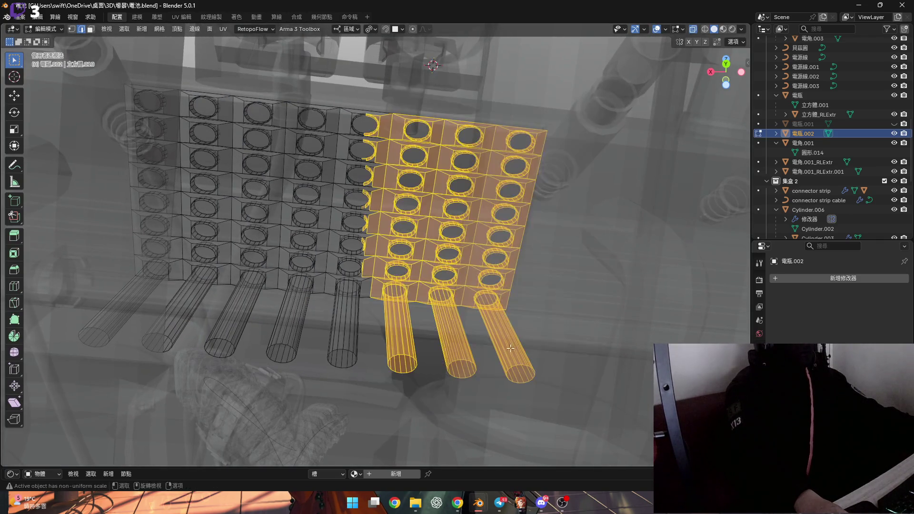
- Circle-select the right-hand columns of cells and tubes in face select mode
{"action": "middle_click_drag", "start_coordinate": [369, 315], "coordinate": [393, 283]}
{"action": "key", "text": "c"}
{"action": "mouse_move", "coordinate": [377, 367]}
{"action": "left_mouse_down"}
{"action": "mouse_move", "coordinate": [357, 190]}
{"action": "mouse_move", "coordinate": [405, 146]}
{"action": "left_mouse_up"}
{"action": "key", "text": "Escape"}
{"action": "scroll", "coordinate": [405, 146], "scroll_direction": "up", "scroll_amount": 4}
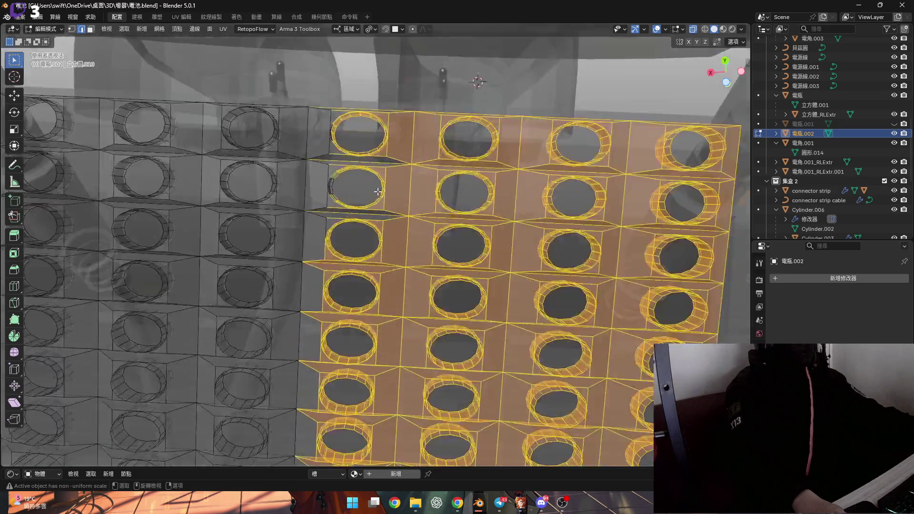
{"action": "scroll", "coordinate": [414, 198], "scroll_direction": "down", "scroll_amount": 3}
{"action": "key", "text": "c"}
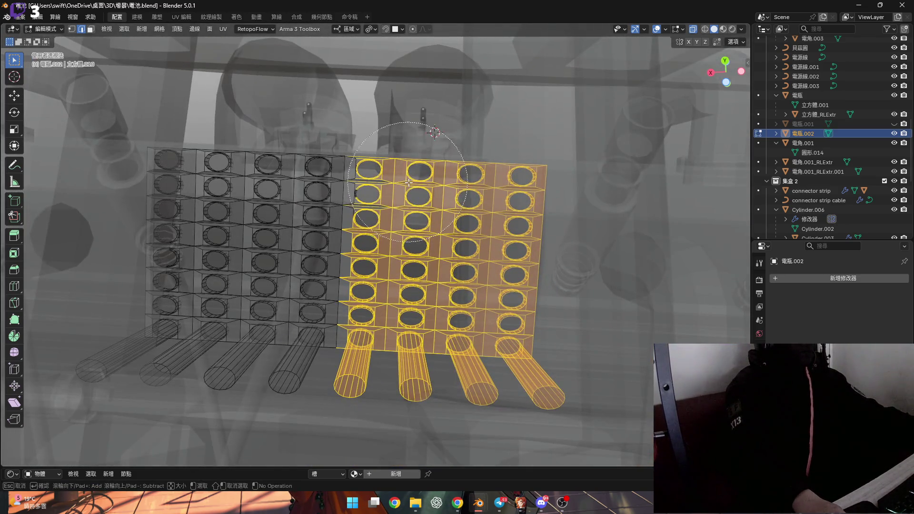
{"action": "key", "text": "3"}
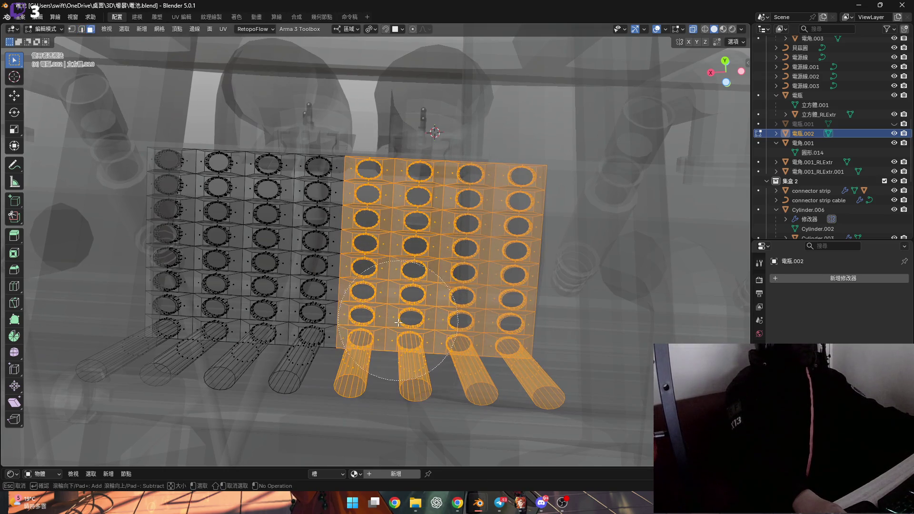
{"action": "right_click", "coordinate": [498, 238]}
{"action": "middle_click_drag", "start_coordinate": [499, 238], "coordinate": [384, 230], "text": "shift"}
- Delete the selected faces, keeping only the left half, and return to Object Mode with X-ray off
{"action": "key", "text": "x"}
{"action": "left_click", "coordinate": [384, 250]}
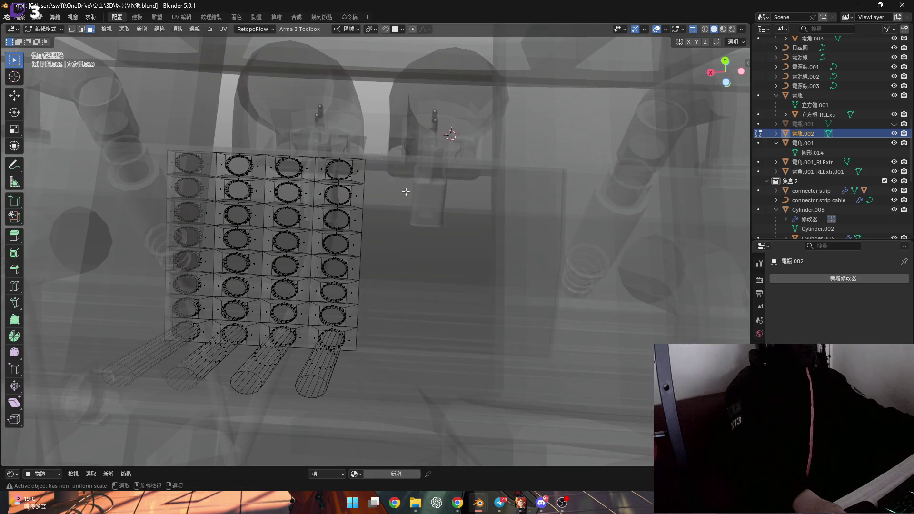
{"action": "scroll", "coordinate": [362, 231], "scroll_direction": "up", "scroll_amount": 3}
{"action": "left_click", "coordinate": [693, 29]}
{"action": "key", "text": "Tab"}
{"action": "middle_click_drag", "start_coordinate": [476, 191], "coordinate": [373, 232]}
{"action": "left_click", "coordinate": [844, 281]}
{"action": "mouse_move", "coordinate": [835, 280]}
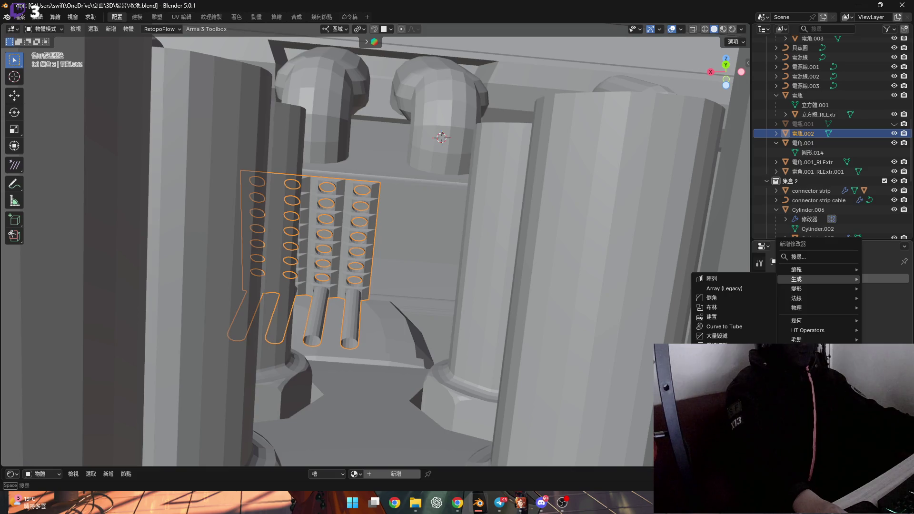
- Add an X-axis Mirror modifier to 電瓶.002, then add the battery body to the selection
{"action": "left_click", "coordinate": [723, 373]}
{"action": "mouse_move", "coordinate": [391, 304]}
{"action": "middle_mouse_down"}
{"action": "mouse_move", "coordinate": [345, 260]}
{"action": "mouse_move", "coordinate": [364, 393]}
{"action": "middle_mouse_up"}
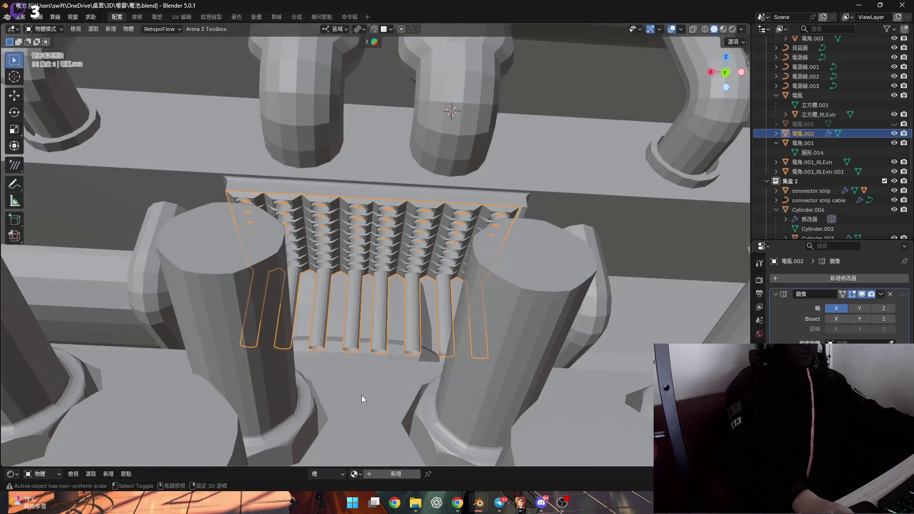
{"action": "left_click", "coordinate": [419, 273], "text": "shift"}
{"action": "middle_click_drag", "start_coordinate": [418, 272], "coordinate": [416, 295]}
- Edit both meshes in edge select mode and select a tube's end edge loop
{"action": "key", "text": "Tab"}
{"action": "scroll", "coordinate": [360, 303], "scroll_direction": "up", "scroll_amount": 3}
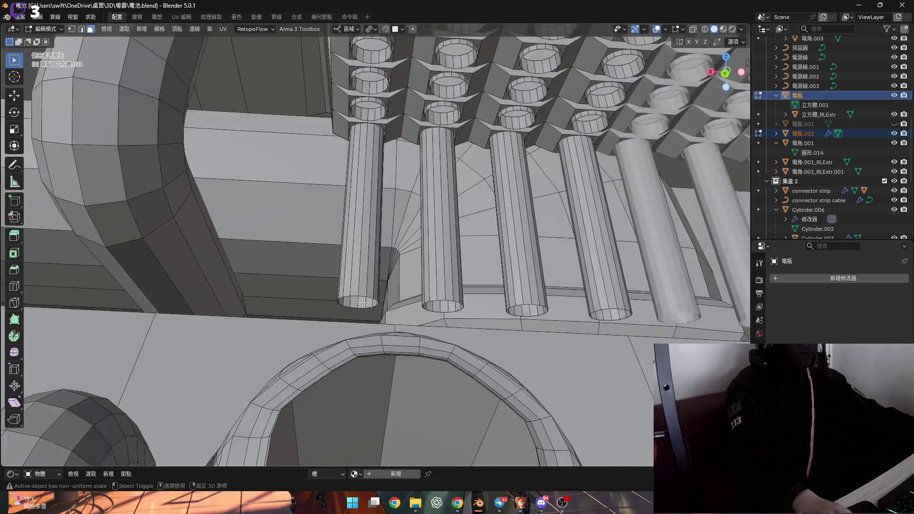
{"action": "scroll", "coordinate": [360, 303], "scroll_direction": "up", "scroll_amount": 5}
{"action": "key", "text": "2"}
{"action": "mouse_move", "coordinate": [367, 295]}
{"action": "middle_mouse_down"}
{"action": "mouse_move", "coordinate": [382, 305]}
{"action": "mouse_move", "coordinate": [362, 300]}
{"action": "mouse_move", "coordinate": [367, 309]}
{"action": "mouse_move", "coordinate": [350, 318]}
{"action": "mouse_move", "coordinate": [370, 322]}
{"action": "mouse_move", "coordinate": [305, 308]}
{"action": "mouse_move", "coordinate": [509, 315]}
{"action": "mouse_move", "coordinate": [510, 324]}
{"action": "mouse_move", "coordinate": [425, 335]}
{"action": "mouse_move", "coordinate": [318, 319]}
{"action": "mouse_move", "coordinate": [316, 292]}
{"action": "mouse_move", "coordinate": [476, 333]}
{"action": "mouse_move", "coordinate": [569, 320]}
{"action": "mouse_move", "coordinate": [417, 371]}
{"action": "mouse_move", "coordinate": [405, 362]}
{"action": "mouse_move", "coordinate": [435, 346]}
{"action": "mouse_move", "coordinate": [409, 387]}
{"action": "middle_mouse_up"}
{"action": "left_click", "coordinate": [404, 361], "text": "alt"}
- Snap the pivot to the tube's rim vertex and pick the Spin tool on the Z axis
{"action": "key", "text": "1"}
{"action": "left_click", "coordinate": [409, 388]}
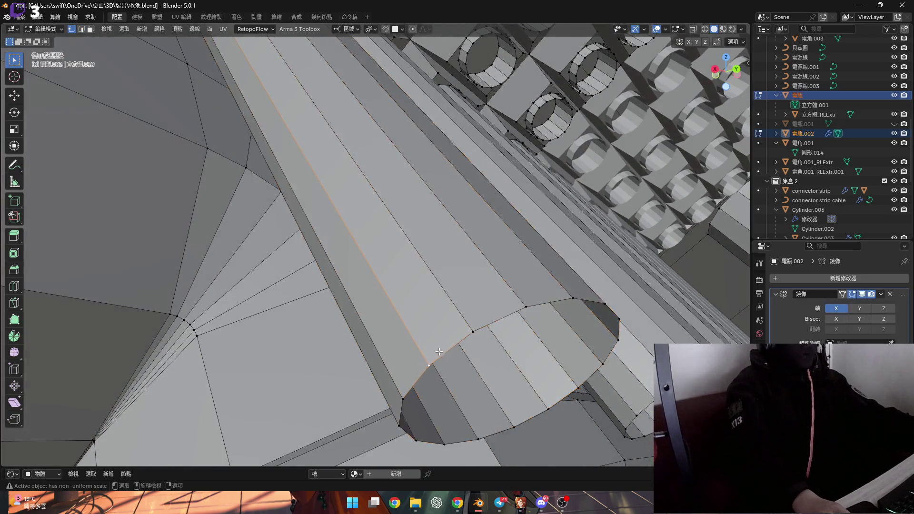
{"action": "scroll", "coordinate": [428, 371], "scroll_direction": "up", "scroll_amount": 3}
{"action": "key", "text": "shift+s"}
{"action": "middle_click_drag", "start_coordinate": [474, 323], "coordinate": [139, 333]}
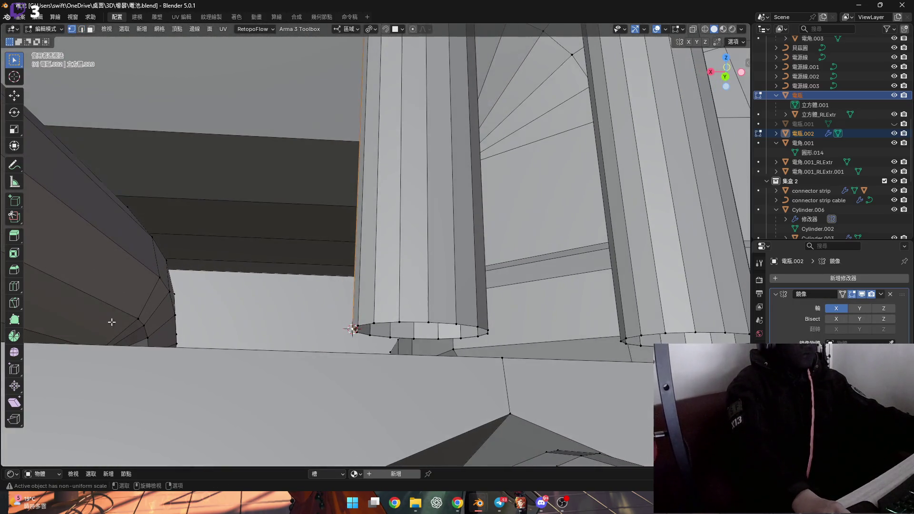
{"action": "left_click", "coordinate": [14, 269]}
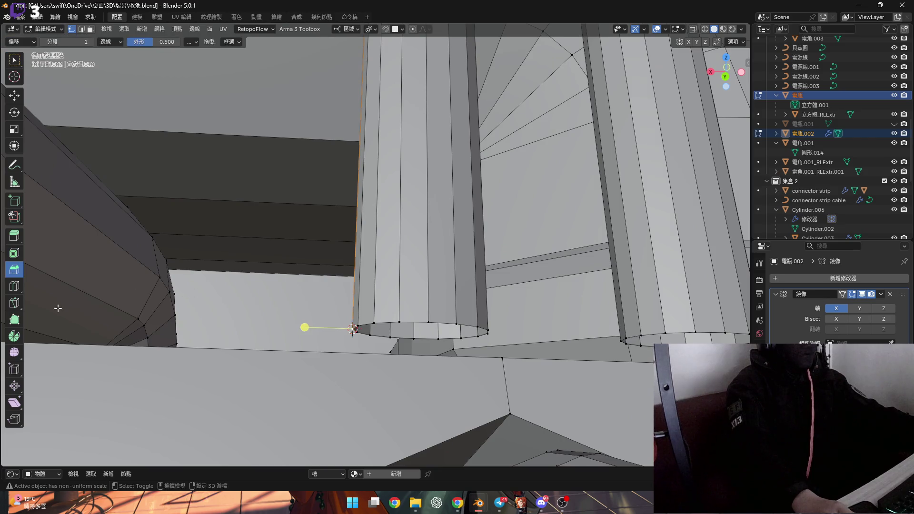
{"action": "left_click", "coordinate": [15, 336]}
{"action": "mouse_move", "coordinate": [333, 286]}
{"action": "middle_mouse_down"}
{"action": "mouse_move", "coordinate": [401, 268]}
{"action": "mouse_move", "coordinate": [364, 47]}
{"action": "middle_mouse_up"}
{"action": "scroll", "coordinate": [401, 268], "scroll_direction": "up", "scroll_amount": 3}
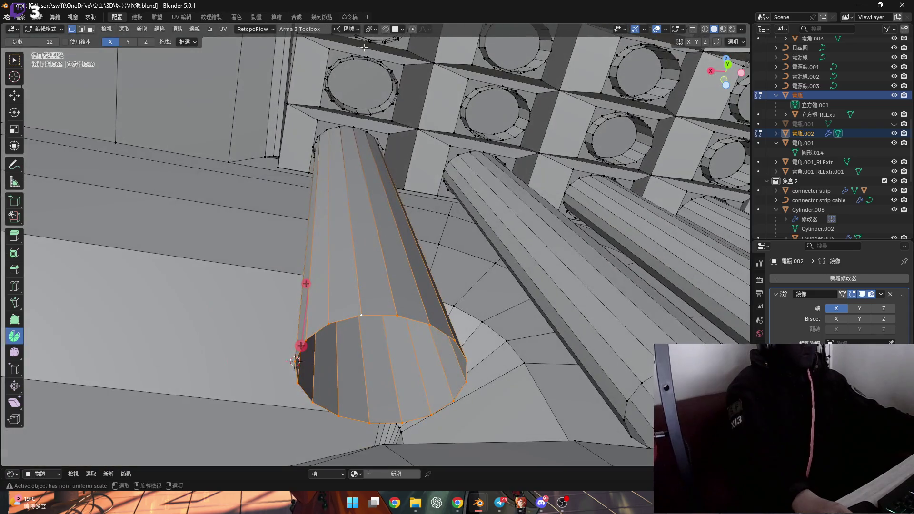
{"action": "left_click", "coordinate": [146, 42]}
- Spin the tube end exactly -90° in 3 steps into a curved elbow toward the base
{"action": "middle_click_drag", "start_coordinate": [342, 304], "coordinate": [369, 346]}
{"action": "scroll", "coordinate": [369, 346], "scroll_direction": "up", "scroll_amount": 5}
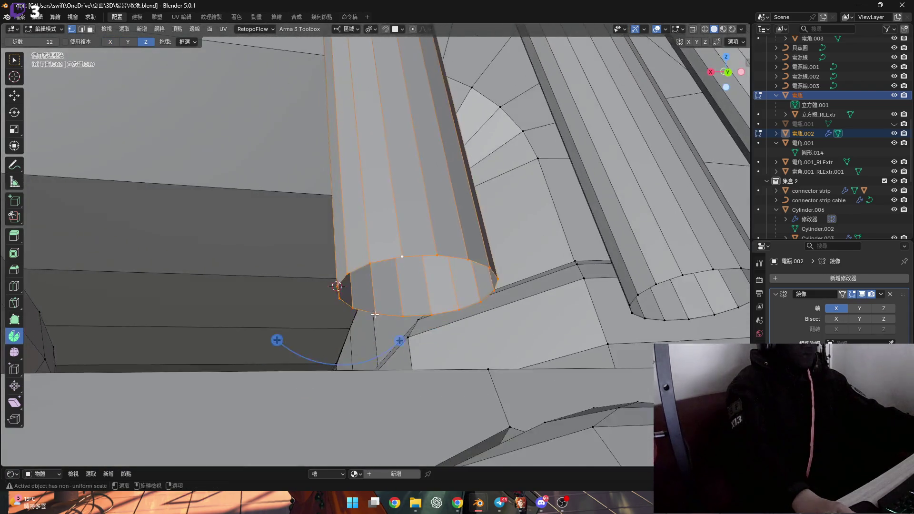
{"action": "scroll", "coordinate": [369, 346], "scroll_direction": "down", "scroll_amount": 6}
{"action": "mouse_move", "coordinate": [376, 392]}
{"action": "left_mouse_down"}
{"action": "mouse_move", "coordinate": [271, 429]}
{"action": "mouse_move", "coordinate": [228, 355]}
{"action": "left_mouse_up"}
{"action": "middle_click_drag", "start_coordinate": [229, 355], "coordinate": [207, 409]}
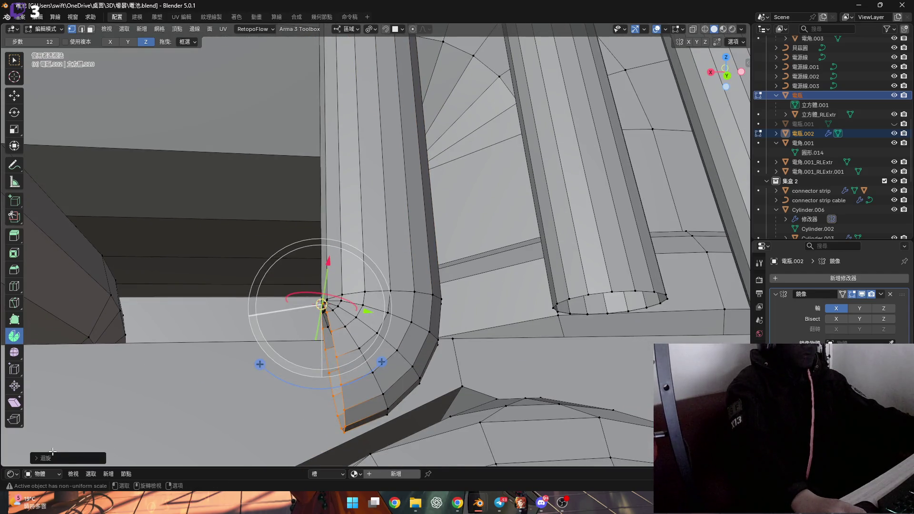
{"action": "key", "text": "ctrl+z"}
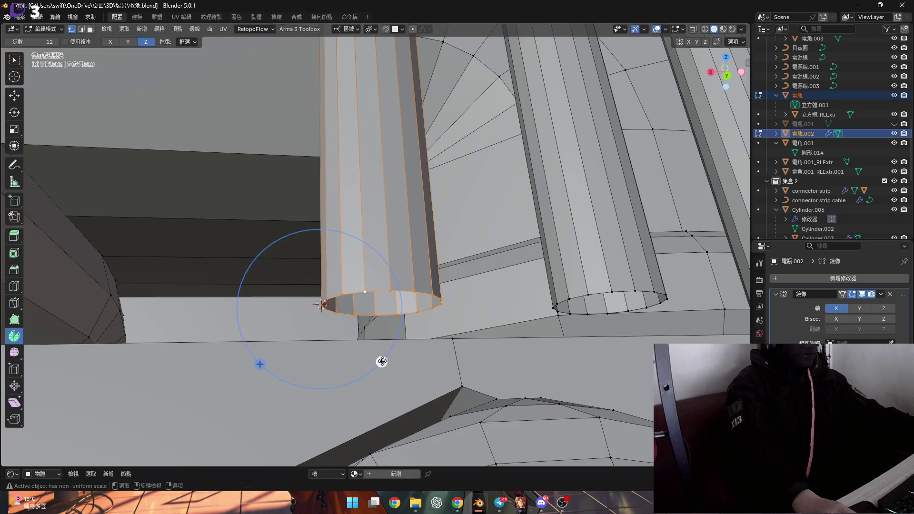
{"action": "left_click_drag", "start_coordinate": [381, 362], "coordinate": [252, 428]}
{"action": "left_click", "coordinate": [43, 459]}
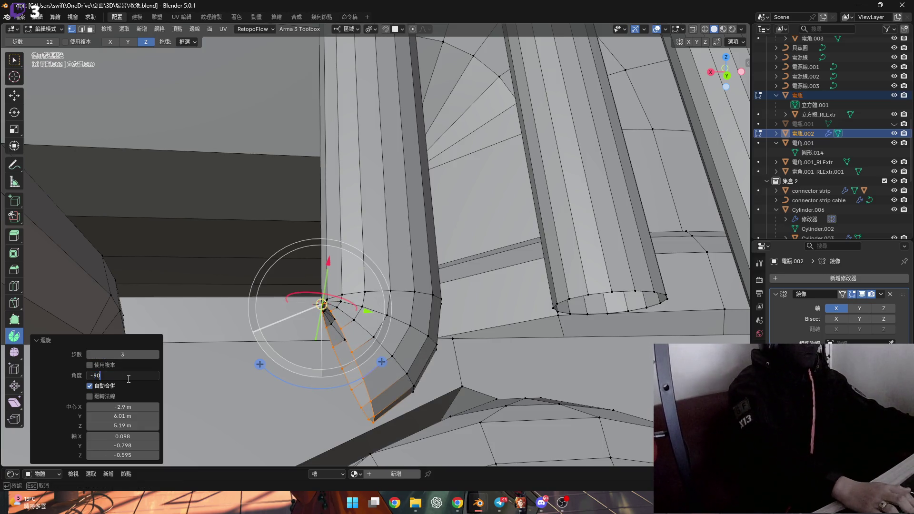
{"action": "key", "text": "Return"}
{"action": "middle_click_drag", "start_coordinate": [390, 305], "coordinate": [411, 290]}
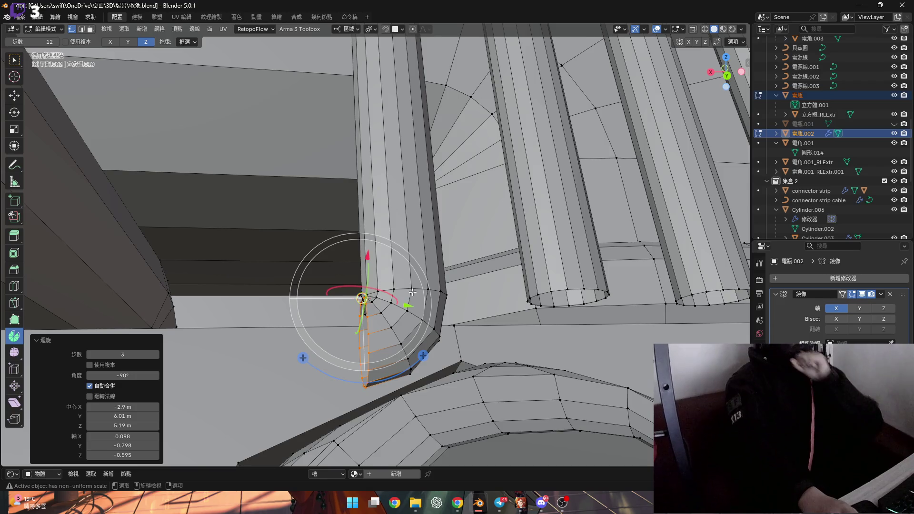
{"action": "mouse_move", "coordinate": [412, 292]}
{"action": "middle_mouse_down"}
{"action": "mouse_move", "coordinate": [455, 327]}
{"action": "mouse_move", "coordinate": [551, 313]}
{"action": "mouse_move", "coordinate": [615, 326]}
{"action": "middle_mouse_up"}
- Extrude the bent tube end along local X into a straight cable section
{"action": "key", "text": "g"}
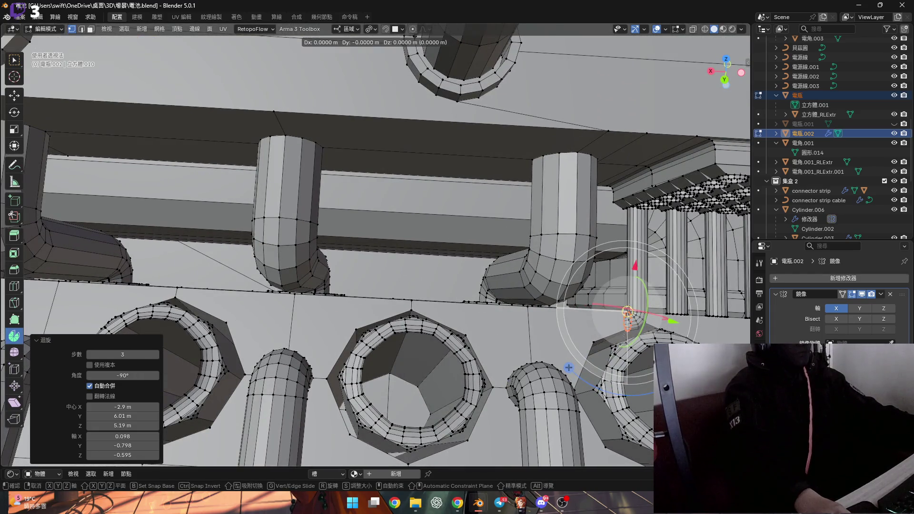
{"action": "key", "text": "e"}
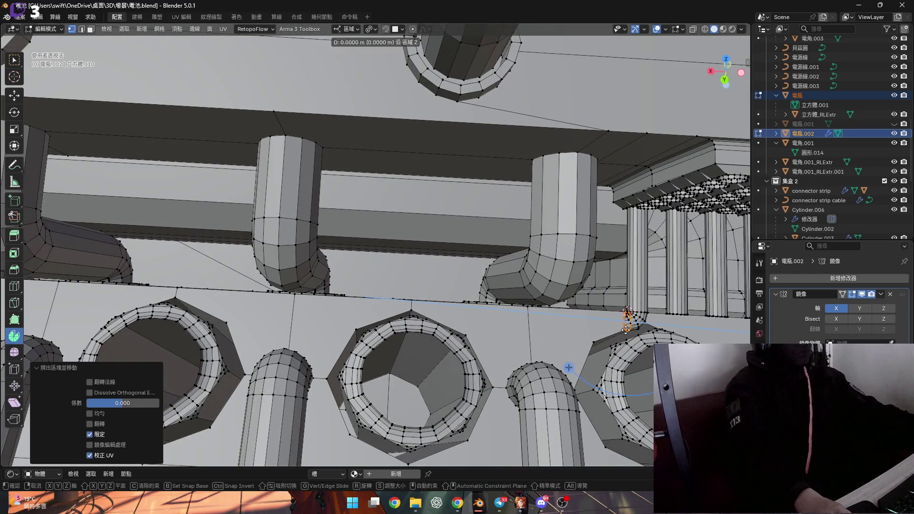
{"action": "key", "text": "x"}
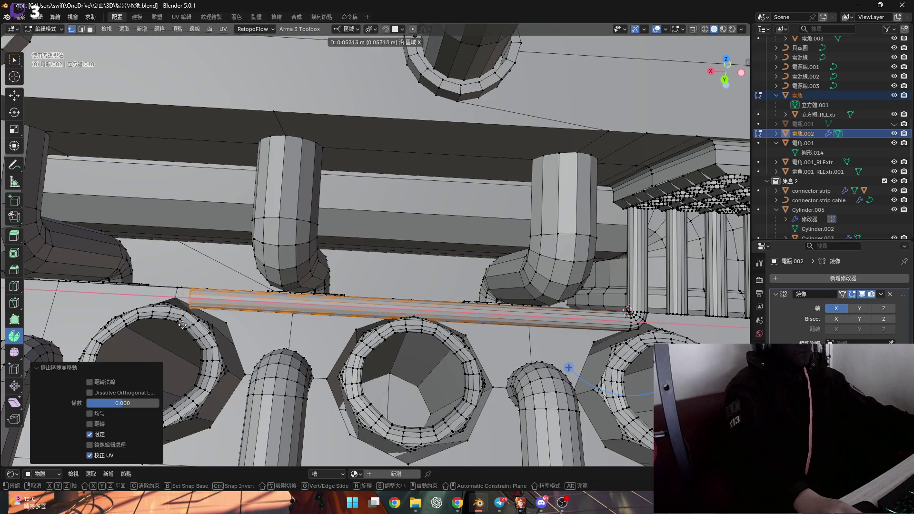
{"action": "left_click", "coordinate": [162, 323]}
{"action": "scroll", "coordinate": [427, 337], "scroll_direction": "up", "scroll_amount": 6}
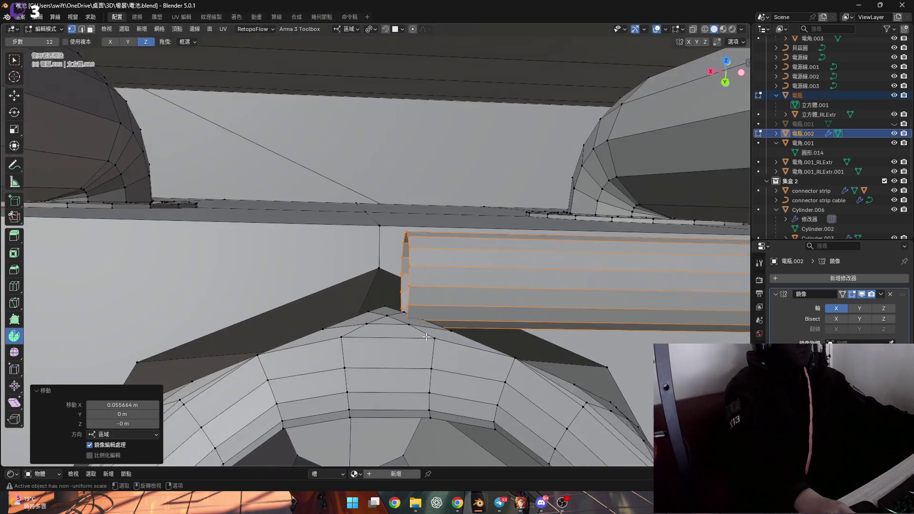
{"action": "scroll", "coordinate": [426, 337], "scroll_direction": "down", "scroll_amount": 5}
{"action": "middle_click_drag", "start_coordinate": [426, 337], "coordinate": [335, 328], "text": "shift"}
{"action": "scroll", "coordinate": [335, 328], "scroll_direction": "up", "scroll_amount": 6}
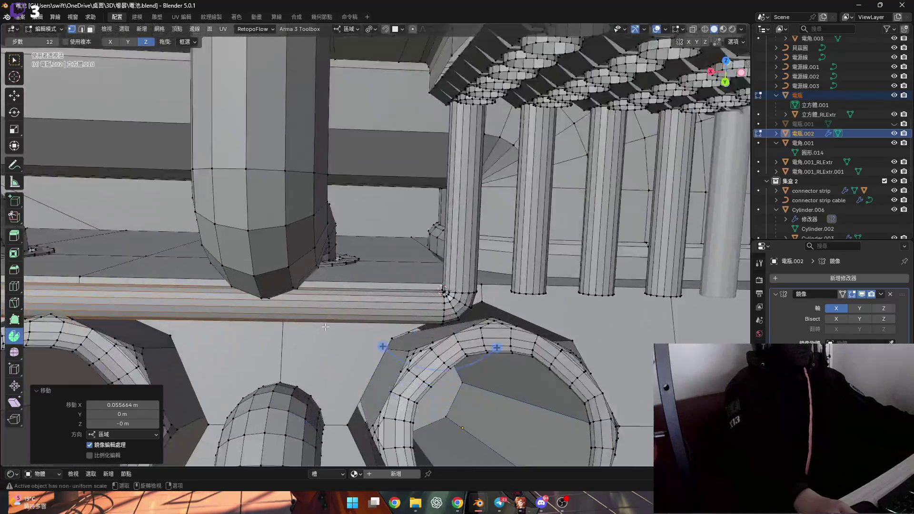
{"action": "scroll", "coordinate": [335, 328], "scroll_direction": "down", "scroll_amount": 5}
{"action": "scroll", "coordinate": [361, 321], "scroll_direction": "up", "scroll_amount": 6}
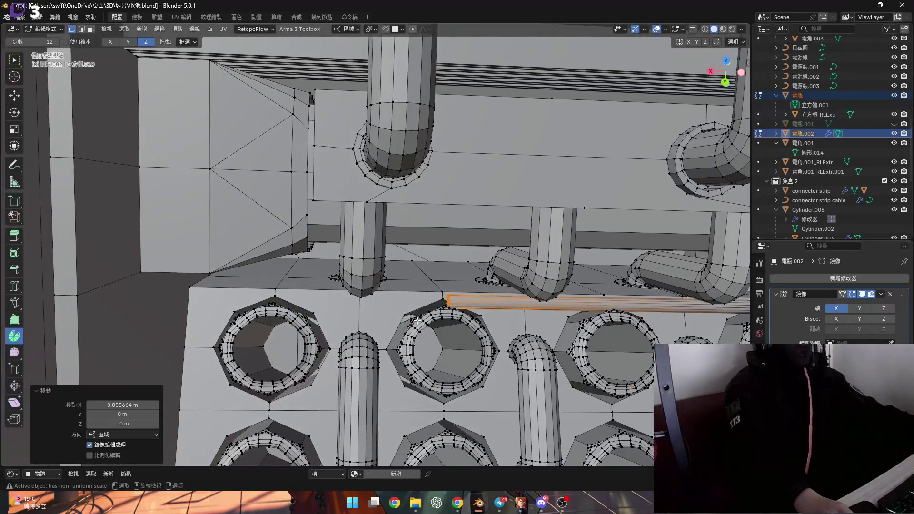
- Slide the cable end twice along local X to fine-tune its length
{"action": "key", "text": "g"}
{"action": "key", "text": "x"}
{"action": "left_click", "coordinate": [241, 319]}
{"action": "scroll", "coordinate": [320, 306], "scroll_direction": "up", "scroll_amount": 8}
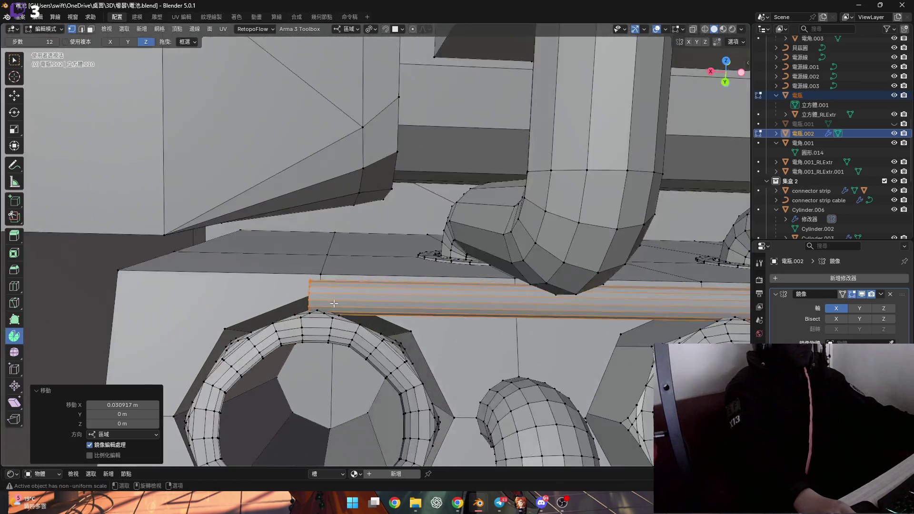
{"action": "key", "text": "g"}
{"action": "key", "text": "x"}
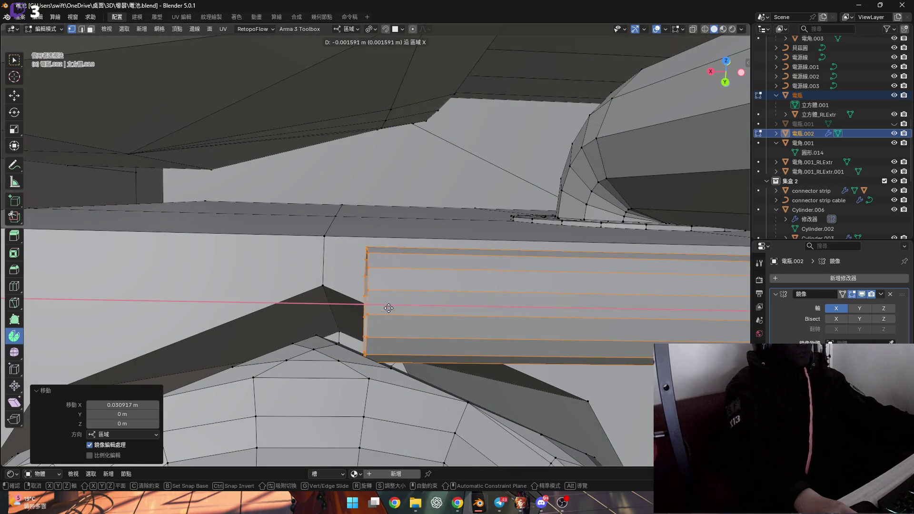
{"action": "left_click", "coordinate": [362, 304]}
{"action": "scroll", "coordinate": [326, 320], "scroll_direction": "down", "scroll_amount": 3}
- Add a base vertex and scale the cable end to zero along local Z
{"action": "mouse_move", "coordinate": [326, 320]}
{"action": "middle_mouse_down"}
{"action": "mouse_move", "coordinate": [355, 316]}
{"action": "mouse_move", "coordinate": [476, 361]}
{"action": "middle_mouse_up"}
{"action": "left_click", "coordinate": [356, 317], "text": "shift"}
{"action": "key", "text": "s"}
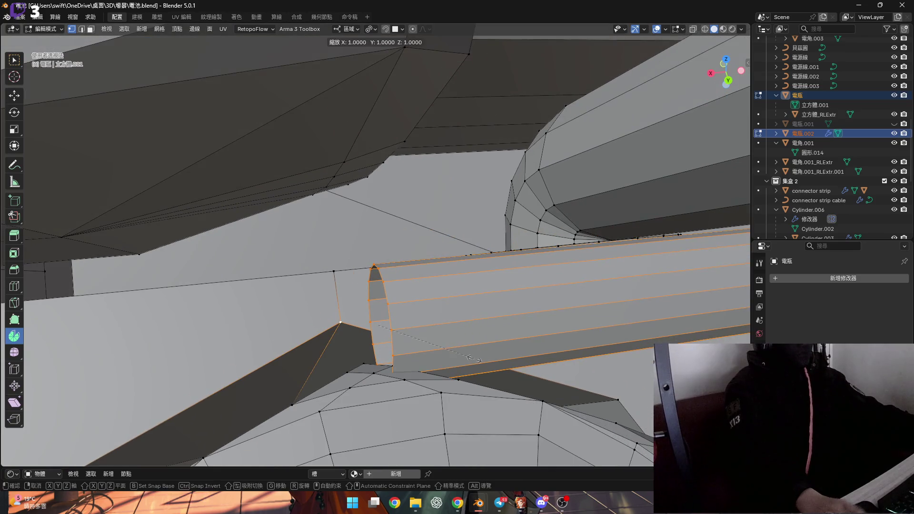
{"action": "key", "text": "y"}
{"action": "key", "text": "z"}
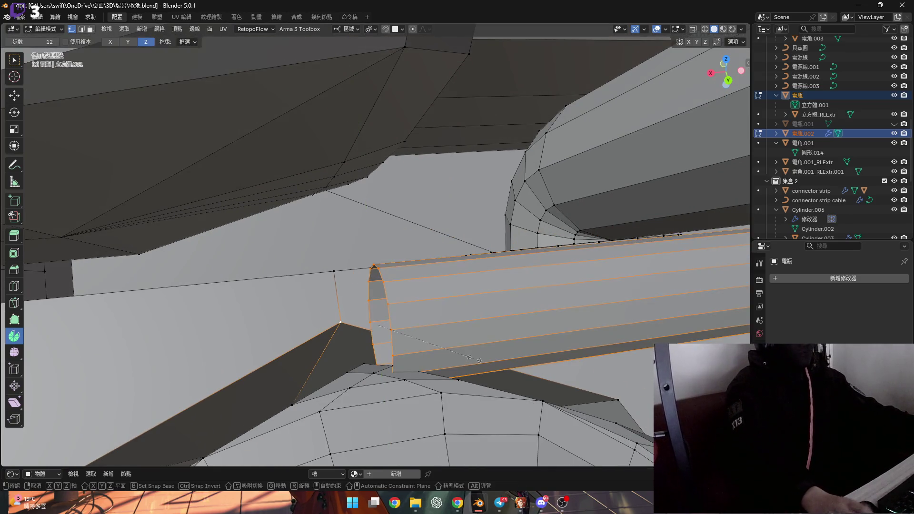
{"action": "type", "text": "0"}
{"action": "key", "text": "Return"}
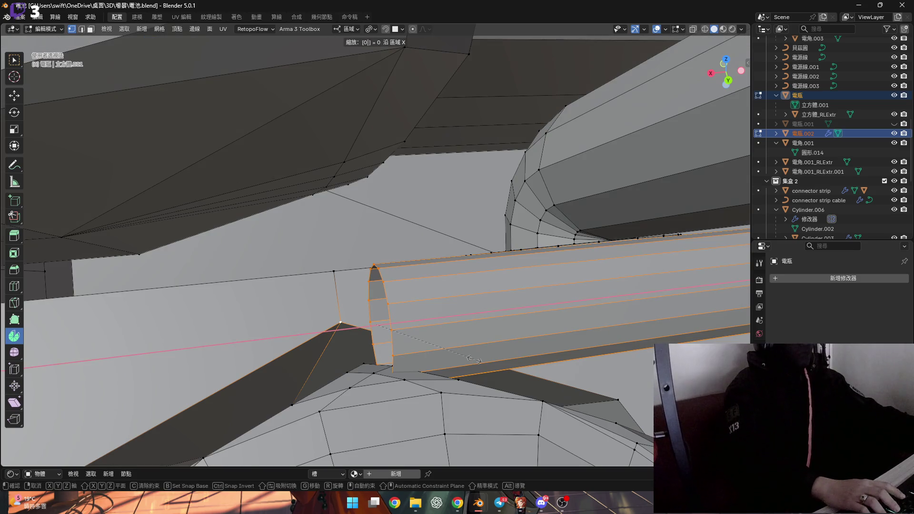
- Scale the cable end to 0 along local X to square it flat, then grow the selection
{"action": "mouse_move", "coordinate": [474, 359]}
{"action": "middle_mouse_down"}
{"action": "mouse_move", "coordinate": [435, 348]}
{"action": "mouse_move", "coordinate": [419, 357]}
{"action": "mouse_move", "coordinate": [387, 316]}
{"action": "mouse_move", "coordinate": [312, 355]}
{"action": "mouse_move", "coordinate": [344, 312]}
{"action": "middle_mouse_up"}
{"action": "left_click", "coordinate": [355, 29]}
{"action": "left_click", "coordinate": [381, 70]}
{"action": "key", "text": "s"}
{"action": "key", "text": "x"}
{"action": "key", "text": "0"}
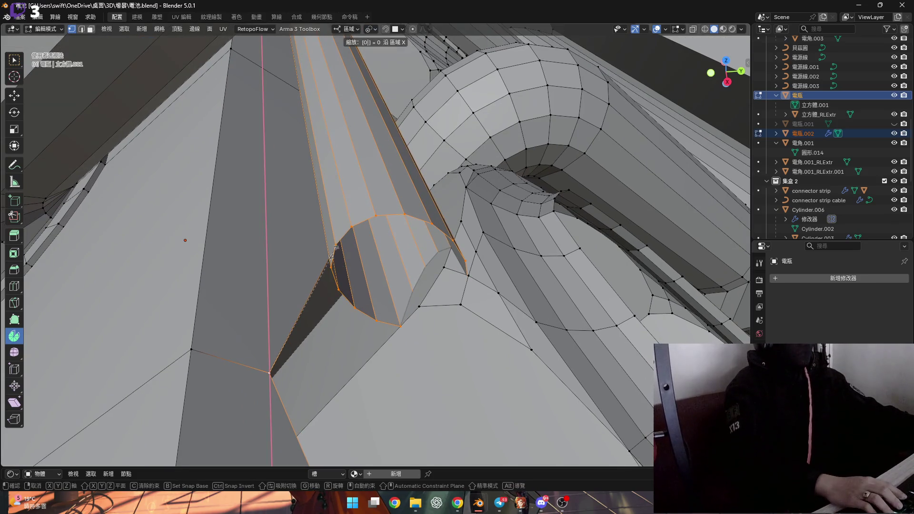
{"action": "key", "text": "Return"}
{"action": "mouse_move", "coordinate": [185, 239]}
{"action": "middle_mouse_down"}
{"action": "mouse_move", "coordinate": [494, 244]}
{"action": "mouse_move", "coordinate": [426, 240]}
{"action": "mouse_move", "coordinate": [459, 300]}
{"action": "mouse_move", "coordinate": [401, 302]}
{"action": "mouse_move", "coordinate": [408, 285]}
{"action": "mouse_move", "coordinate": [392, 233]}
{"action": "mouse_move", "coordinate": [409, 223]}
{"action": "mouse_move", "coordinate": [376, 231]}
{"action": "middle_mouse_up"}
{"action": "key", "text": "ctrl+KP_Add"}
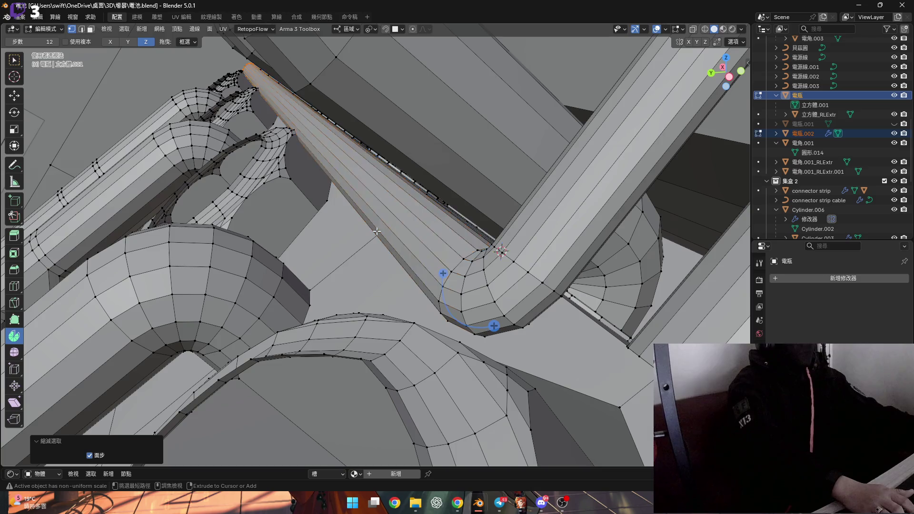
- Grow the selection over the whole bent tube and move it -0.000305 m along local Y
{"action": "mouse_move", "coordinate": [333, 245]}
{"action": "middle_mouse_down"}
{"action": "mouse_move", "coordinate": [309, 196]}
{"action": "mouse_move", "coordinate": [495, 176]}
{"action": "mouse_move", "coordinate": [504, 162]}
{"action": "mouse_move", "coordinate": [508, 178]}
{"action": "mouse_move", "coordinate": [290, 217]}
{"action": "mouse_move", "coordinate": [537, 311]}
{"action": "mouse_move", "coordinate": [602, 378]}
{"action": "middle_mouse_up"}
{"action": "key", "text": "ctrl+KP_Add"}
{"action": "scroll", "coordinate": [396, 285], "scroll_direction": "up", "scroll_amount": 1}
{"action": "scroll", "coordinate": [378, 275], "scroll_direction": "up", "scroll_amount": 5}
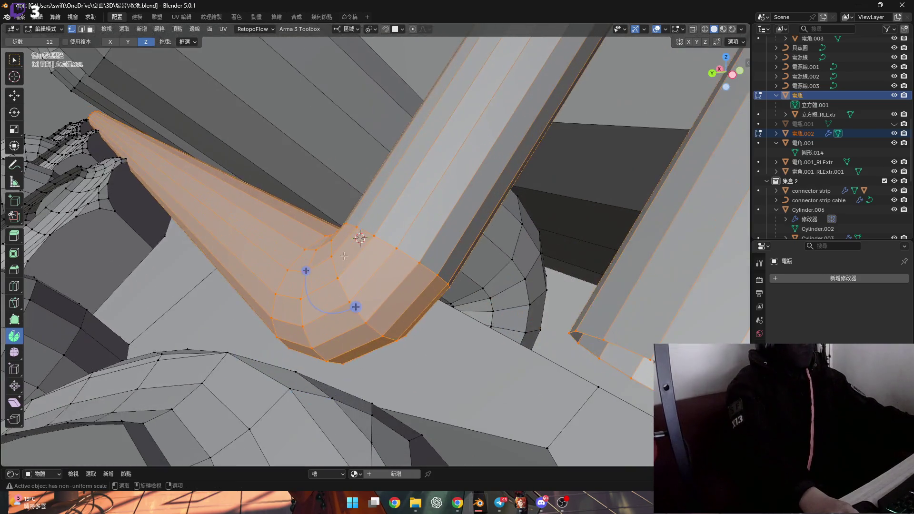
{"action": "key", "text": "g"}
{"action": "key", "text": "z"}
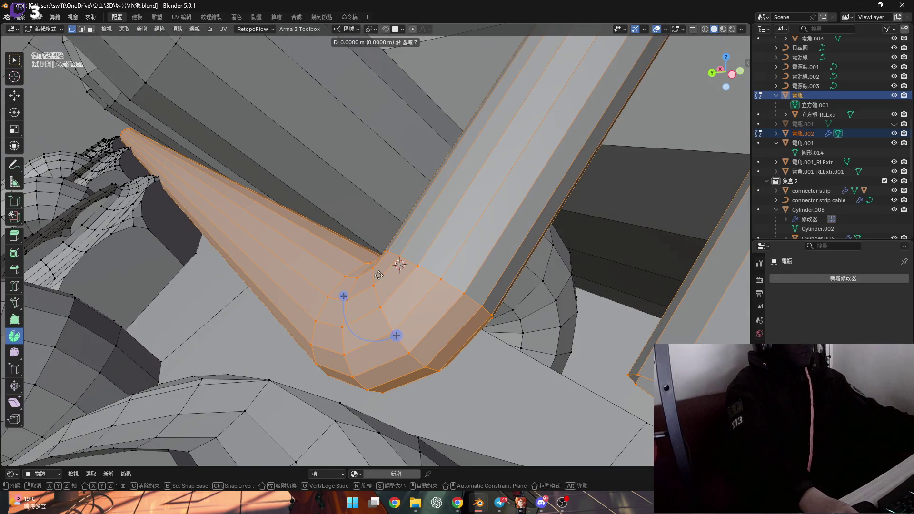
{"action": "key", "text": "y"}
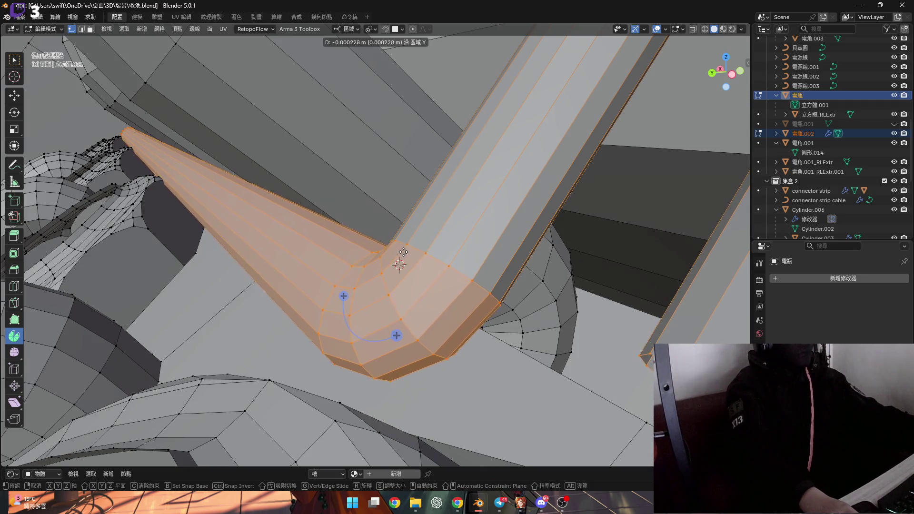
{"action": "left_click", "coordinate": [400, 265]}
{"action": "scroll", "coordinate": [381, 284], "scroll_direction": "up", "scroll_amount": 1}
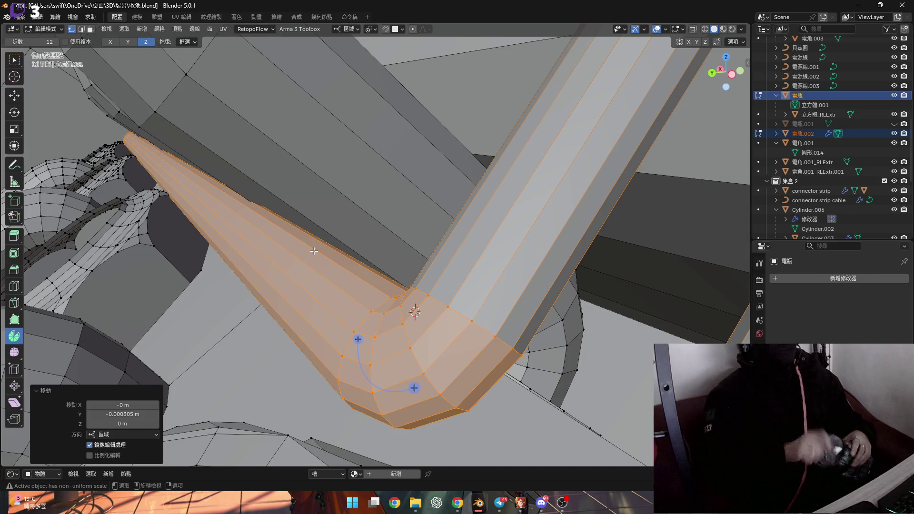
{"action": "mouse_move", "coordinate": [295, 250]}
{"action": "middle_mouse_down"}
{"action": "mouse_move", "coordinate": [382, 284]}
{"action": "mouse_move", "coordinate": [411, 315]}
{"action": "mouse_move", "coordinate": [372, 278]}
{"action": "middle_mouse_up"}
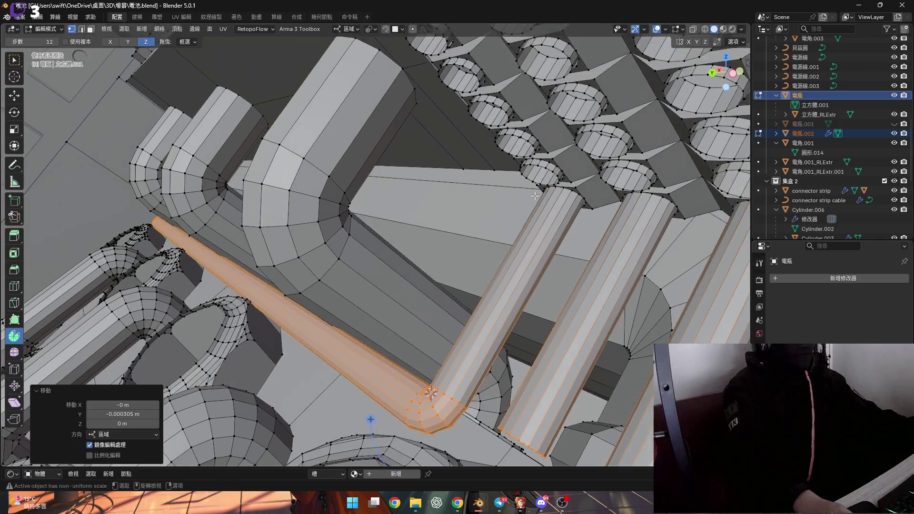
- Add the first two socket rim loops in the front rows to the selection
{"action": "scroll", "coordinate": [506, 263], "scroll_direction": "up", "scroll_amount": 5}
{"action": "scroll", "coordinate": [507, 214], "scroll_direction": "up", "scroll_amount": 3, "text": "shift"}
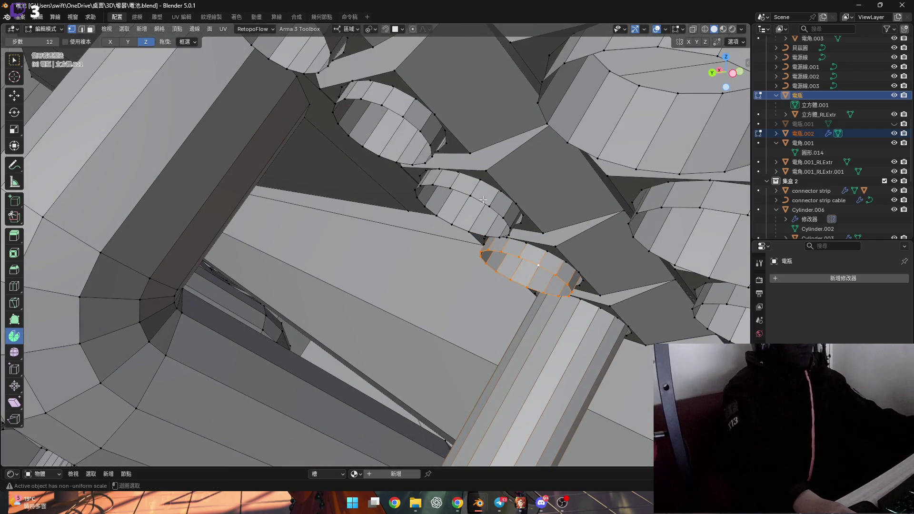
{"action": "scroll", "coordinate": [483, 200], "scroll_direction": "down", "scroll_amount": 5}
{"action": "middle_click_drag", "start_coordinate": [483, 202], "coordinate": [477, 219]}
{"action": "scroll", "coordinate": [475, 226], "scroll_direction": "up", "scroll_amount": 5}
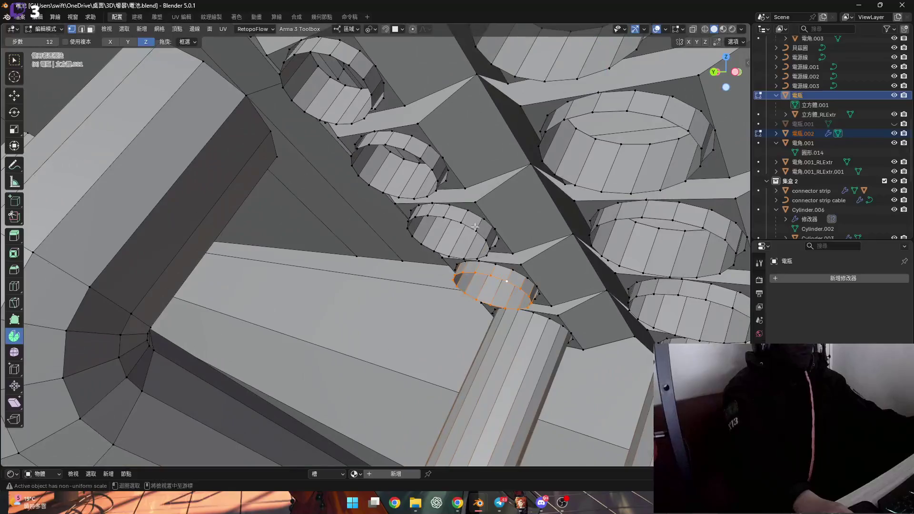
{"action": "middle_click_drag", "start_coordinate": [356, 66], "coordinate": [327, 193], "text": "shift"}
{"action": "scroll", "coordinate": [234, 98], "scroll_direction": "down", "scroll_amount": 5}
{"action": "scroll", "coordinate": [237, 177], "scroll_direction": "up", "scroll_amount": 3}
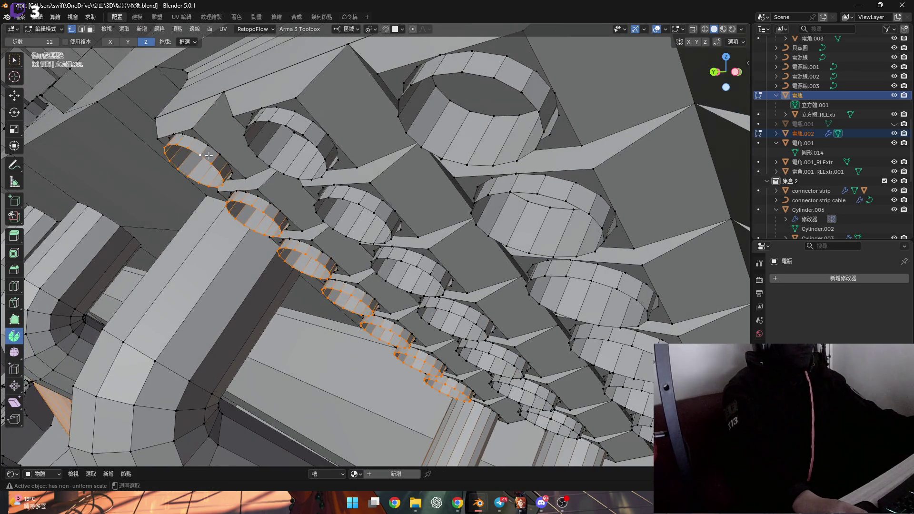
{"action": "left_click", "coordinate": [369, 208], "text": "alt+shift"}
{"action": "middle_click_drag", "start_coordinate": [368, 208], "coordinate": [300, 134], "text": "shift"}
{"action": "left_click", "coordinate": [366, 205], "text": "alt+shift"}
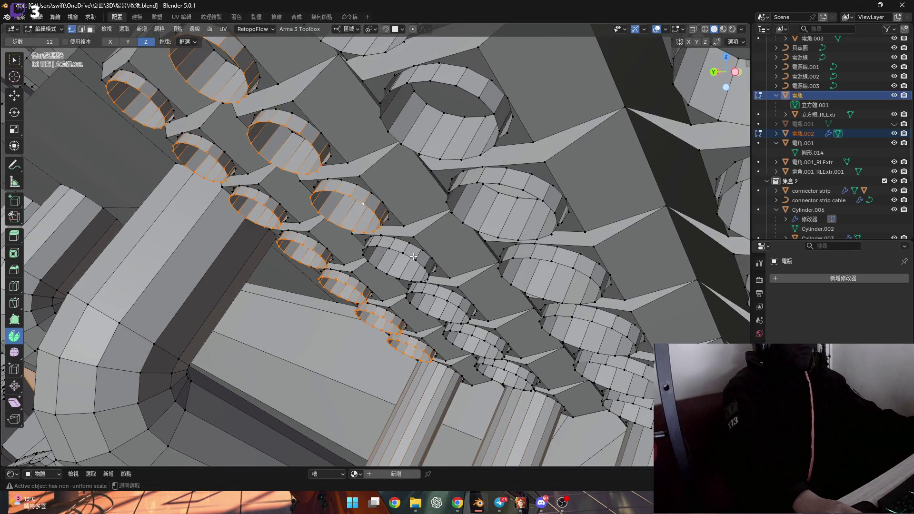
{"action": "middle_click_drag", "start_coordinate": [413, 257], "coordinate": [379, 201], "text": "shift"}
{"action": "mouse_move", "coordinate": [448, 282]}
{"action": "middle_mouse_down", "text": "shift"}
{"action": "mouse_move", "coordinate": [423, 242]}
{"action": "mouse_move", "coordinate": [480, 260]}
{"action": "middle_mouse_up", "text": "shift"}
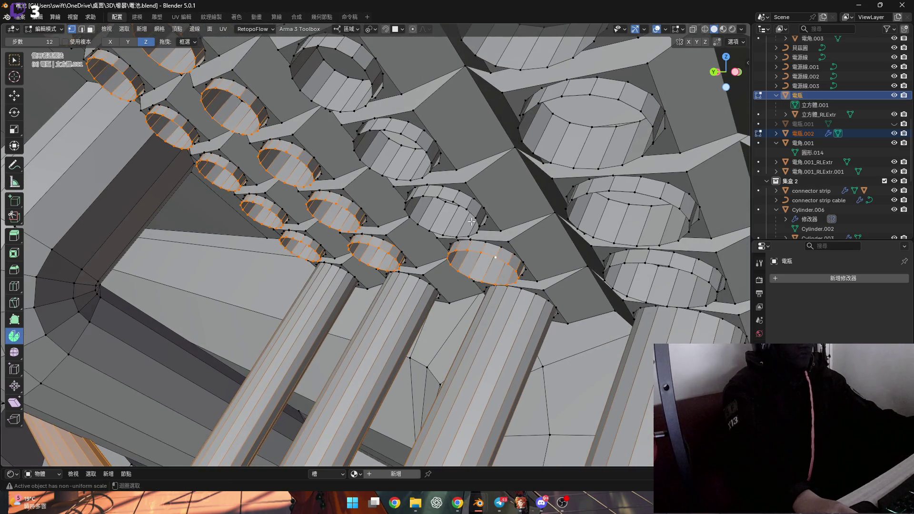
- Add the remaining socket rims, the upper cylinder's rim and the large right cylinder's rim
{"action": "left_click", "coordinate": [647, 194], "text": "alt+shift"}
{"action": "left_click", "coordinate": [668, 267], "text": "alt+shift"}
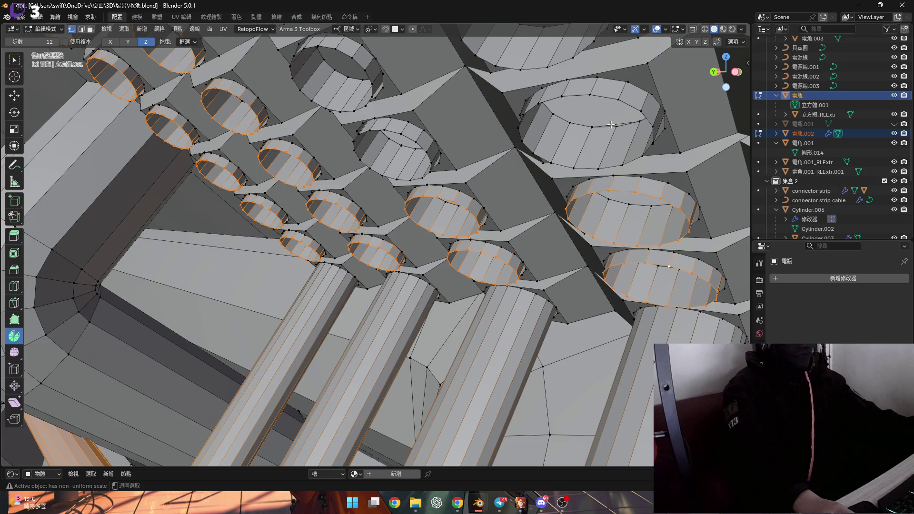
{"action": "middle_click_drag", "start_coordinate": [607, 98], "coordinate": [343, 184], "text": "shift"}
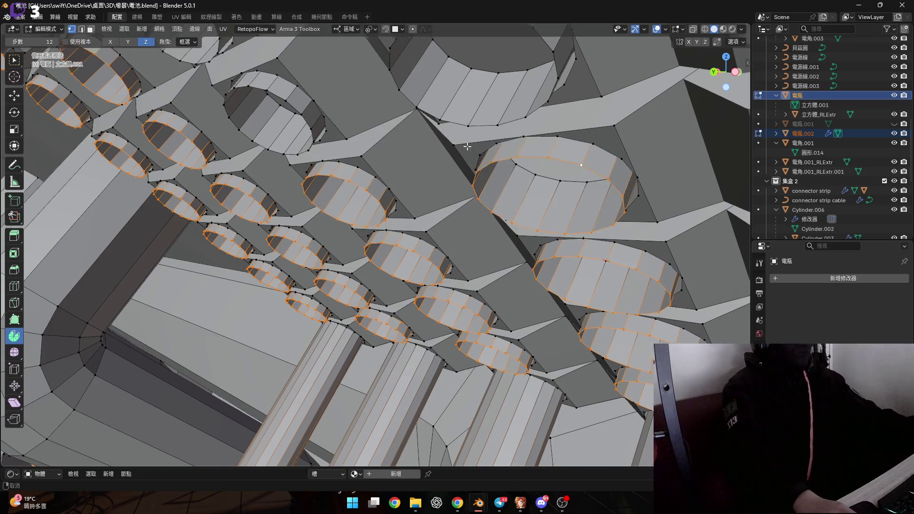
{"action": "middle_click_drag", "start_coordinate": [555, 130], "coordinate": [498, 126], "text": "shift"}
{"action": "left_click", "coordinate": [498, 126], "text": "alt+shift"}
{"action": "scroll", "coordinate": [278, 152], "scroll_direction": "up", "scroll_amount": 2}
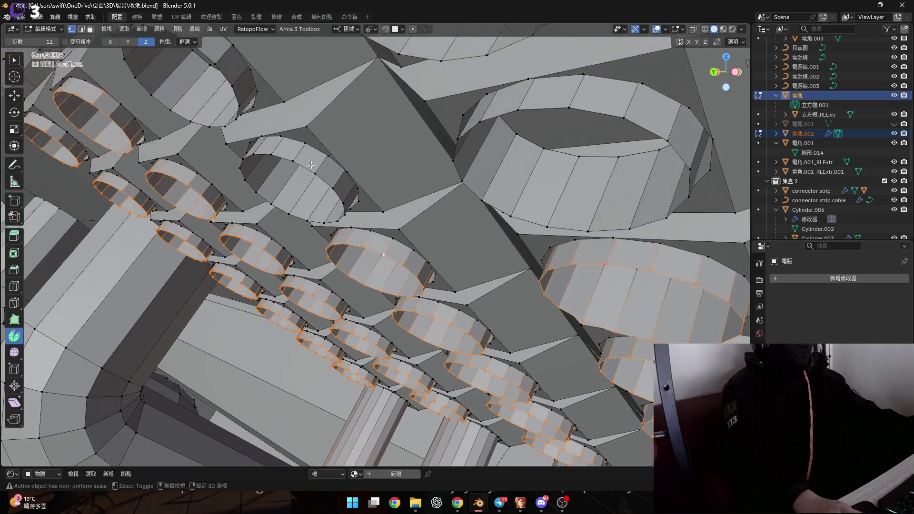
{"action": "mouse_move", "coordinate": [596, 114]}
{"action": "middle_mouse_down", "text": "shift"}
{"action": "mouse_move", "coordinate": [404, 206]}
{"action": "mouse_move", "coordinate": [473, 161]}
{"action": "mouse_move", "coordinate": [533, 237]}
{"action": "mouse_move", "coordinate": [551, 214]}
{"action": "middle_mouse_up", "text": "shift"}
{"action": "left_click", "coordinate": [469, 170], "text": "alt+shift"}
- Grow the selection around the rim loops and make a first Shrink/Fatten attempt
{"action": "key", "text": "ctrl+KP_Add"}
{"action": "scroll", "coordinate": [551, 213], "scroll_direction": "up", "scroll_amount": 5}
{"action": "scroll", "coordinate": [553, 195], "scroll_direction": "down", "scroll_amount": 6}
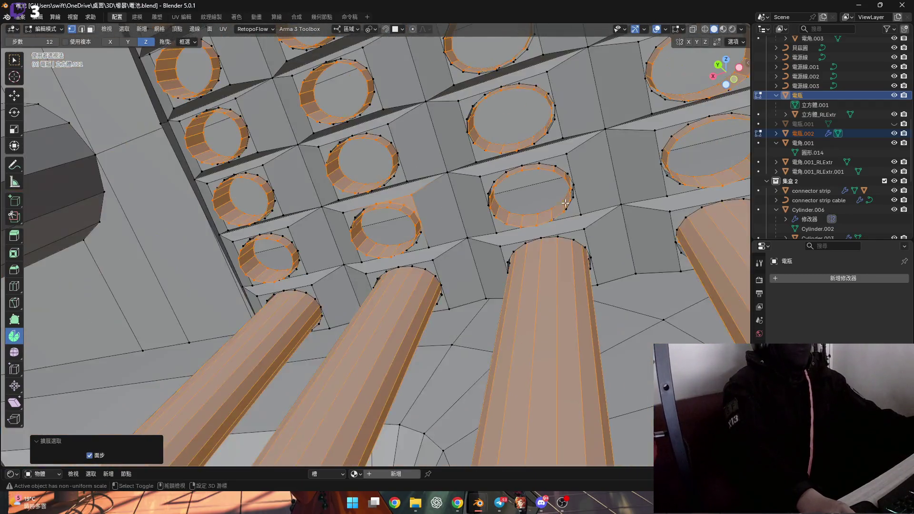
{"action": "scroll", "coordinate": [554, 195], "scroll_direction": "up", "scroll_amount": 4}
{"action": "scroll", "coordinate": [553, 194], "scroll_direction": "up", "scroll_amount": 3}
{"action": "mouse_move", "coordinate": [591, 204]}
{"action": "middle_mouse_down"}
{"action": "mouse_move", "coordinate": [563, 219]}
{"action": "mouse_move", "coordinate": [561, 205]}
{"action": "middle_mouse_up"}
{"action": "key", "text": "alt+s"}
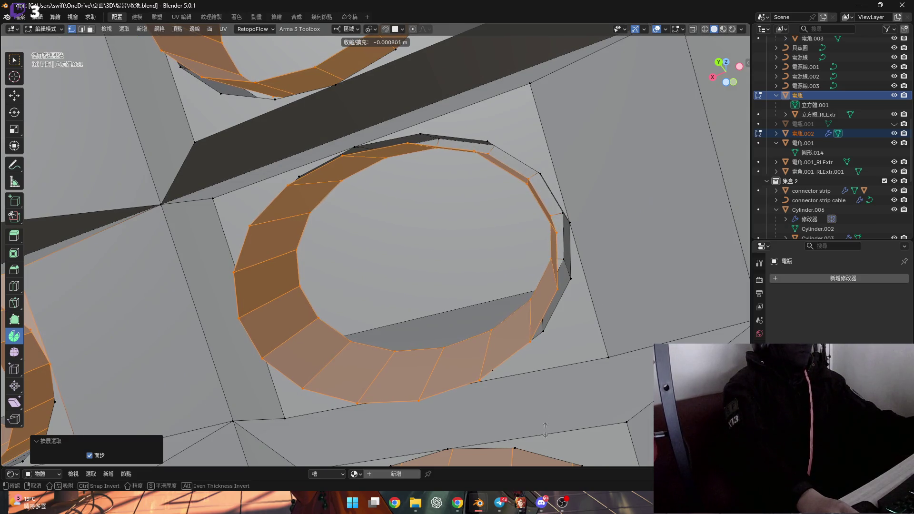
{"action": "left_click", "coordinate": [457, 252]}
- Set the pivot to Individual Origins and shrink the tubes inward by 0.0066 m
{"action": "mouse_move", "coordinate": [456, 252]}
{"action": "middle_mouse_down"}
{"action": "mouse_move", "coordinate": [220, 434]}
{"action": "mouse_move", "coordinate": [267, 402]}
{"action": "mouse_move", "coordinate": [286, 261]}
{"action": "mouse_move", "coordinate": [365, 220]}
{"action": "mouse_move", "coordinate": [305, 267]}
{"action": "mouse_move", "coordinate": [323, 267]}
{"action": "mouse_move", "coordinate": [419, 110]}
{"action": "middle_mouse_up"}
{"action": "left_click", "coordinate": [371, 29]}
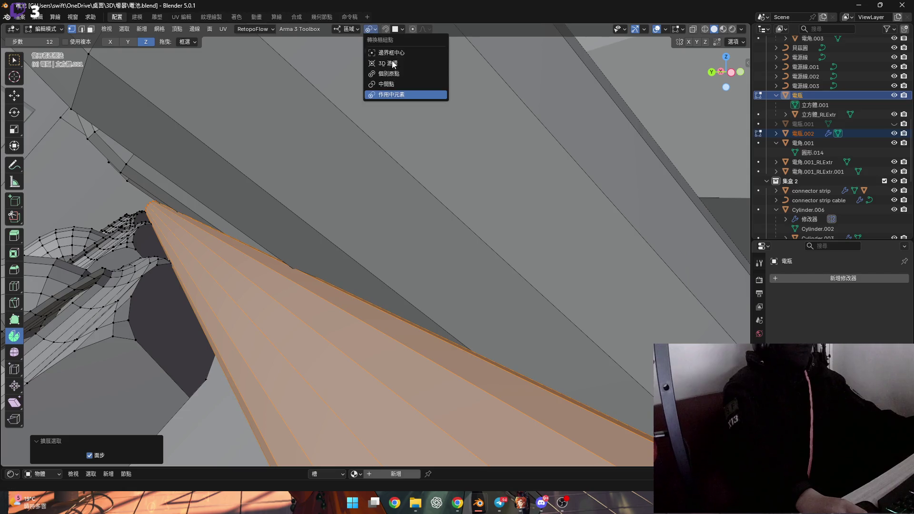
{"action": "left_click", "coordinate": [399, 73]}
{"action": "key", "text": "alt+s"}
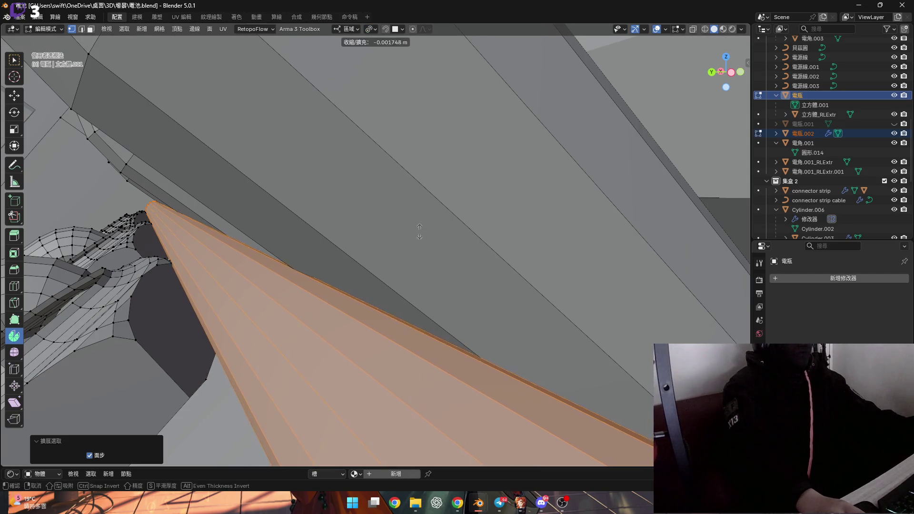
{"action": "left_click", "coordinate": [391, 429]}
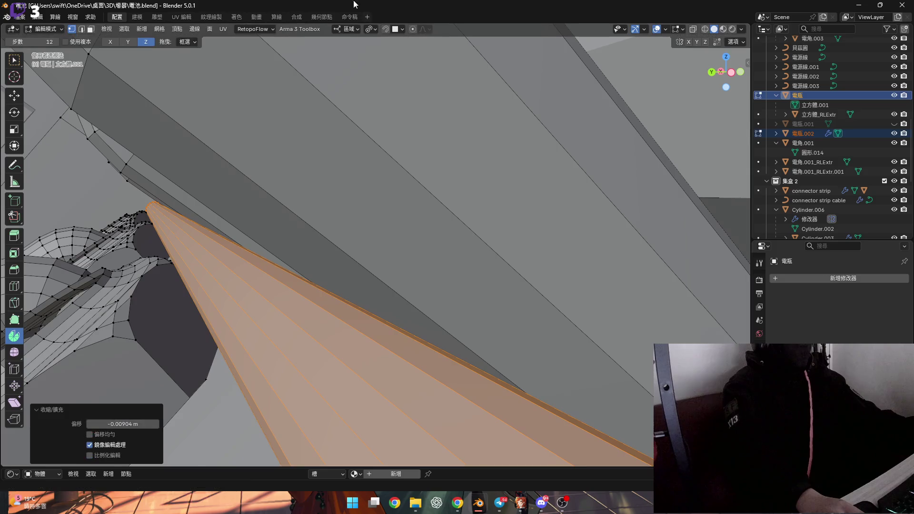
{"action": "mouse_move", "coordinate": [226, 151]}
{"action": "middle_mouse_down"}
{"action": "mouse_move", "coordinate": [289, 246]}
{"action": "mouse_move", "coordinate": [458, 309]}
{"action": "mouse_move", "coordinate": [484, 245]}
{"action": "mouse_move", "coordinate": [505, 238]}
{"action": "middle_mouse_up"}
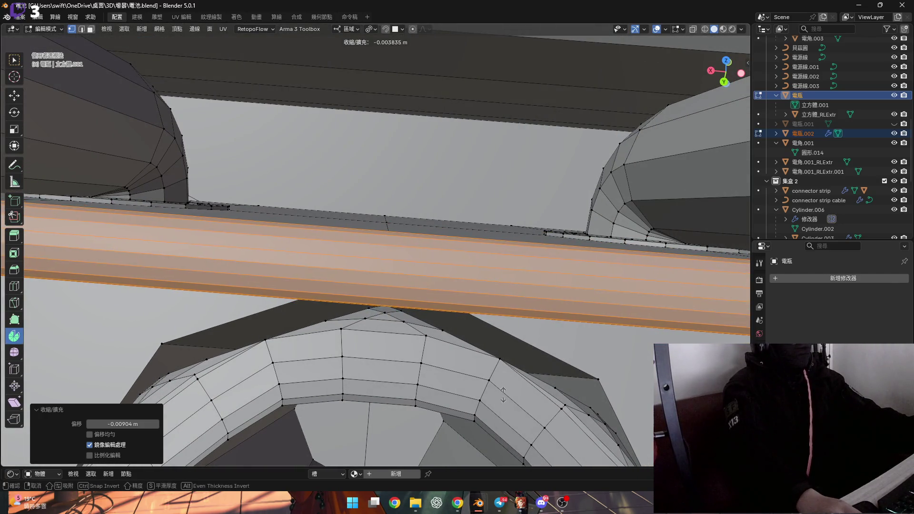
{"action": "left_click", "coordinate": [471, 94]}
{"action": "mouse_move", "coordinate": [471, 94]}
{"action": "middle_mouse_down"}
{"action": "mouse_move", "coordinate": [434, 152]}
{"action": "mouse_move", "coordinate": [383, 131]}
{"action": "middle_mouse_up"}
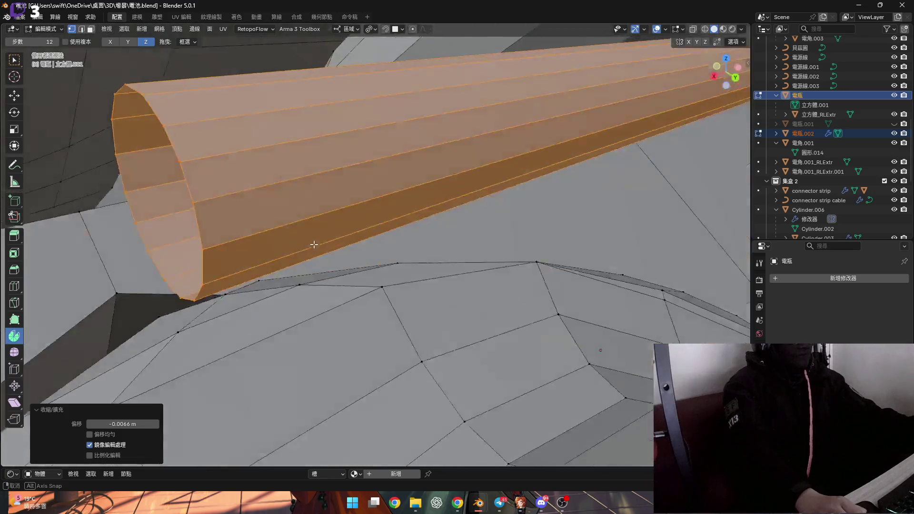
{"action": "middle_click_drag", "start_coordinate": [314, 244], "coordinate": [355, 241]}
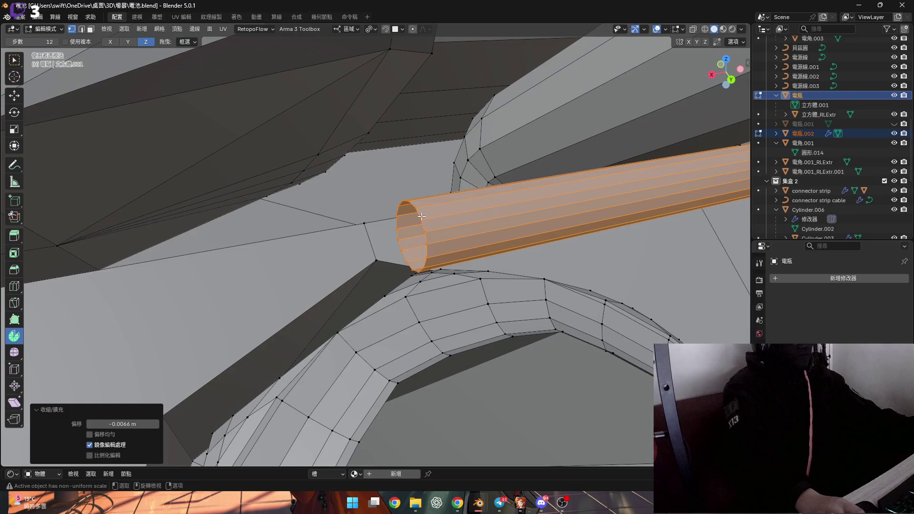
{"action": "left_click", "coordinate": [421, 215]}
{"action": "middle_click_drag", "start_coordinate": [421, 216], "coordinate": [370, 245], "text": "shift"}
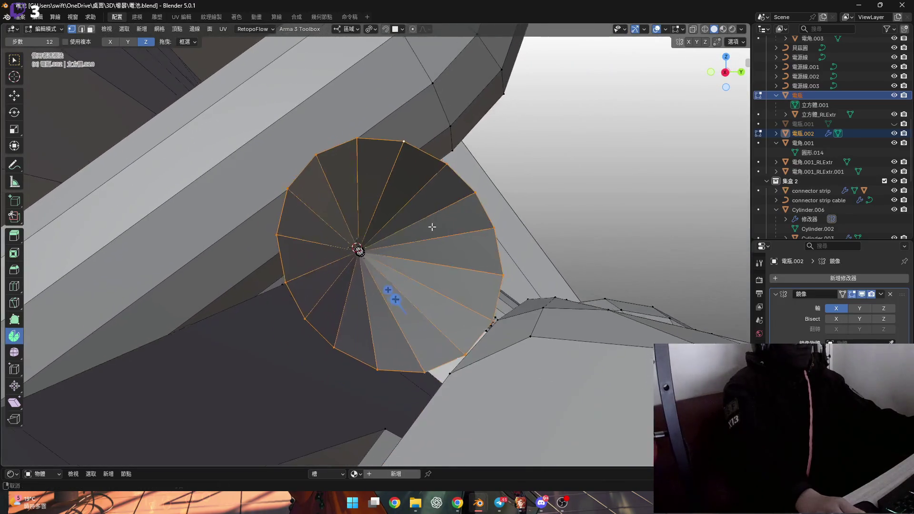
{"action": "mouse_move", "coordinate": [398, 256]}
{"action": "middle_mouse_down"}
{"action": "mouse_move", "coordinate": [346, 212]}
{"action": "mouse_move", "coordinate": [291, 189]}
{"action": "mouse_move", "coordinate": [287, 208]}
{"action": "mouse_move", "coordinate": [336, 217]}
{"action": "middle_mouse_up"}
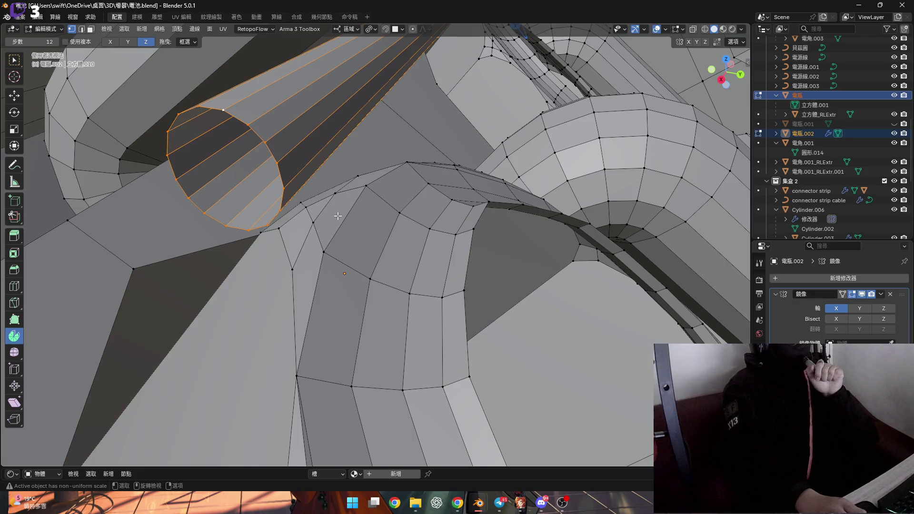
{"action": "middle_click_drag", "start_coordinate": [338, 216], "coordinate": [297, 225]}
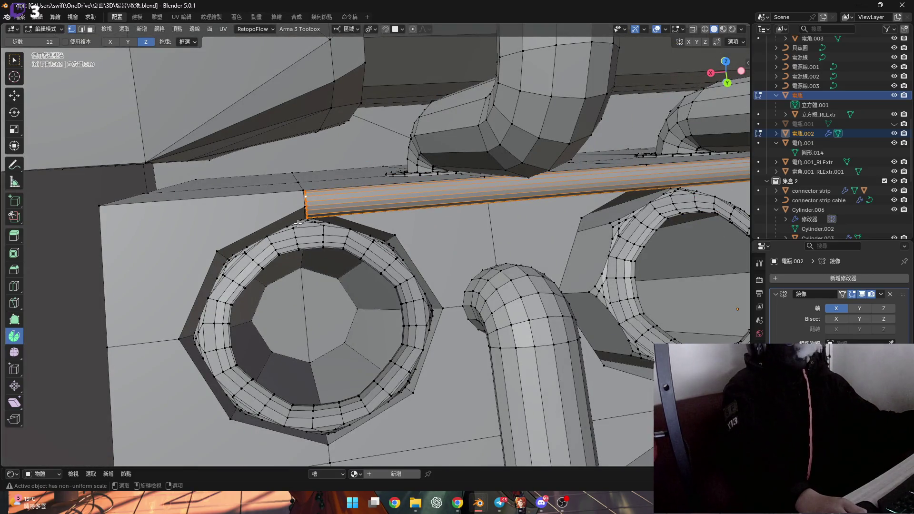
{"action": "middle_click_drag", "start_coordinate": [302, 208], "coordinate": [329, 214], "text": "shift"}
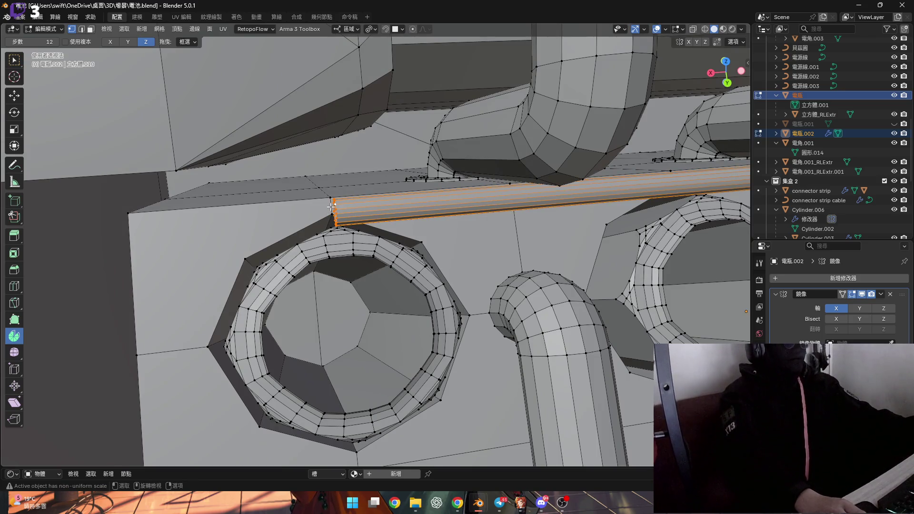
{"action": "mouse_move", "coordinate": [330, 207]}
{"action": "middle_mouse_down", "text": "shift"}
{"action": "mouse_move", "coordinate": [298, 186]}
{"action": "mouse_move", "coordinate": [284, 230]}
{"action": "middle_mouse_up", "text": "shift"}
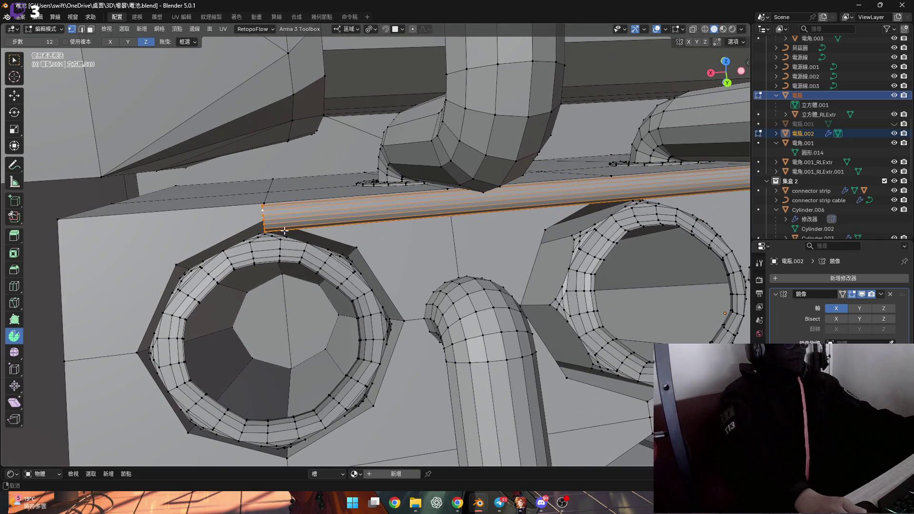
{"action": "scroll", "coordinate": [290, 227], "scroll_direction": "up", "scroll_amount": 3}
{"action": "left_click", "coordinate": [359, 253], "text": "shift"}
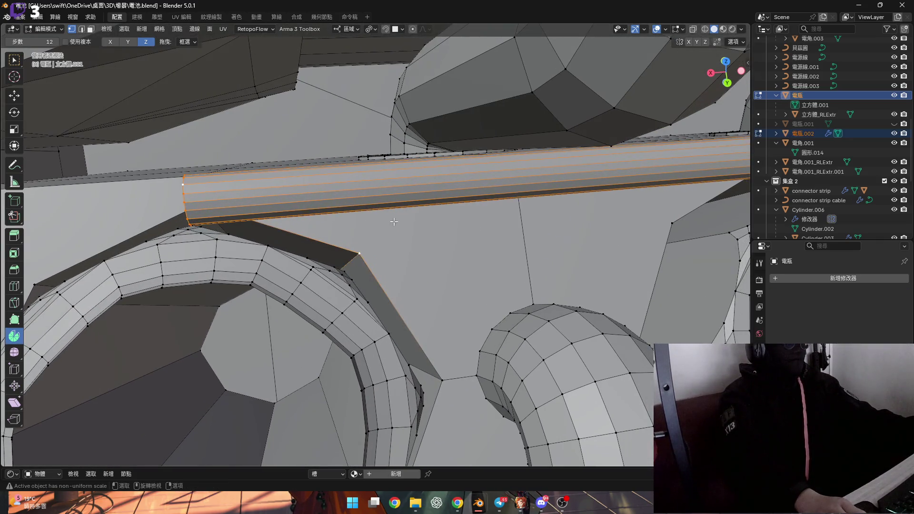
- Set the pivot to Active Element and scale the tube end to 0 along X
{"action": "key", "text": "s"}
{"action": "key", "text": "x"}
{"action": "key", "text": "0"}
{"action": "key", "text": "Return"}
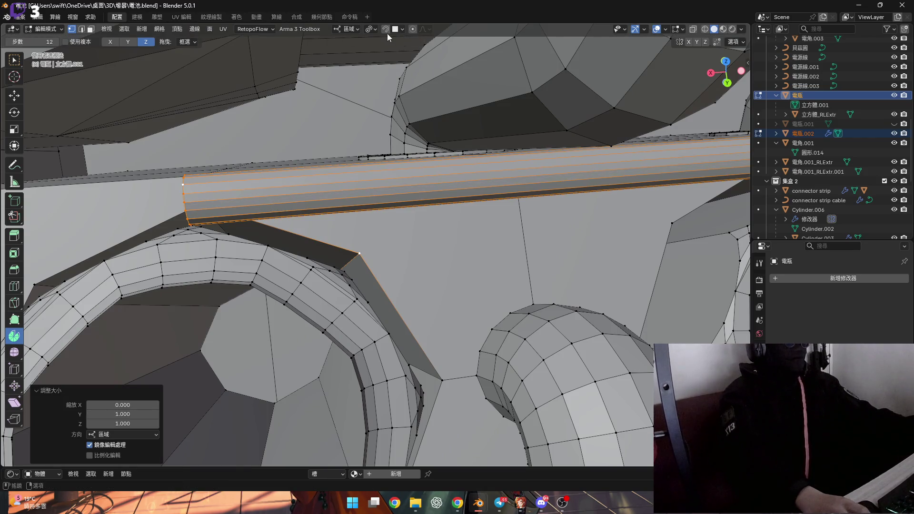
{"action": "left_click", "coordinate": [349, 29]}
{"action": "left_click", "coordinate": [373, 32]}
{"action": "left_click", "coordinate": [400, 94]}
{"action": "key", "text": "s"}
{"action": "key", "text": "x"}
{"action": "key", "text": "0"}
{"action": "key", "text": "Return"}
- Make the 電瓶.002 tube active and snap the 3D cursor to the selection
{"action": "scroll", "coordinate": [424, 247], "scroll_direction": "up", "scroll_amount": 2}
{"action": "mouse_move", "coordinate": [424, 247]}
{"action": "middle_mouse_down"}
{"action": "mouse_move", "coordinate": [363, 173]}
{"action": "mouse_move", "coordinate": [294, 290]}
{"action": "middle_mouse_up"}
{"action": "scroll", "coordinate": [344, 266], "scroll_direction": "down", "scroll_amount": 3}
{"action": "mouse_move", "coordinate": [345, 265]}
{"action": "middle_mouse_down"}
{"action": "mouse_move", "coordinate": [333, 286]}
{"action": "mouse_move", "coordinate": [269, 297]}
{"action": "mouse_move", "coordinate": [281, 275]}
{"action": "mouse_move", "coordinate": [312, 308]}
{"action": "mouse_move", "coordinate": [315, 294]}
{"action": "mouse_move", "coordinate": [302, 302]}
{"action": "mouse_move", "coordinate": [306, 285]}
{"action": "middle_mouse_up"}
{"action": "left_click", "coordinate": [270, 291], "text": "shift"}
{"action": "scroll", "coordinate": [299, 309], "scroll_direction": "up", "scroll_amount": 4}
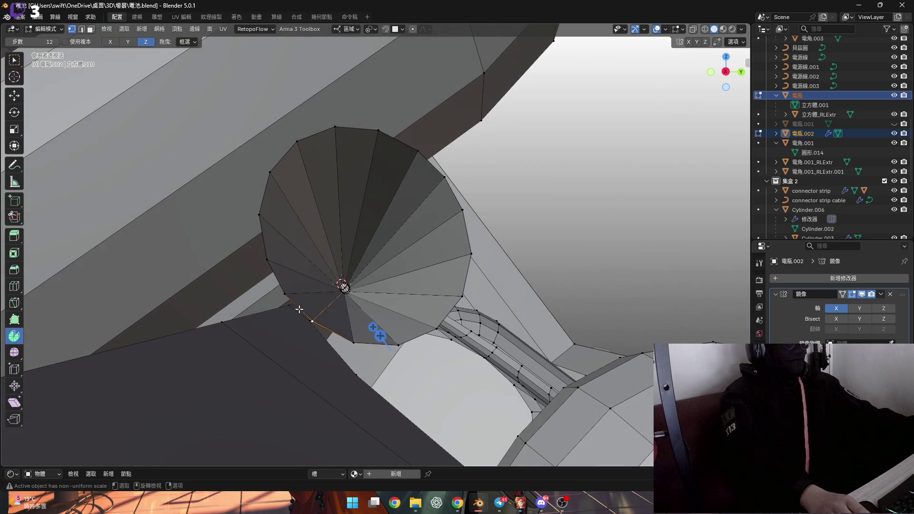
{"action": "middle_click_drag", "start_coordinate": [314, 316], "coordinate": [285, 328]}
{"action": "scroll", "coordinate": [286, 329], "scroll_direction": "up", "scroll_amount": 5}
{"action": "key", "text": "shift+s"}
{"action": "left_click", "coordinate": [264, 373]}
- Spin the flattened tube end exactly -90° in 3 steps around the 3D cursor
{"action": "middle_click_drag", "start_coordinate": [264, 374], "coordinate": [285, 118]}
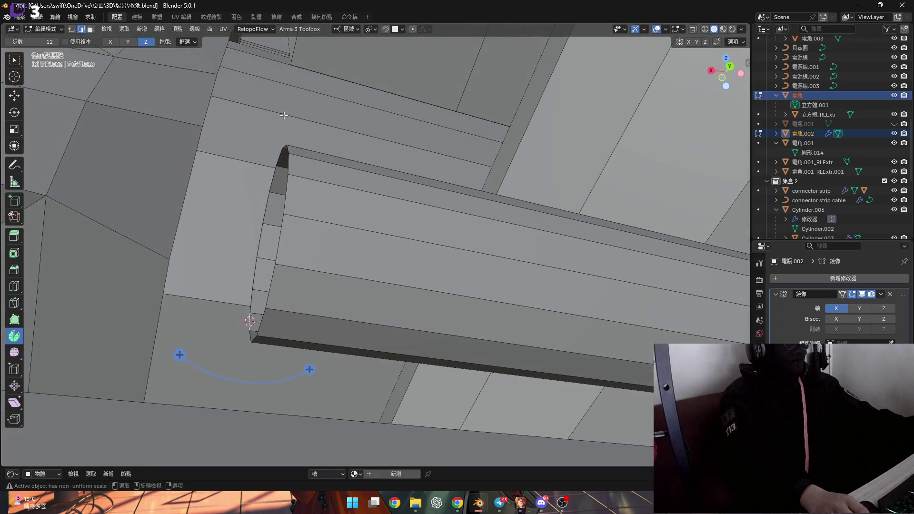
{"action": "mouse_move", "coordinate": [162, 119]}
{"action": "middle_mouse_down"}
{"action": "mouse_move", "coordinate": [251, 236]}
{"action": "mouse_move", "coordinate": [200, 238]}
{"action": "middle_mouse_up"}
{"action": "mouse_move", "coordinate": [200, 238]}
{"action": "left_mouse_down"}
{"action": "mouse_move", "coordinate": [134, 227]}
{"action": "mouse_move", "coordinate": [142, 360]}
{"action": "left_mouse_up"}
{"action": "left_click", "coordinate": [128, 372]}
{"action": "key", "text": "Return"}
{"action": "mouse_move", "coordinate": [214, 285]}
{"action": "middle_mouse_down"}
{"action": "mouse_move", "coordinate": [322, 215]}
{"action": "mouse_move", "coordinate": [309, 228]}
{"action": "mouse_move", "coordinate": [328, 269]}
{"action": "middle_mouse_up"}
- Extrude the bent tube's end ring a short distance along local Z
{"action": "key", "text": "g"}
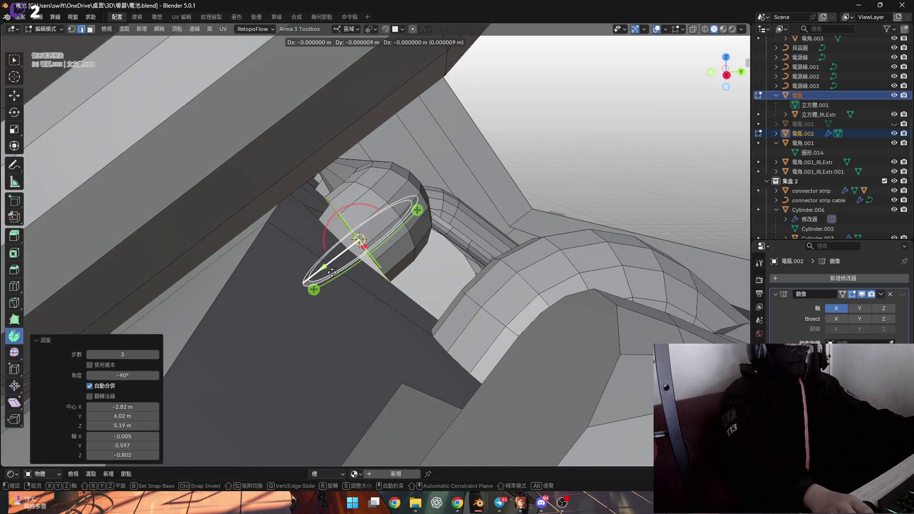
{"action": "key", "text": "Escape"}
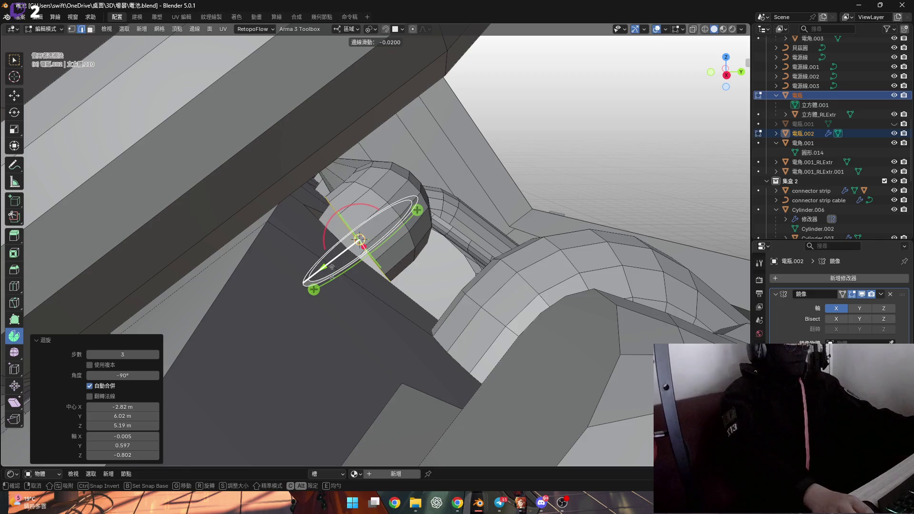
{"action": "key", "text": "e"}
{"action": "key", "text": "x"}
{"action": "key", "text": "x"}
{"action": "key", "text": "y"}
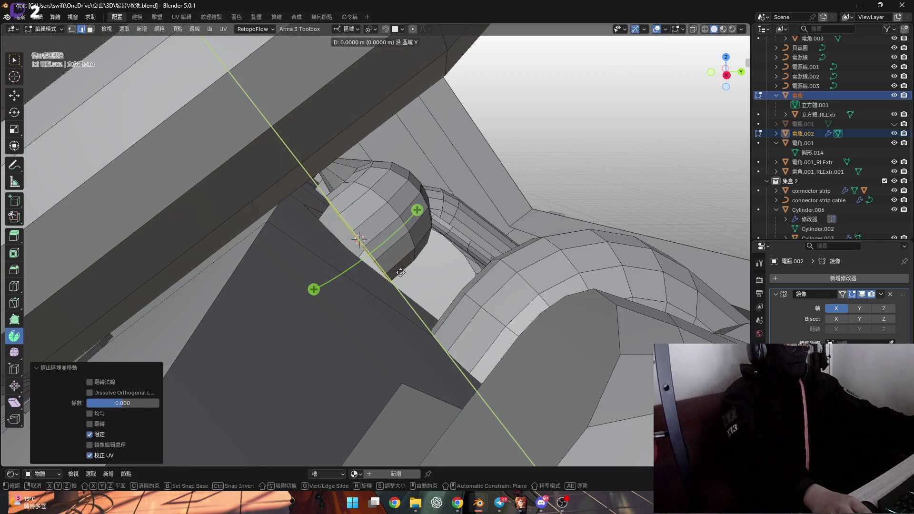
{"action": "key", "text": "z"}
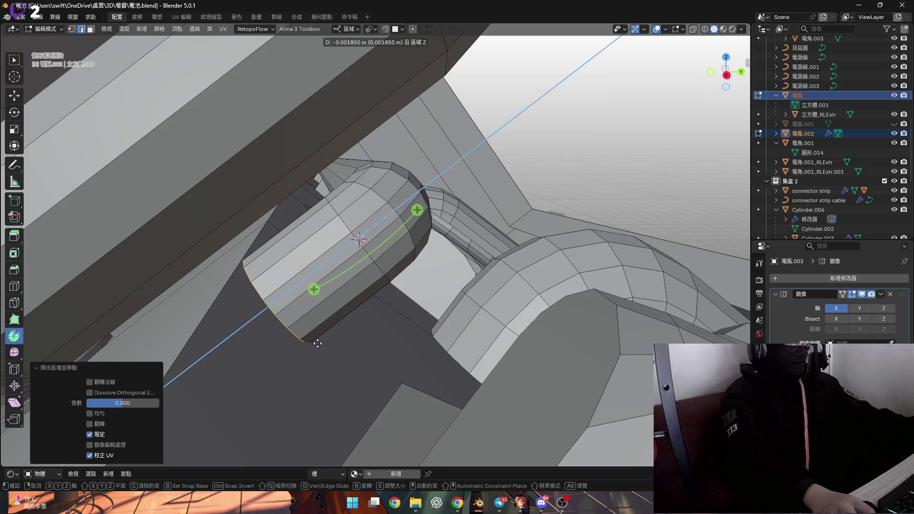
{"action": "left_click", "coordinate": [285, 373]}
{"action": "mouse_move", "coordinate": [285, 373]}
{"action": "middle_mouse_down"}
{"action": "mouse_move", "coordinate": [352, 270]}
{"action": "mouse_move", "coordinate": [281, 253]}
{"action": "mouse_move", "coordinate": [299, 223]}
{"action": "mouse_move", "coordinate": [266, 248]}
{"action": "mouse_move", "coordinate": [338, 243]}
{"action": "mouse_move", "coordinate": [270, 253]}
{"action": "mouse_move", "coordinate": [316, 261]}
{"action": "mouse_move", "coordinate": [319, 248]}
{"action": "middle_mouse_up"}
{"action": "scroll", "coordinate": [266, 248], "scroll_direction": "up", "scroll_amount": 6}
- Select the neighbouring edge loop near the tube's end
{"action": "left_click", "coordinate": [349, 232], "text": "alt"}
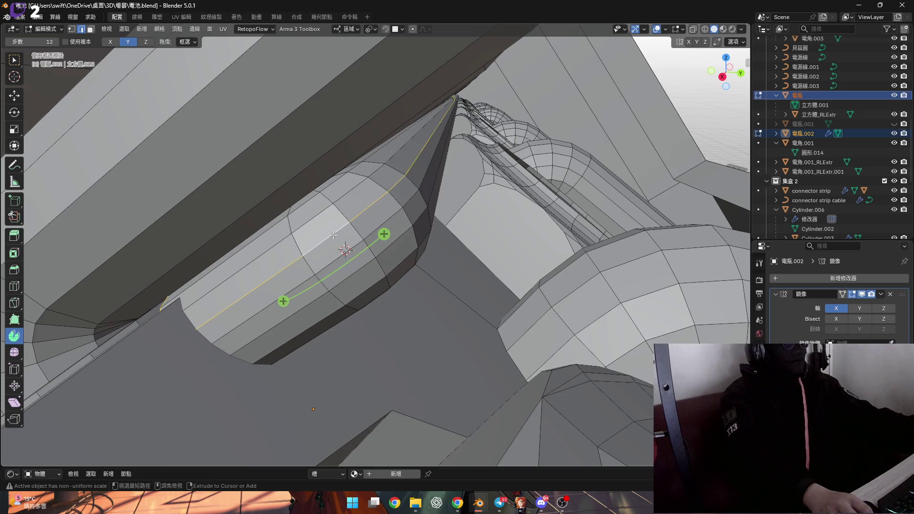
{"action": "left_click", "coordinate": [313, 238], "text": "alt"}
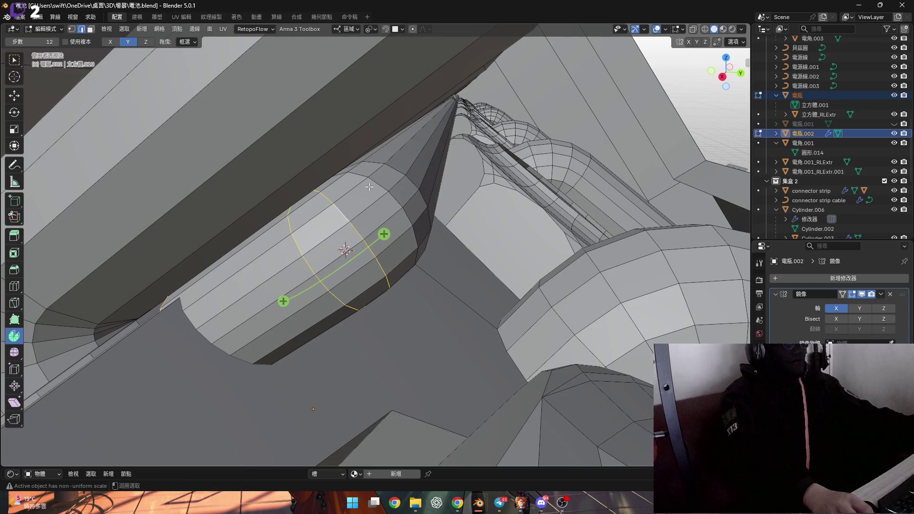
{"action": "middle_click_drag", "start_coordinate": [394, 168], "coordinate": [461, 226]}
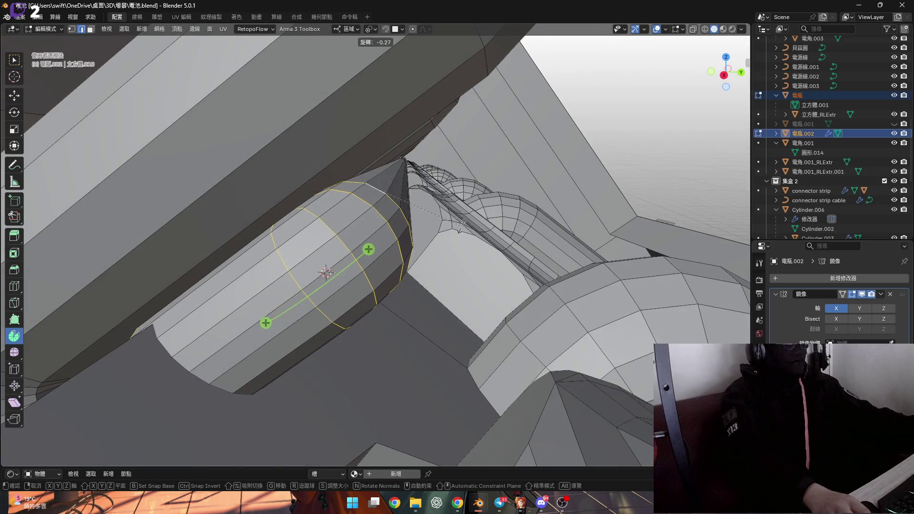
{"action": "key", "text": "r"}
{"action": "key", "text": "x"}
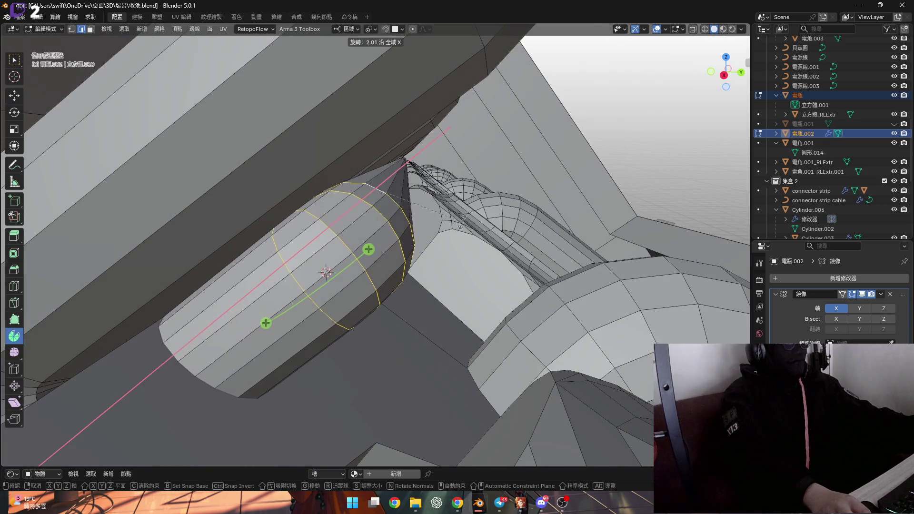
{"action": "key", "text": "x"}
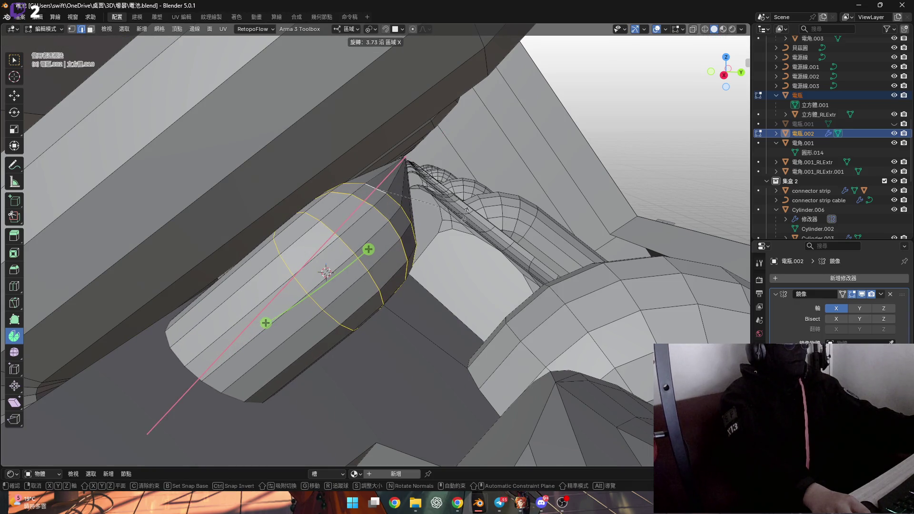
{"action": "key", "text": "Escape"}
- Tilt the selected loop 3.5° about local X, then return to Object mode
{"action": "mouse_move", "coordinate": [407, 212]}
{"action": "middle_mouse_down", "text": "shift"}
{"action": "mouse_move", "coordinate": [391, 261]}
{"action": "mouse_move", "coordinate": [469, 216]}
{"action": "mouse_move", "coordinate": [462, 207]}
{"action": "mouse_move", "coordinate": [423, 224]}
{"action": "mouse_move", "coordinate": [418, 248]}
{"action": "mouse_move", "coordinate": [438, 238]}
{"action": "middle_mouse_up", "text": "shift"}
{"action": "scroll", "coordinate": [393, 253], "scroll_direction": "up", "scroll_amount": 6}
{"action": "key", "text": "r"}
{"action": "key", "text": "x"}
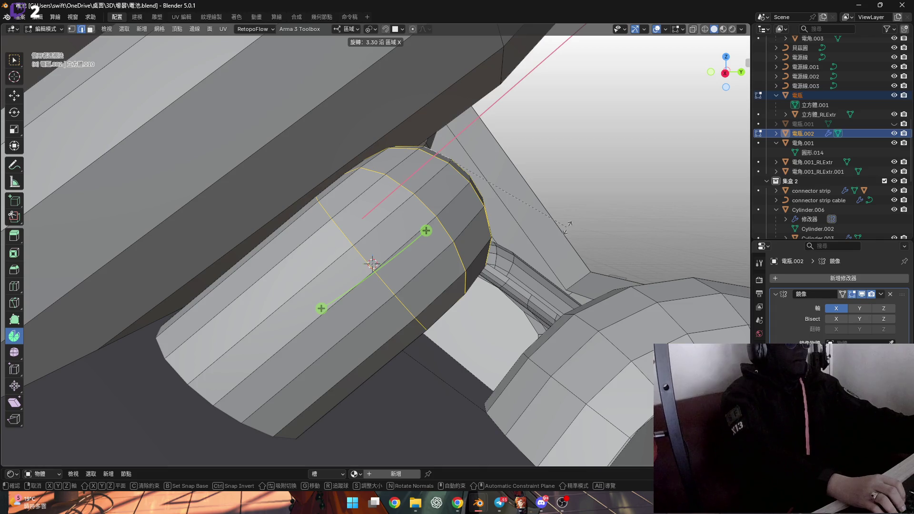
{"action": "left_click", "coordinate": [477, 235]}
{"action": "mouse_move", "coordinate": [477, 235]}
{"action": "middle_mouse_down"}
{"action": "mouse_move", "coordinate": [282, 241]}
{"action": "mouse_move", "coordinate": [468, 260]}
{"action": "mouse_move", "coordinate": [387, 224]}
{"action": "mouse_move", "coordinate": [411, 232]}
{"action": "middle_mouse_up"}
{"action": "scroll", "coordinate": [282, 240], "scroll_direction": "down", "scroll_amount": 8}
{"action": "key", "text": "Tab"}
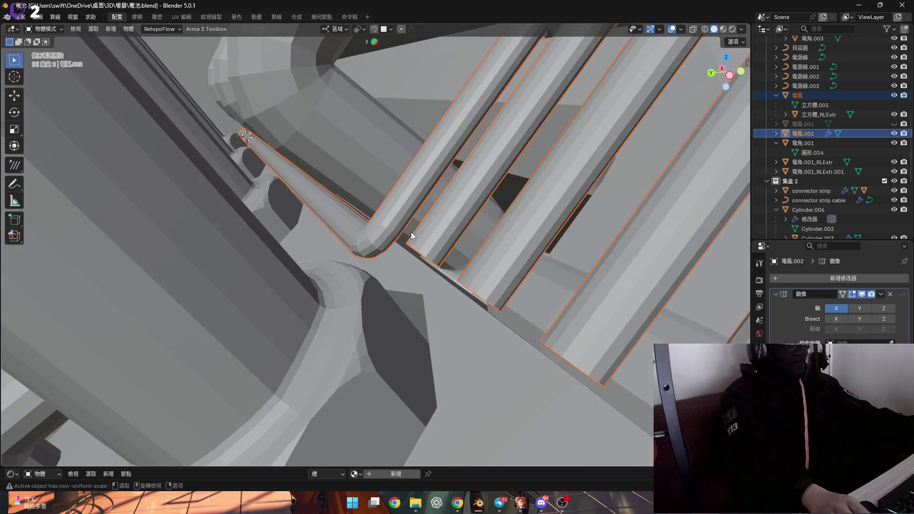
- Back in Edit mode, inspect the bent cable, the socket array and the next tube's end ring
{"action": "key", "text": "Tab"}
{"action": "scroll", "coordinate": [410, 232], "scroll_direction": "up", "scroll_amount": 3}
{"action": "middle_click_drag", "start_coordinate": [389, 262], "coordinate": [503, 307]}
{"action": "scroll", "coordinate": [524, 323], "scroll_direction": "up", "scroll_amount": 2}
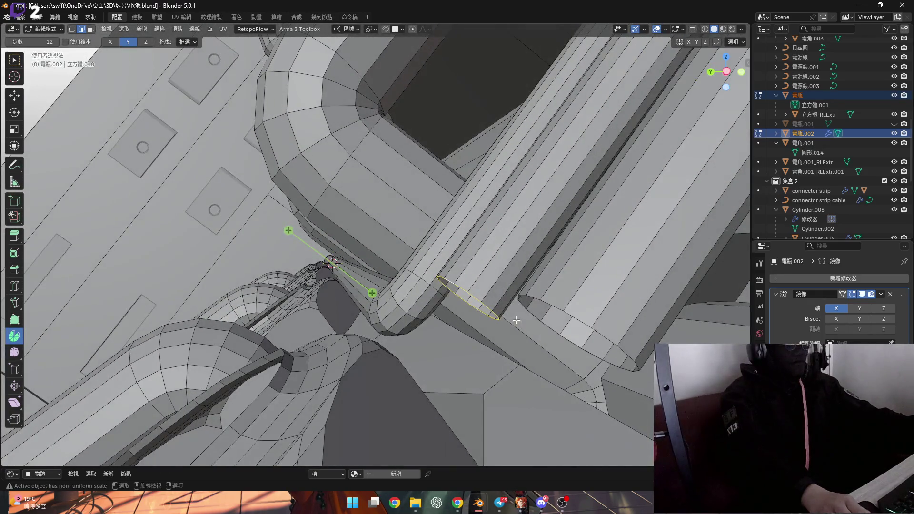
{"action": "mouse_move", "coordinate": [453, 321]}
{"action": "middle_mouse_down"}
{"action": "mouse_move", "coordinate": [493, 316]}
{"action": "mouse_move", "coordinate": [439, 315]}
{"action": "middle_mouse_up"}
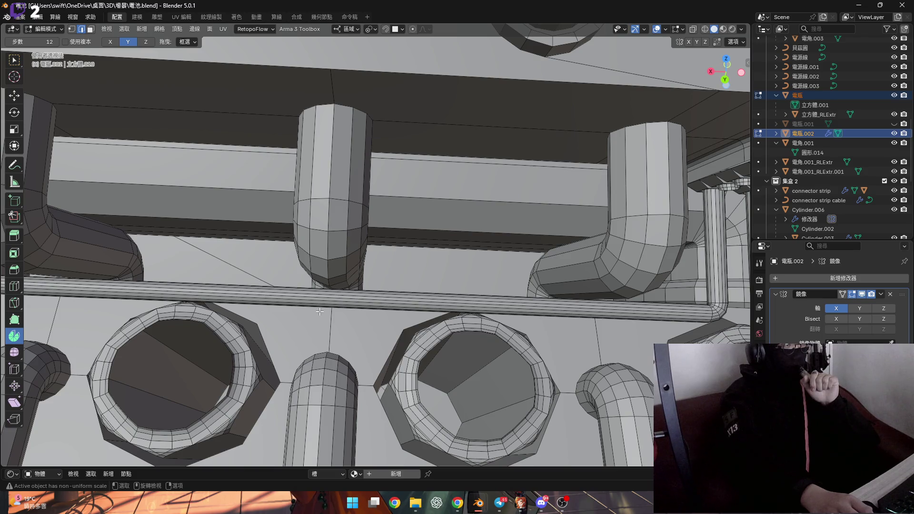
{"action": "middle_click_drag", "start_coordinate": [634, 295], "coordinate": [363, 275], "text": "shift"}
{"action": "mouse_move", "coordinate": [450, 279]}
{"action": "middle_mouse_down"}
{"action": "mouse_move", "coordinate": [419, 277]}
{"action": "mouse_move", "coordinate": [376, 254]}
{"action": "middle_mouse_up"}
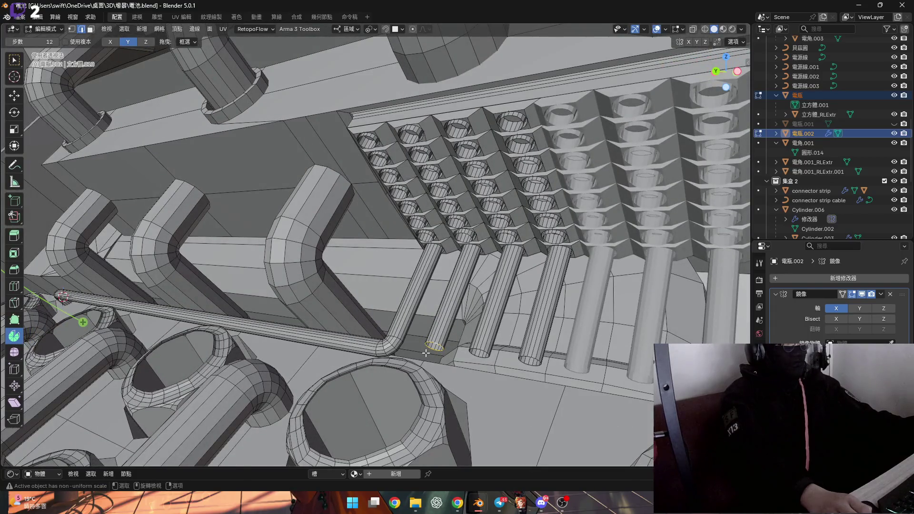
{"action": "scroll", "coordinate": [425, 352], "scroll_direction": "up", "scroll_amount": 6}
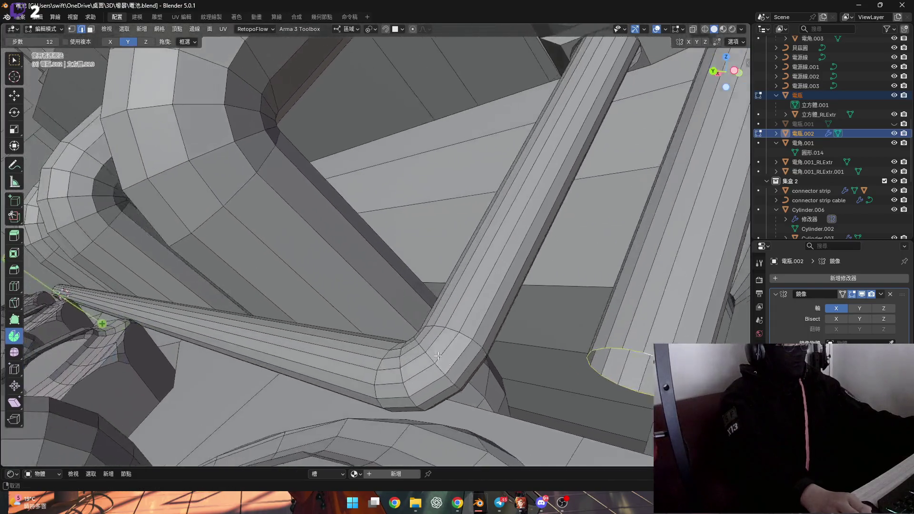
{"action": "scroll", "coordinate": [436, 356], "scroll_direction": "down", "scroll_amount": 5}
{"action": "mouse_move", "coordinate": [436, 355]}
{"action": "middle_mouse_down"}
{"action": "mouse_move", "coordinate": [394, 344]}
{"action": "mouse_move", "coordinate": [211, 337]}
{"action": "mouse_move", "coordinate": [74, 343]}
{"action": "middle_mouse_up"}
{"action": "middle_click_drag", "start_coordinate": [451, 319], "coordinate": [442, 305]}
- Snap the 3D cursor to the selected vertex and spin the tube's end ring 90° around it
{"action": "key", "text": "shift+s"}
{"action": "left_click", "coordinate": [463, 371]}
{"action": "middle_click_drag", "start_coordinate": [463, 371], "coordinate": [341, 110]}
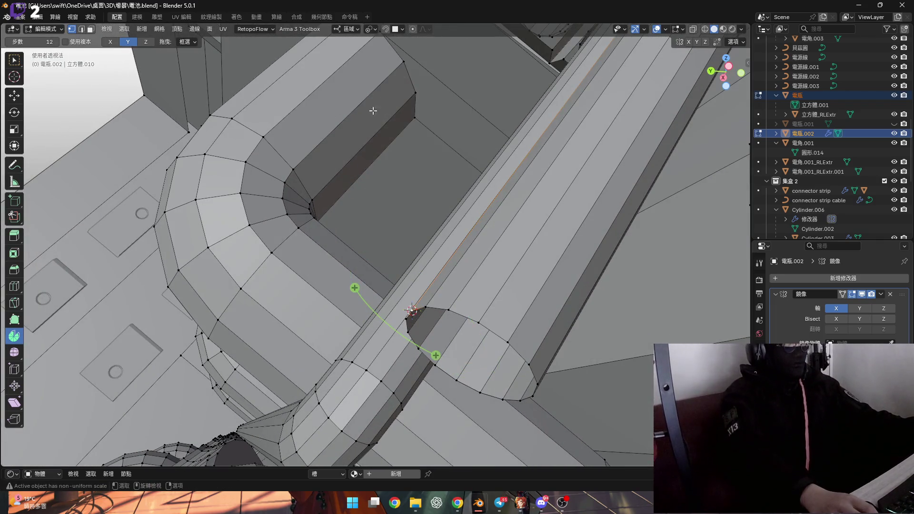
{"action": "middle_click_drag", "start_coordinate": [439, 294], "coordinate": [388, 218]}
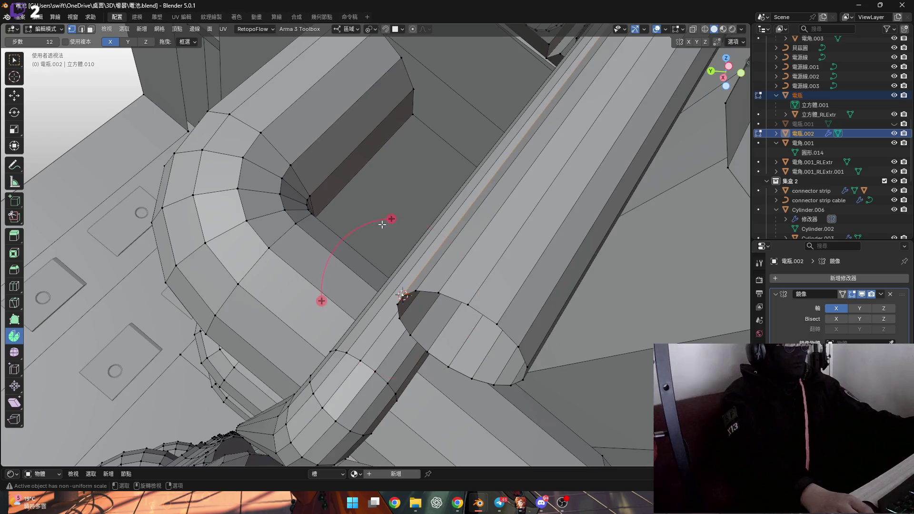
{"action": "left_click_drag", "start_coordinate": [387, 218], "coordinate": [397, 219]}
{"action": "left_click", "coordinate": [455, 285]}
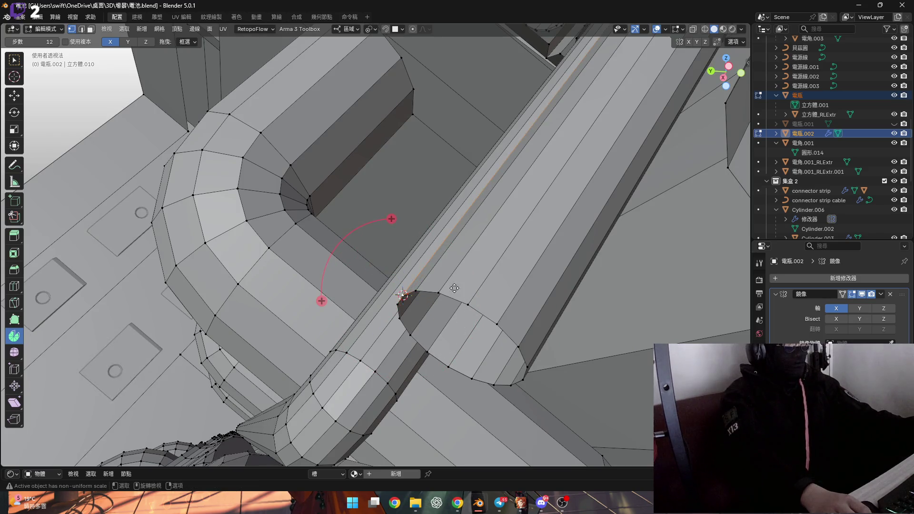
{"action": "left_click_drag", "start_coordinate": [391, 219], "coordinate": [399, 219]}
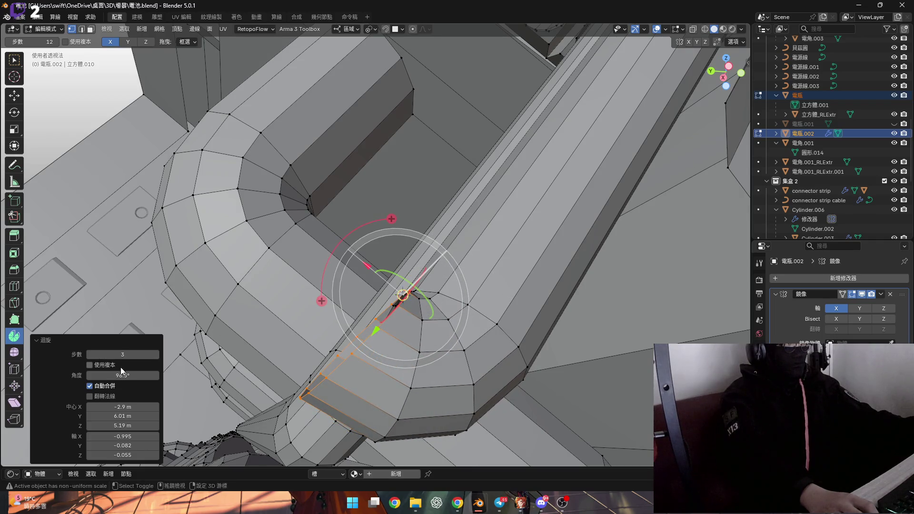
{"action": "type", "text": "90"}
{"action": "key", "text": "Return"}
- Redo the bend, sweeping the end ring into an exact 90° elbow, and begin extruding along X
{"action": "mouse_move", "coordinate": [372, 305]}
{"action": "middle_mouse_down"}
{"action": "mouse_move", "coordinate": [423, 301]}
{"action": "mouse_move", "coordinate": [481, 266]}
{"action": "middle_mouse_up"}
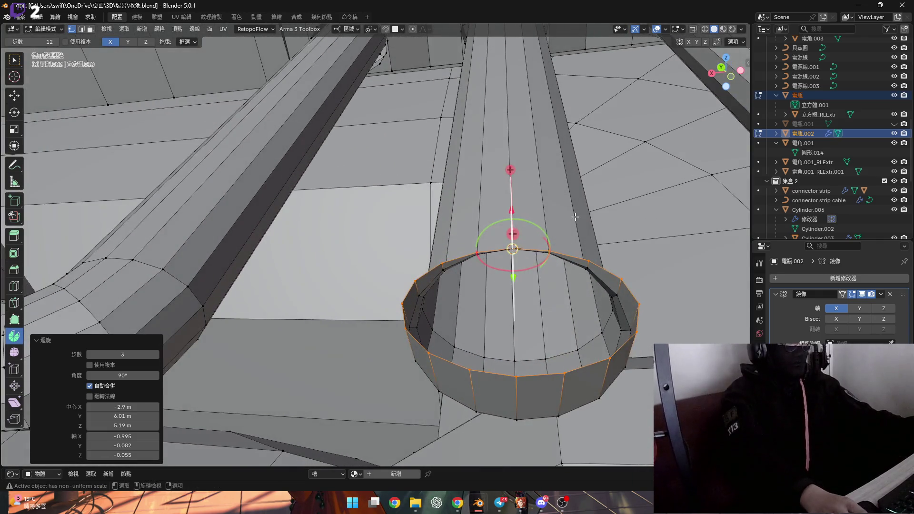
{"action": "scroll", "coordinate": [535, 238], "scroll_direction": "up", "scroll_amount": 2}
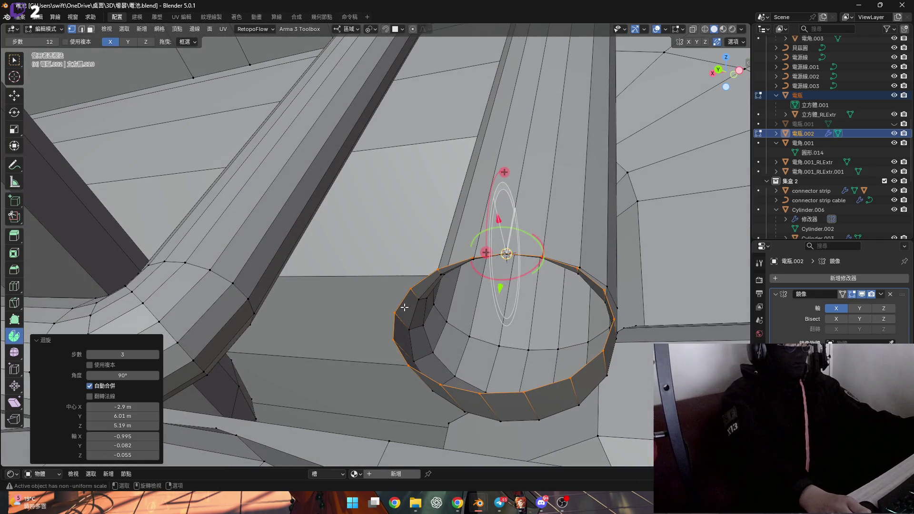
{"action": "mouse_move", "coordinate": [396, 312]}
{"action": "middle_mouse_down"}
{"action": "mouse_move", "coordinate": [455, 343]}
{"action": "mouse_move", "coordinate": [364, 322]}
{"action": "mouse_move", "coordinate": [418, 346]}
{"action": "mouse_move", "coordinate": [421, 331]}
{"action": "mouse_move", "coordinate": [177, 63]}
{"action": "middle_mouse_up"}
{"action": "scroll", "coordinate": [421, 332], "scroll_direction": "up", "scroll_amount": 3}
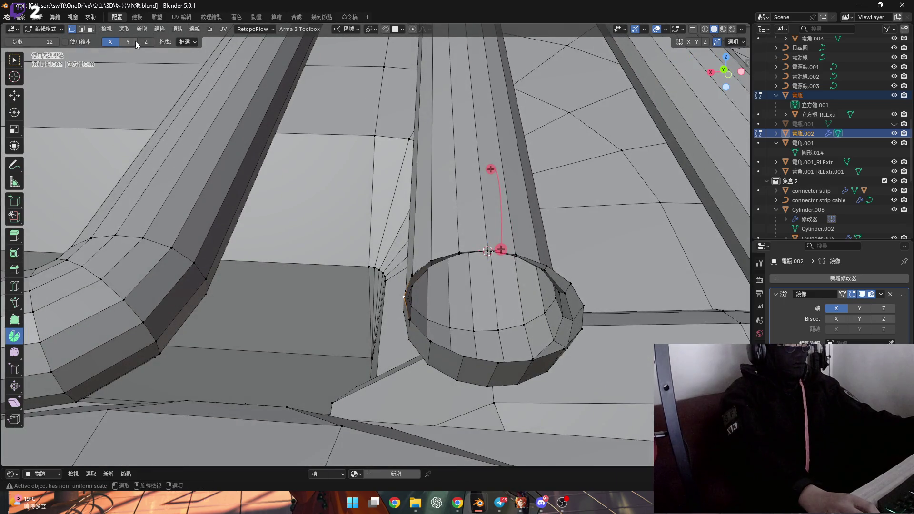
{"action": "middle_click_drag", "start_coordinate": [456, 239], "coordinate": [428, 199]}
{"action": "left_click_drag", "start_coordinate": [426, 198], "coordinate": [384, 211]}
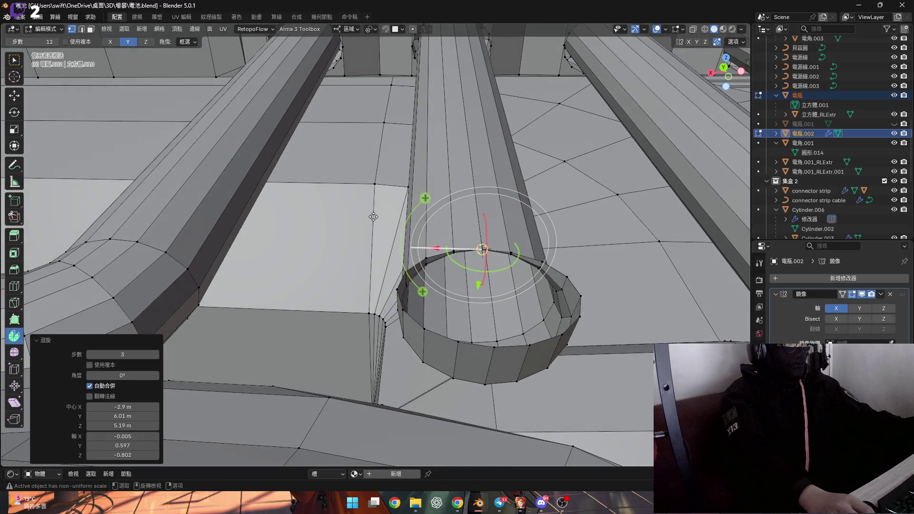
{"action": "key", "text": "ctrl+z"}
{"action": "left_click", "coordinate": [397, 289]}
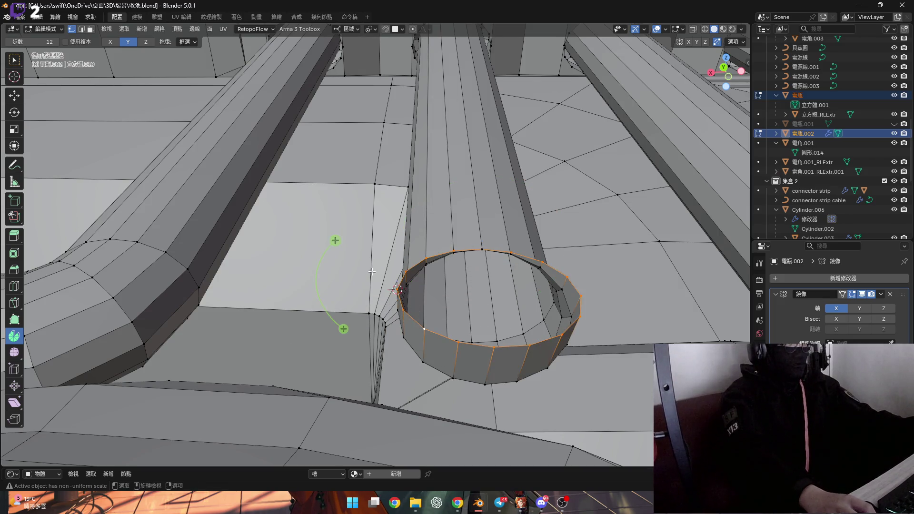
{"action": "mouse_move", "coordinate": [335, 241]}
{"action": "left_mouse_down"}
{"action": "mouse_move", "coordinate": [285, 267]}
{"action": "mouse_move", "coordinate": [183, 380]}
{"action": "left_mouse_up"}
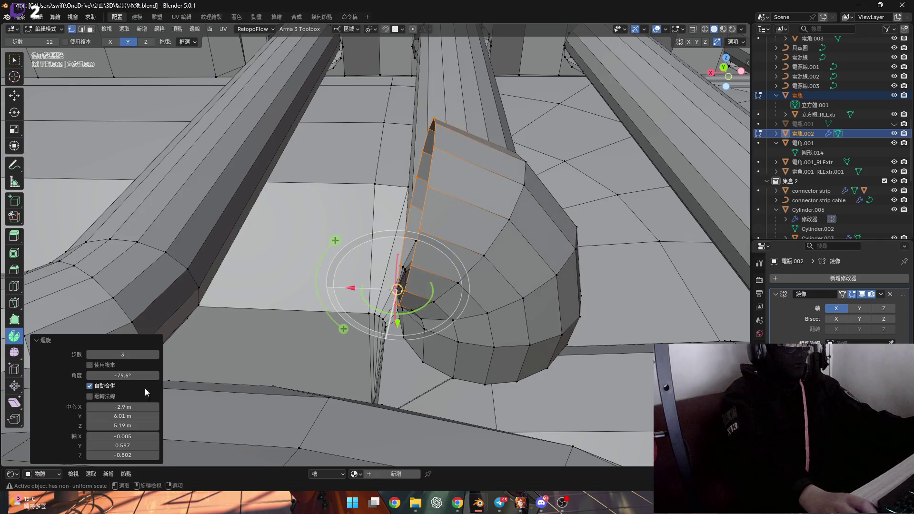
{"action": "type", "text": "-90"}
{"action": "key", "text": "Return"}
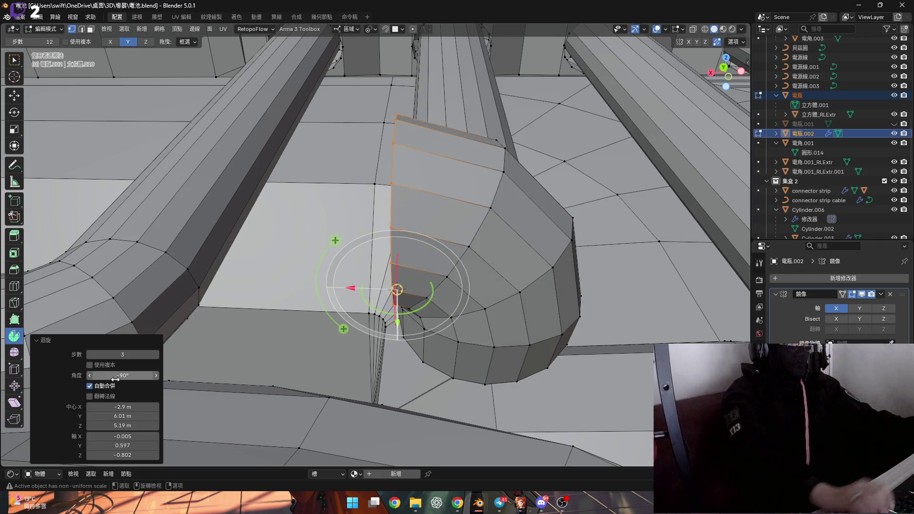
{"action": "scroll", "coordinate": [336, 241], "scroll_direction": "down", "scroll_amount": 5}
{"action": "scroll", "coordinate": [418, 273], "scroll_direction": "up", "scroll_amount": 4}
{"action": "middle_click_drag", "start_coordinate": [420, 298], "coordinate": [456, 312]}
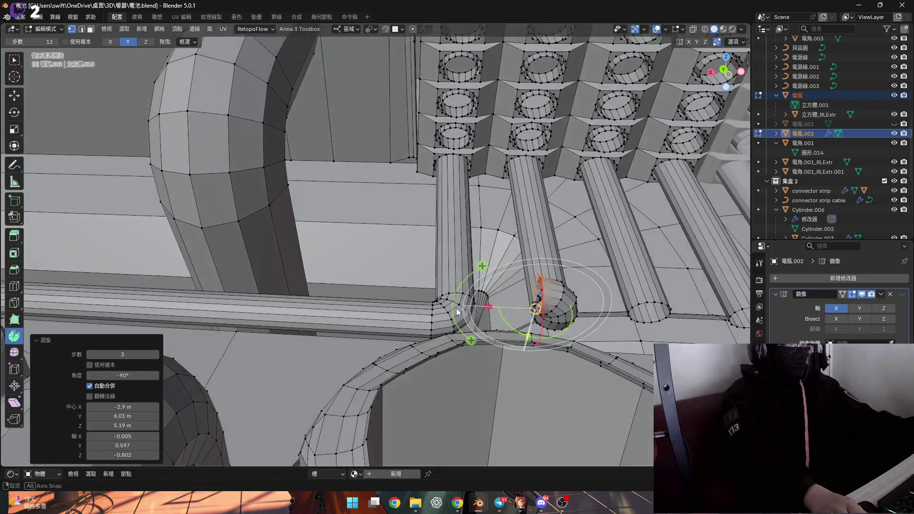
{"action": "key", "text": "x"}
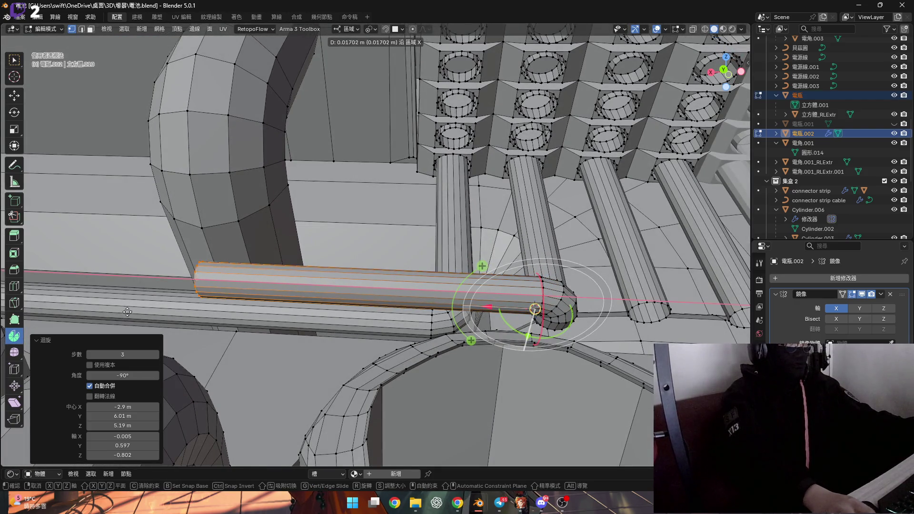
- Confirm the cable extrusion and slide its end further along X to lengthen it along the base
{"action": "left_click", "coordinate": [534, 308]}
{"action": "scroll", "coordinate": [292, 279], "scroll_direction": "up", "scroll_amount": 5}
{"action": "mouse_move", "coordinate": [291, 280]}
{"action": "middle_mouse_down"}
{"action": "mouse_move", "coordinate": [233, 275]}
{"action": "mouse_move", "coordinate": [368, 321]}
{"action": "middle_mouse_up"}
{"action": "scroll", "coordinate": [368, 321], "scroll_direction": "down", "scroll_amount": 10}
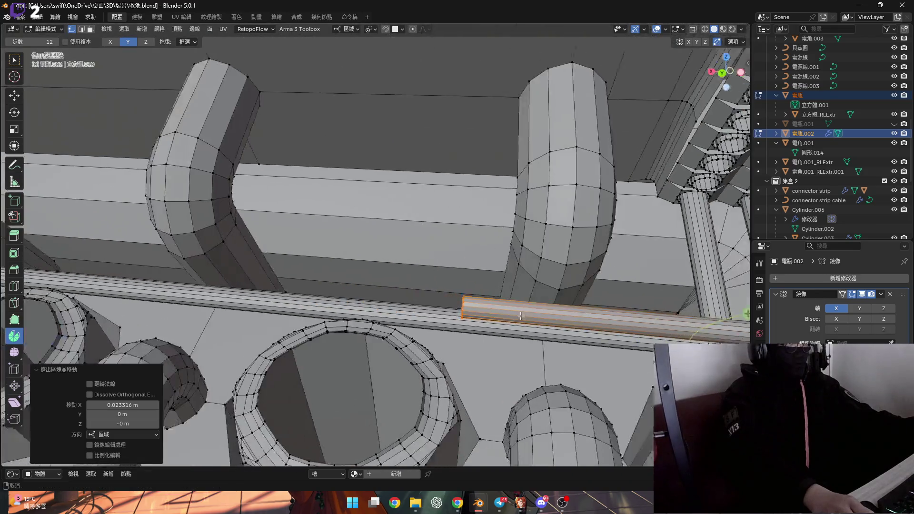
{"action": "scroll", "coordinate": [513, 309], "scroll_direction": "up", "scroll_amount": 3}
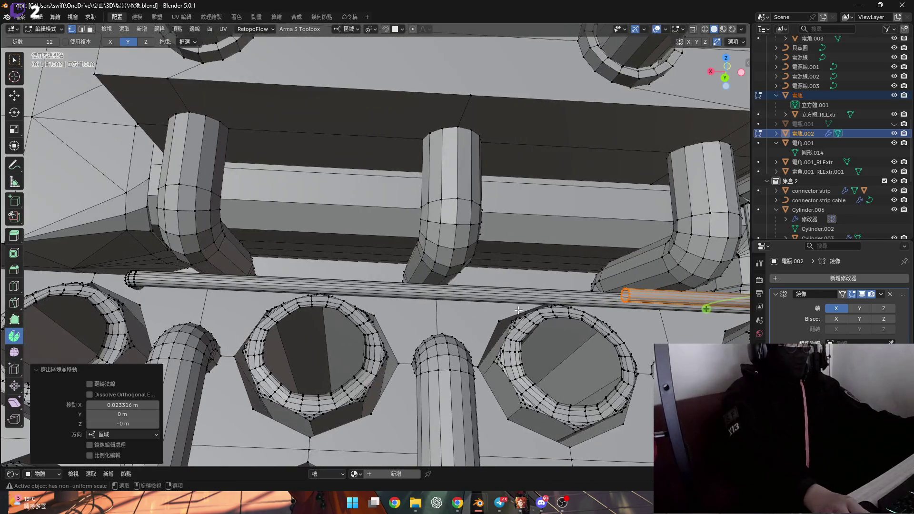
{"action": "key", "text": "g"}
{"action": "key", "text": "x"}
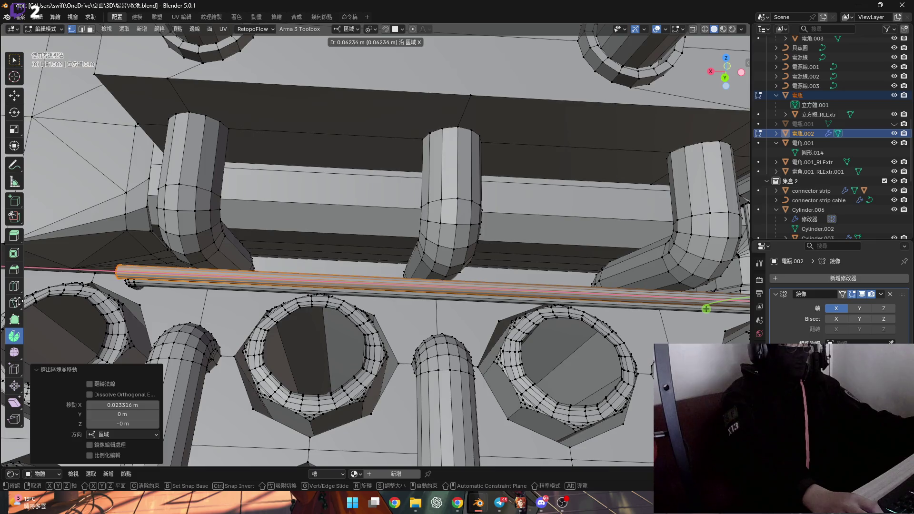
{"action": "left_click", "coordinate": [706, 309]}
{"action": "scroll", "coordinate": [437, 294], "scroll_direction": "up", "scroll_amount": 5}
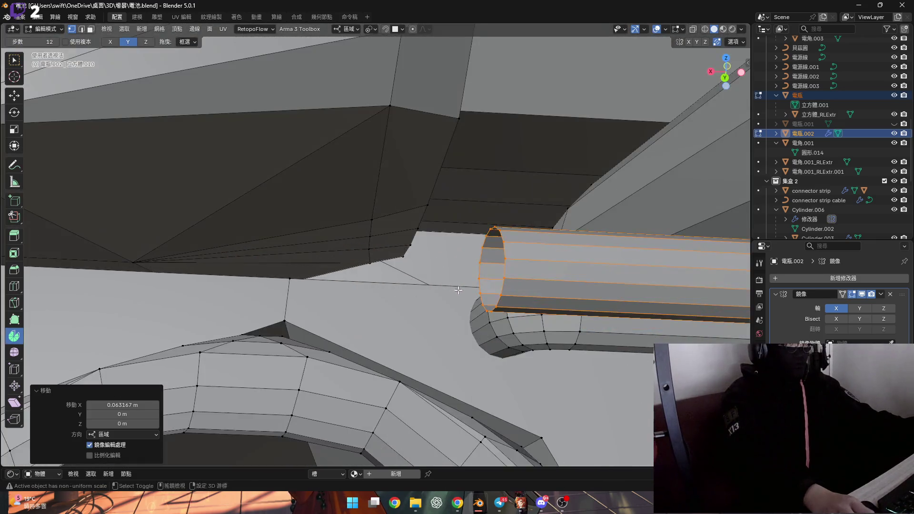
{"action": "key", "text": "g"}
{"action": "key", "text": "x"}
{"action": "left_click", "coordinate": [128, 308]}
- Select an edge on the battery body and flatten the selection to zero along X
{"action": "mouse_move", "coordinate": [127, 309]}
{"action": "middle_mouse_down"}
{"action": "mouse_move", "coordinate": [262, 327]}
{"action": "mouse_move", "coordinate": [369, 316]}
{"action": "mouse_move", "coordinate": [329, 286]}
{"action": "mouse_move", "coordinate": [392, 263]}
{"action": "mouse_move", "coordinate": [228, 333]}
{"action": "mouse_move", "coordinate": [278, 327]}
{"action": "middle_mouse_up"}
{"action": "left_click", "coordinate": [263, 326]}
{"action": "key", "text": "0"}
{"action": "key", "text": "Return"}
{"action": "mouse_move", "coordinate": [560, 281]}
{"action": "middle_mouse_down"}
{"action": "mouse_move", "coordinate": [696, 292]}
{"action": "mouse_move", "coordinate": [406, 266]}
{"action": "mouse_move", "coordinate": [476, 304]}
{"action": "mouse_move", "coordinate": [489, 327]}
{"action": "mouse_move", "coordinate": [535, 322]}
{"action": "mouse_move", "coordinate": [471, 296]}
{"action": "mouse_move", "coordinate": [486, 247]}
{"action": "mouse_move", "coordinate": [485, 302]}
{"action": "mouse_move", "coordinate": [398, 261]}
{"action": "middle_mouse_up"}
{"action": "scroll", "coordinate": [474, 305], "scroll_direction": "up", "scroll_amount": 5}
- Set the pivot at the next tube's end edge, select its end loop, and bend it exactly 90°
{"action": "key", "text": "2"}
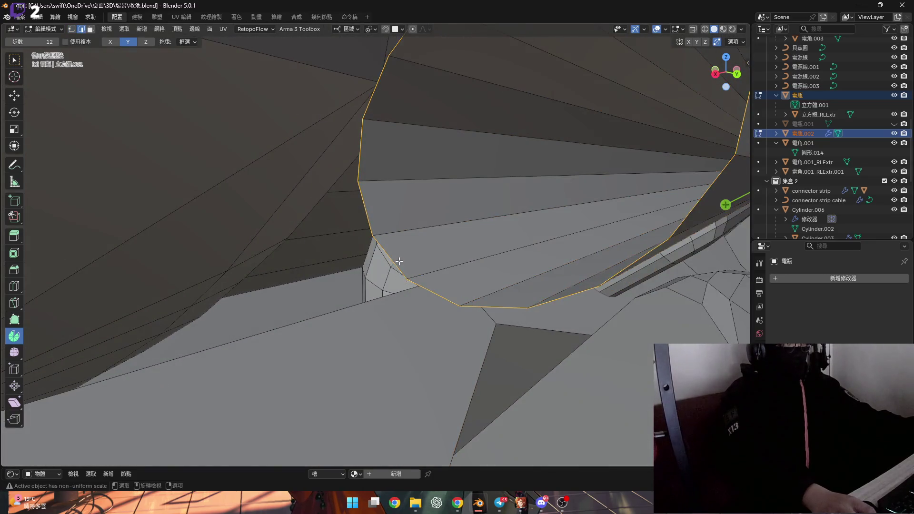
{"action": "left_click", "coordinate": [399, 261]}
{"action": "left_click", "coordinate": [432, 341]}
{"action": "key", "text": "KP_Decimal"}
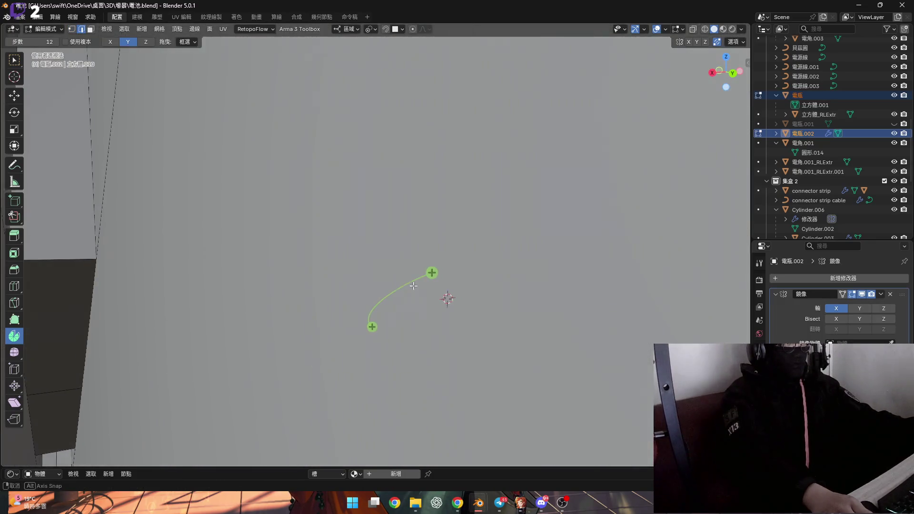
{"action": "scroll", "coordinate": [527, 293], "scroll_direction": "down", "scroll_amount": 5}
{"action": "mouse_move", "coordinate": [527, 293]}
{"action": "middle_mouse_down"}
{"action": "mouse_move", "coordinate": [455, 285]}
{"action": "mouse_move", "coordinate": [462, 294]}
{"action": "middle_mouse_up"}
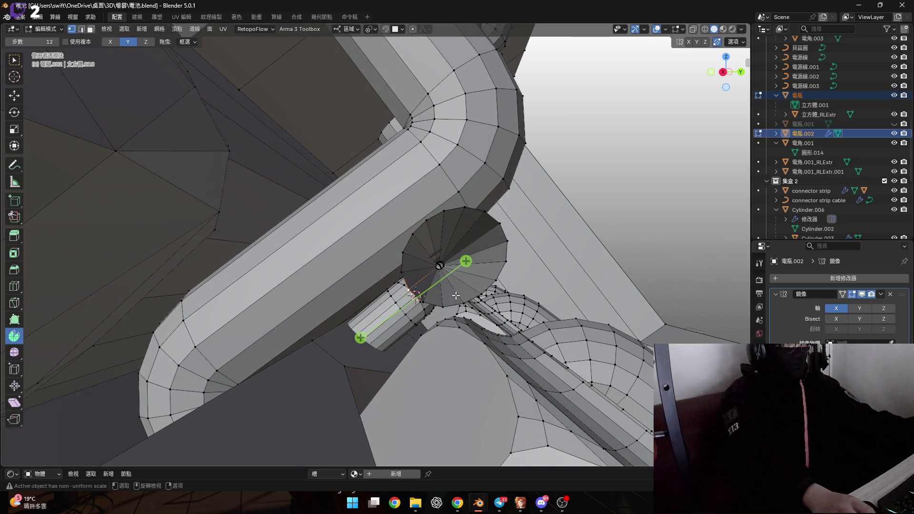
{"action": "mouse_move", "coordinate": [428, 282]}
{"action": "middle_mouse_down"}
{"action": "mouse_move", "coordinate": [302, 281]}
{"action": "mouse_move", "coordinate": [331, 267]}
{"action": "mouse_move", "coordinate": [342, 233]}
{"action": "middle_mouse_up"}
{"action": "key", "text": "l"}
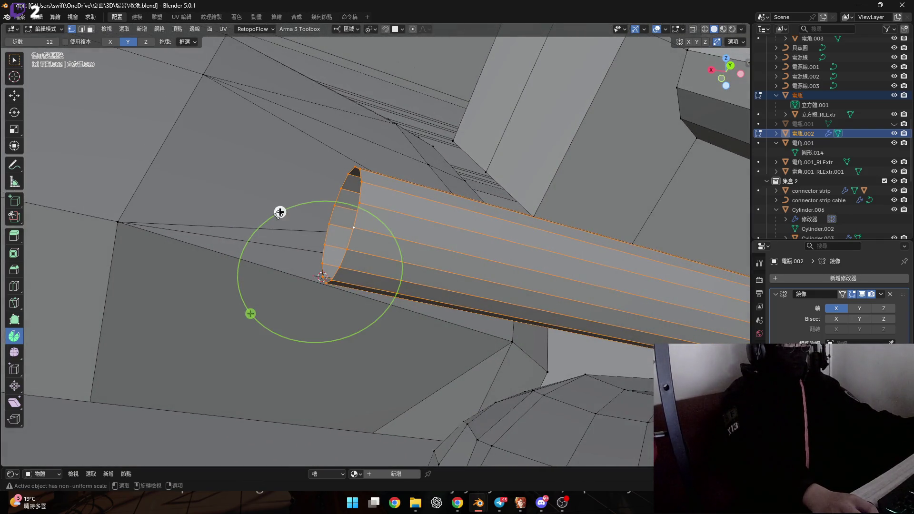
{"action": "left_click_drag", "start_coordinate": [280, 213], "coordinate": [230, 219]}
{"action": "left_click_drag", "start_coordinate": [161, 270], "coordinate": [142, 344]}
{"action": "left_click", "coordinate": [137, 370]}
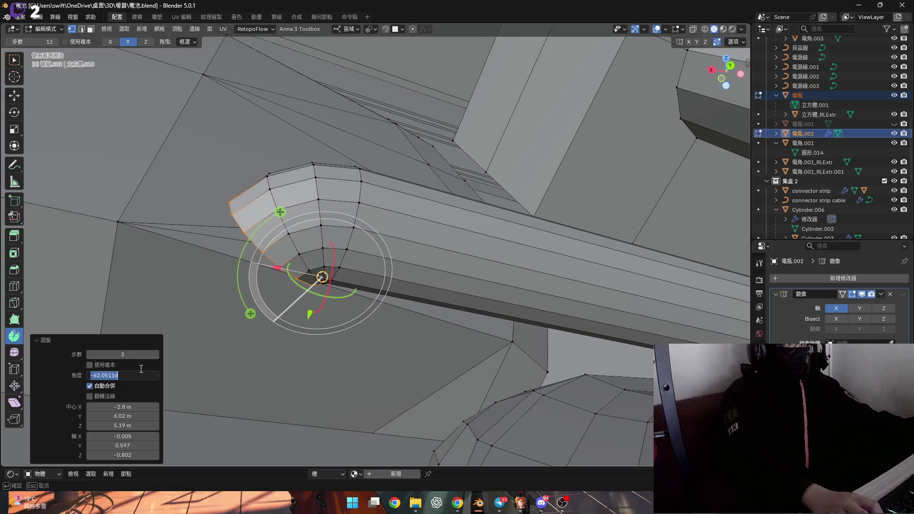
{"action": "type", "text": "-90"}
{"action": "key", "text": "Return"}
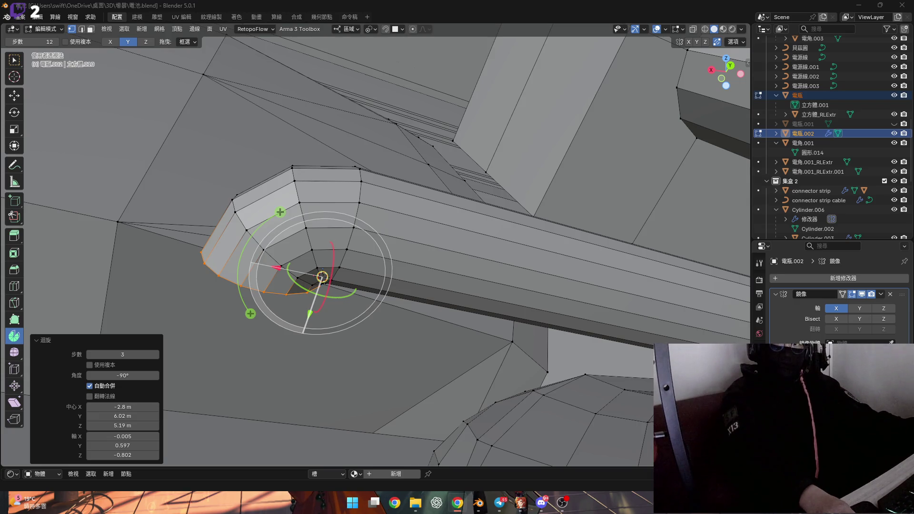
- Extrude the bent end outward along Z as a short cable section
{"action": "mouse_move", "coordinate": [297, 234]}
{"action": "middle_mouse_down", "text": "shift"}
{"action": "mouse_move", "coordinate": [325, 224]}
{"action": "mouse_move", "coordinate": [302, 204]}
{"action": "middle_mouse_up", "text": "shift"}
{"action": "key", "text": "g"}
{"action": "key", "text": "x"}
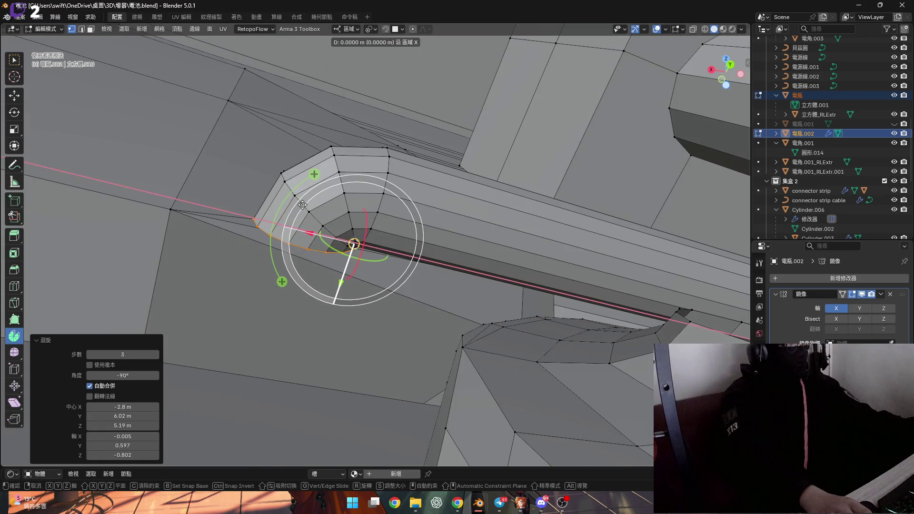
{"action": "key", "text": "Escape"}
{"action": "key", "text": "e"}
{"action": "key", "text": "z"}
{"action": "left_click", "coordinate": [255, 406]}
{"action": "mouse_move", "coordinate": [256, 406]}
{"action": "middle_mouse_down"}
{"action": "mouse_move", "coordinate": [255, 331]}
{"action": "mouse_move", "coordinate": [310, 379]}
{"action": "mouse_move", "coordinate": [285, 276]}
{"action": "middle_mouse_up"}
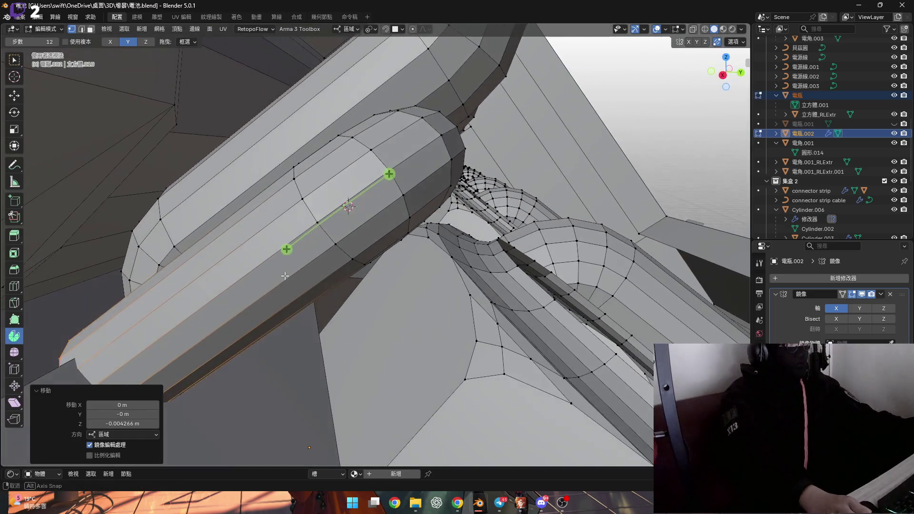
- Grow the selection around the tube and tilt that section 3.5° about X
{"action": "key", "text": "ctrl+KP_Add"}
{"action": "key", "text": "ctrl+KP_Add"}
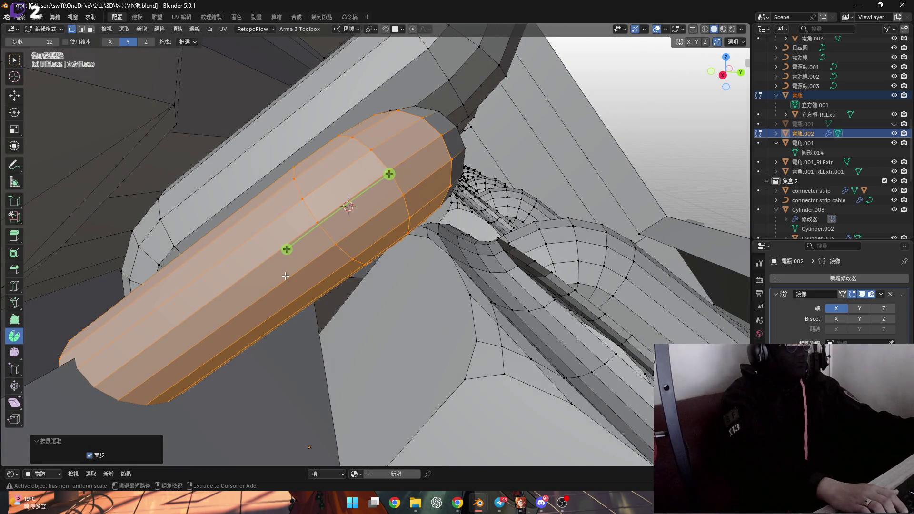
{"action": "middle_click_drag", "start_coordinate": [286, 273], "coordinate": [362, 238]}
{"action": "key", "text": "x"}
{"action": "key", "text": "x"}
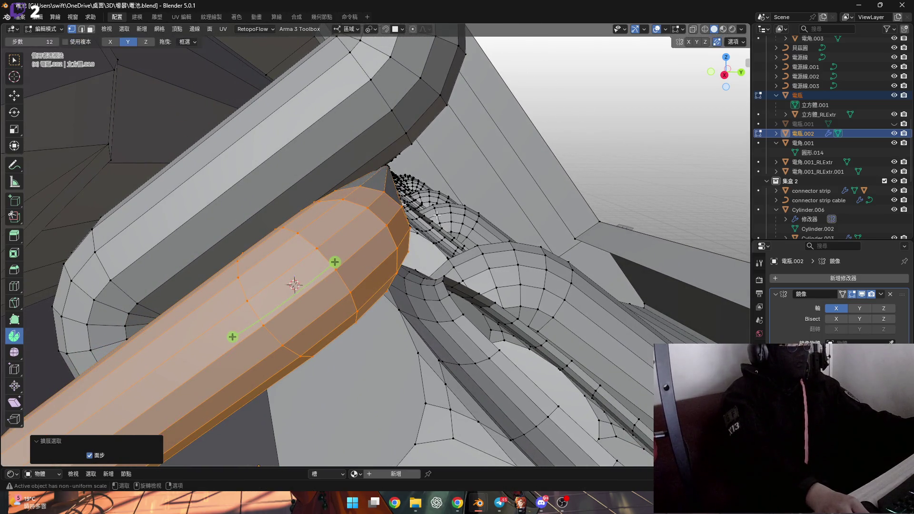
{"action": "key", "text": "9"}
{"action": "key", "text": "0"}
{"action": "key", "text": "BackSpace"}
{"action": "key", "text": "BackSpace"}
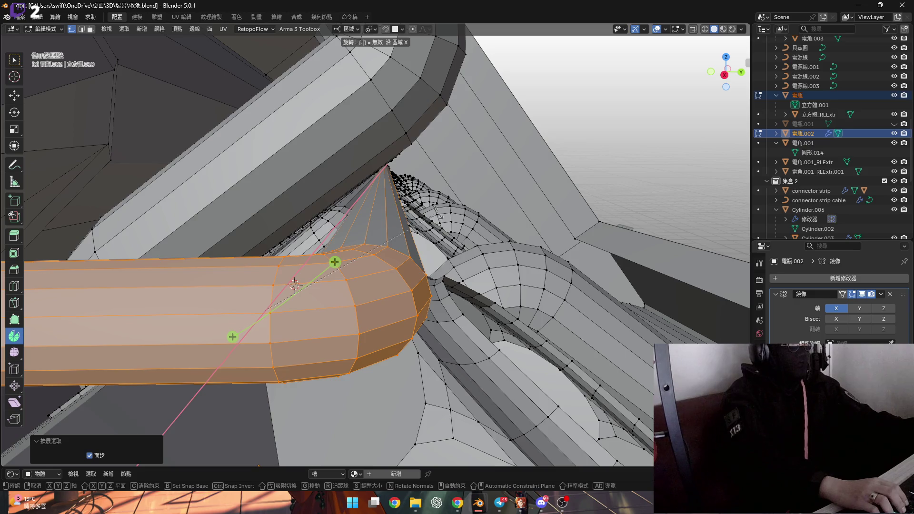
{"action": "key", "text": "BackSpace"}
{"action": "type", "text": ".35"}
{"action": "mouse_move", "coordinate": [294, 284]}
{"action": "middle_mouse_down"}
{"action": "mouse_move", "coordinate": [295, 267]}
{"action": "mouse_move", "coordinate": [452, 190]}
{"action": "mouse_move", "coordinate": [414, 188]}
{"action": "mouse_move", "coordinate": [399, 198]}
{"action": "middle_mouse_up"}
{"action": "key", "text": "x"}
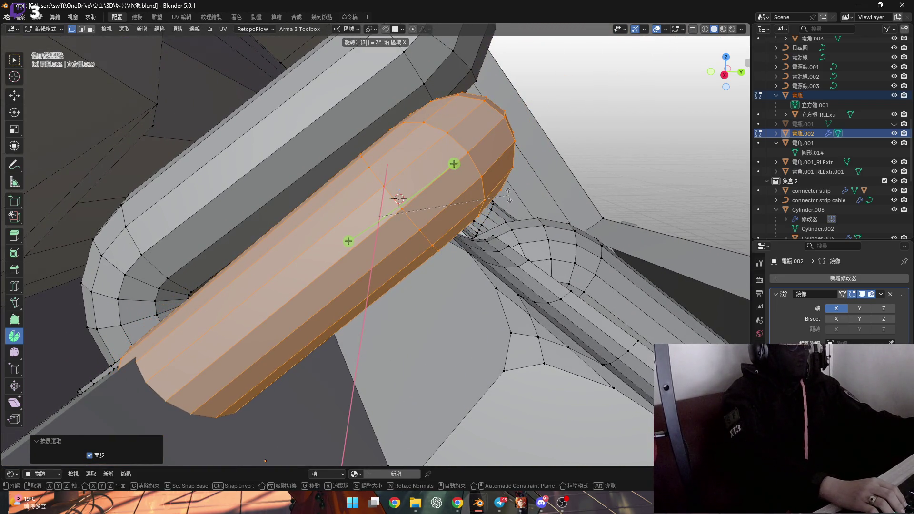
{"action": "key", "text": "Return"}
{"action": "mouse_move", "coordinate": [450, 190]}
{"action": "middle_mouse_down"}
{"action": "mouse_move", "coordinate": [438, 200]}
{"action": "mouse_move", "coordinate": [452, 210]}
{"action": "mouse_move", "coordinate": [428, 185]}
{"action": "mouse_move", "coordinate": [432, 221]}
{"action": "middle_mouse_up"}
- Move the pivot to the selected edge and start spinning the end ring into the next bend
{"action": "key", "text": "alt+a"}
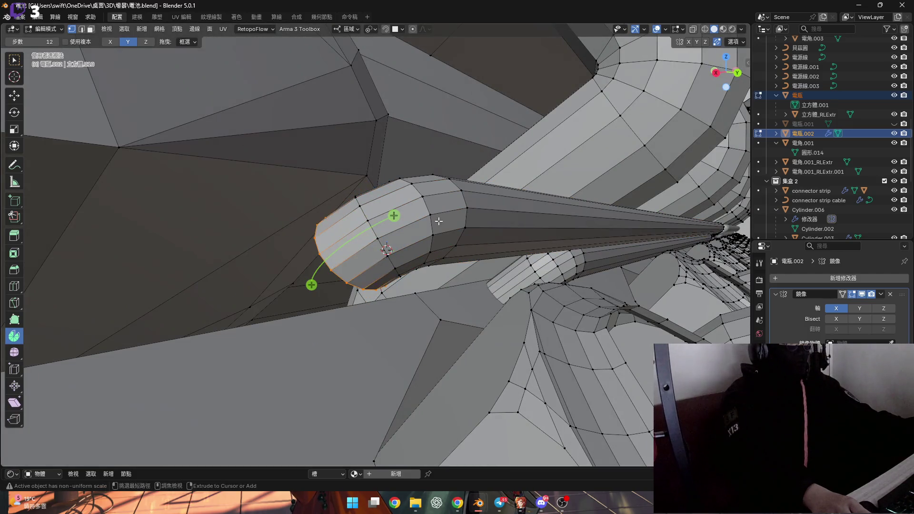
{"action": "scroll", "coordinate": [432, 220], "scroll_direction": "up", "scroll_amount": 5}
{"action": "mouse_move", "coordinate": [364, 267]}
{"action": "middle_mouse_down"}
{"action": "mouse_move", "coordinate": [401, 267]}
{"action": "mouse_move", "coordinate": [430, 246]}
{"action": "mouse_move", "coordinate": [406, 253]}
{"action": "mouse_move", "coordinate": [436, 273]}
{"action": "mouse_move", "coordinate": [418, 238]}
{"action": "mouse_move", "coordinate": [362, 228]}
{"action": "middle_mouse_up"}
{"action": "key", "text": "shift+s"}
{"action": "left_click", "coordinate": [416, 316]}
{"action": "left_click_drag", "start_coordinate": [305, 223], "coordinate": [278, 220]}
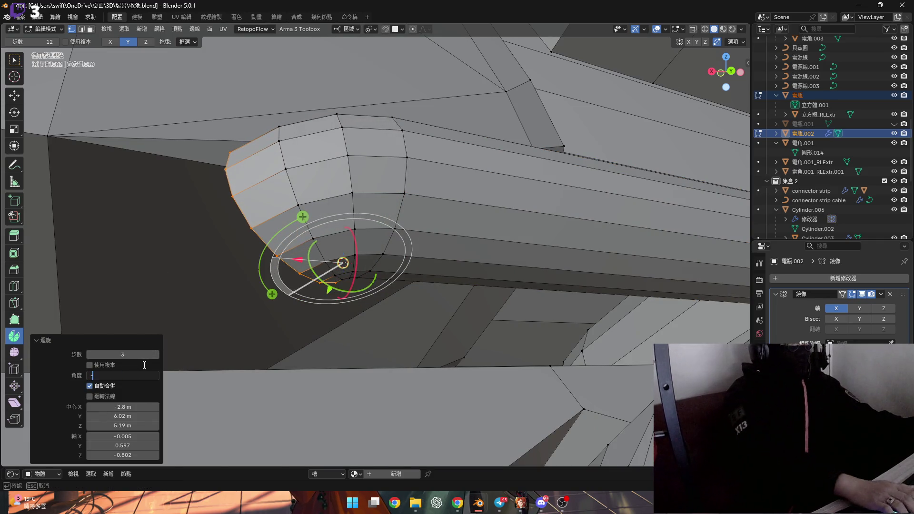
- Set the bend to exactly 90° and extend the bent tube end along local Z
{"action": "type", "text": "90"}
{"action": "key", "text": "Return"}
{"action": "middle_click_drag", "start_coordinate": [261, 154], "coordinate": [312, 192]}
{"action": "key", "text": "g"}
{"action": "key", "text": "z"}
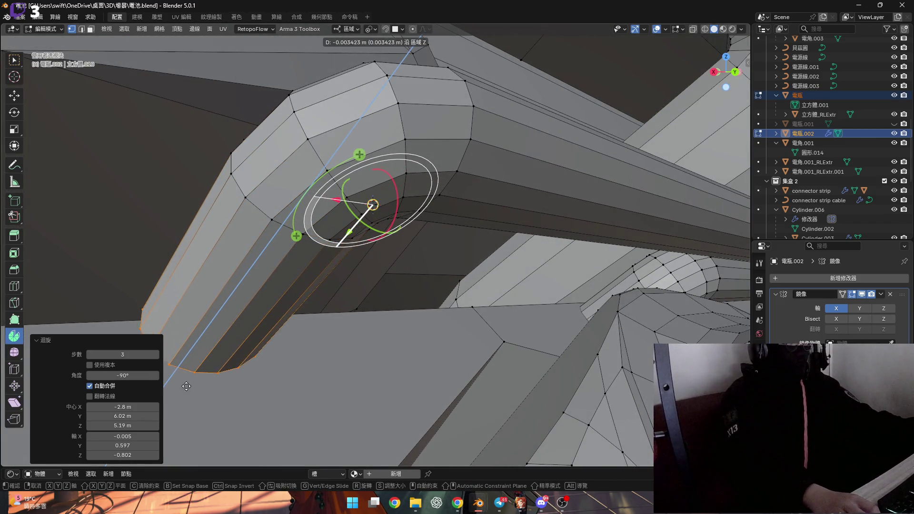
{"action": "left_click", "coordinate": [155, 415]}
- Select a strip of cap faces and bend the edge loop 90° around the pivot
{"action": "mouse_move", "coordinate": [295, 266]}
{"action": "middle_mouse_down"}
{"action": "mouse_move", "coordinate": [316, 267]}
{"action": "mouse_move", "coordinate": [305, 264]}
{"action": "mouse_move", "coordinate": [411, 204]}
{"action": "mouse_move", "coordinate": [389, 230]}
{"action": "middle_mouse_up"}
{"action": "left_click", "coordinate": [388, 230], "text": "ctrl"}
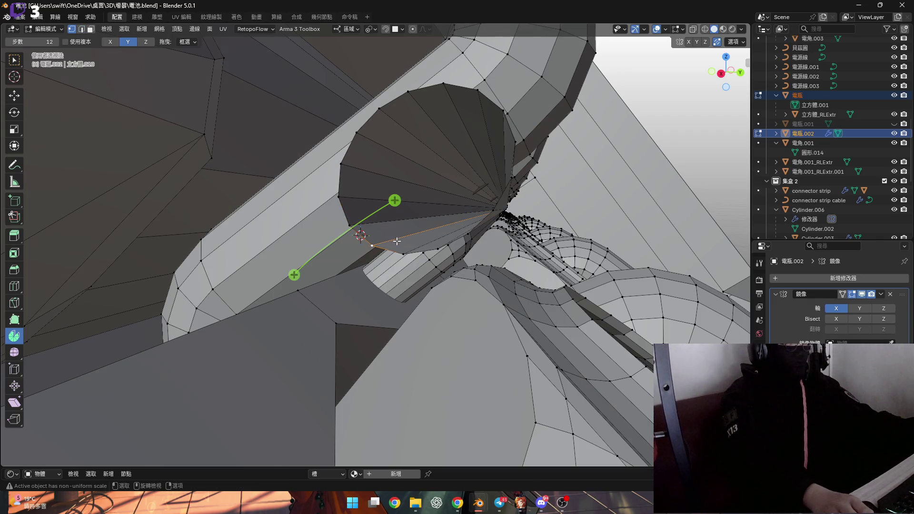
{"action": "key", "text": "grave"}
{"action": "mouse_move", "coordinate": [396, 241]}
{"action": "middle_mouse_down"}
{"action": "mouse_move", "coordinate": [399, 225]}
{"action": "mouse_move", "coordinate": [414, 230]}
{"action": "mouse_move", "coordinate": [352, 217]}
{"action": "mouse_move", "coordinate": [387, 228]}
{"action": "mouse_move", "coordinate": [291, 238]}
{"action": "middle_mouse_up"}
{"action": "left_click_drag", "start_coordinate": [291, 239], "coordinate": [184, 262]}
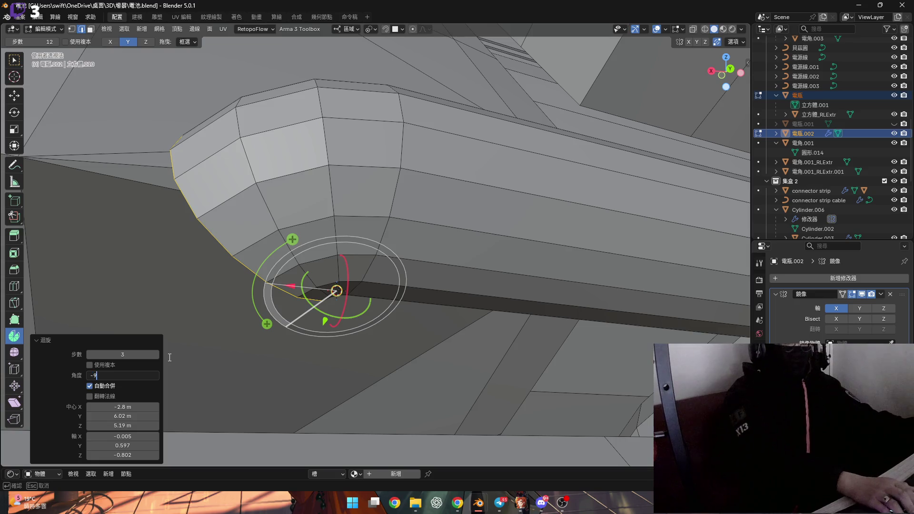
{"action": "type", "text": "0"}
{"action": "key", "text": "Return"}
- Extend the section along Z, then nudge the end loop slightly along Z
{"action": "middle_click_drag", "start_coordinate": [248, 333], "coordinate": [314, 188]}
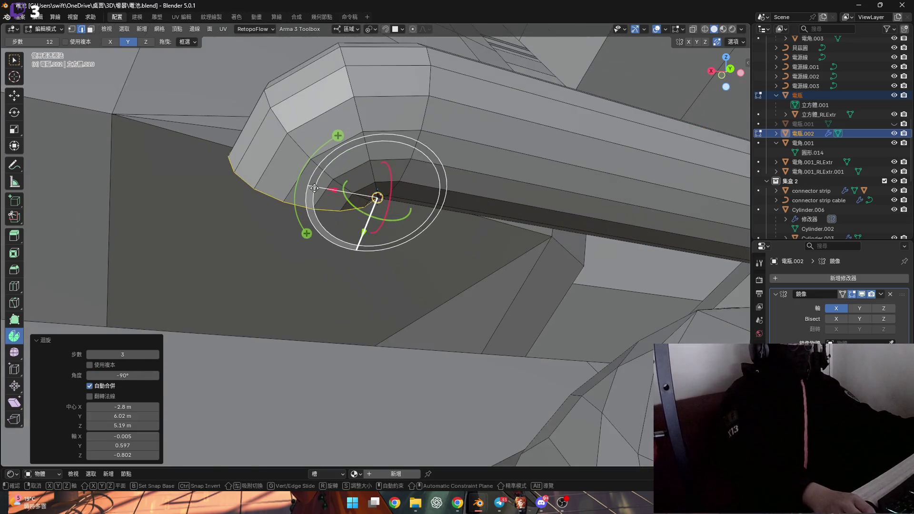
{"action": "key", "text": "z"}
{"action": "left_click", "coordinate": [273, 429]}
{"action": "mouse_move", "coordinate": [292, 333]}
{"action": "middle_mouse_down"}
{"action": "mouse_move", "coordinate": [372, 296]}
{"action": "mouse_move", "coordinate": [352, 266]}
{"action": "middle_mouse_up"}
{"action": "key", "text": "g"}
{"action": "key", "text": "z"}
{"action": "left_click", "coordinate": [337, 252]}
- Grow the selection to the adjacent ring and rotate the tube section 8° about X
{"action": "key", "text": "ctrl+KP_Add"}
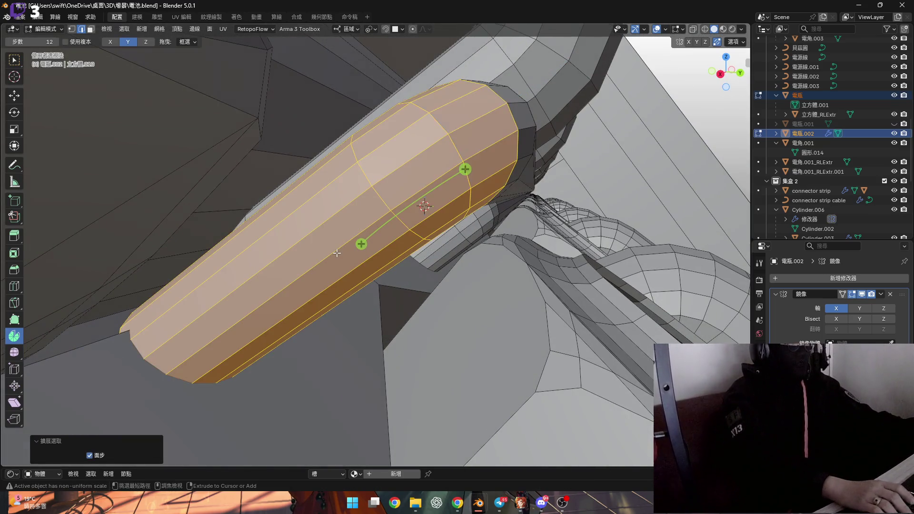
{"action": "mouse_move", "coordinate": [361, 243]}
{"action": "middle_mouse_down"}
{"action": "mouse_move", "coordinate": [409, 208]}
{"action": "mouse_move", "coordinate": [495, 217]}
{"action": "middle_mouse_up"}
{"action": "key", "text": "r"}
{"action": "key", "text": "x"}
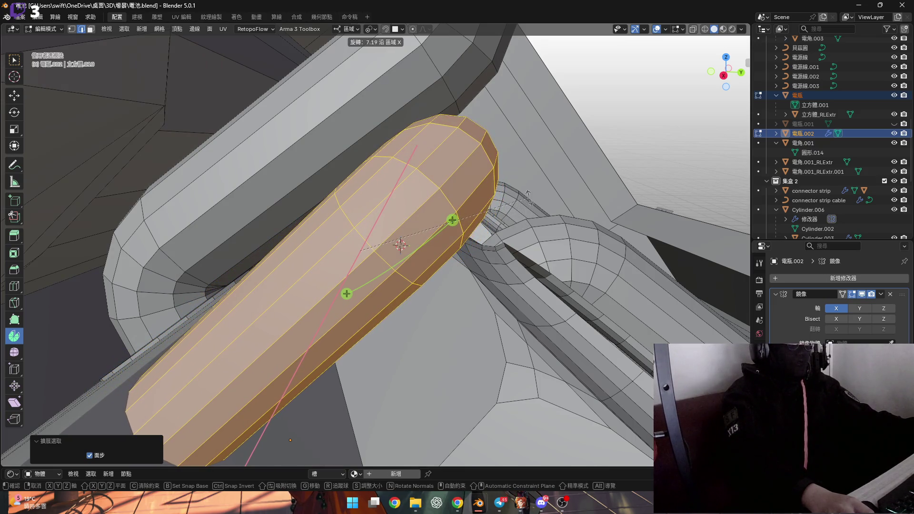
{"action": "key", "text": "8"}
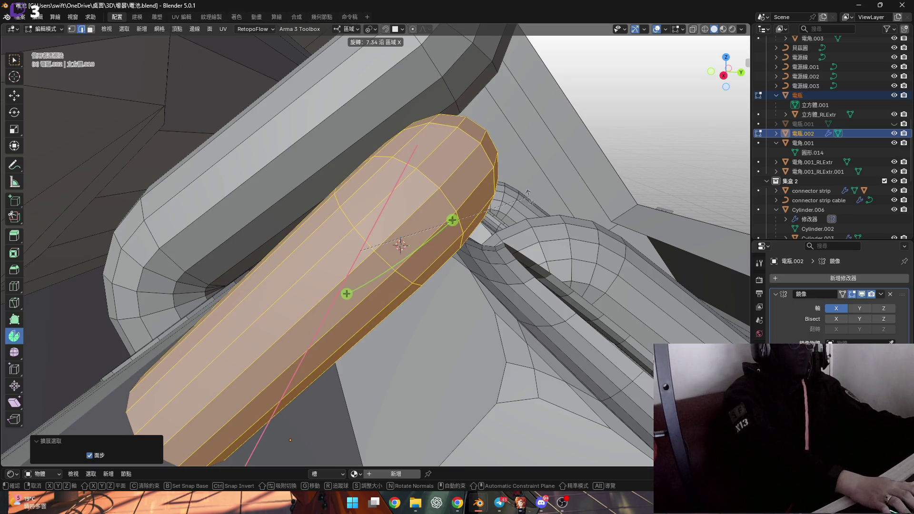
{"action": "key", "text": "Return"}
{"action": "scroll", "coordinate": [399, 178], "scroll_direction": "up", "scroll_amount": 5}
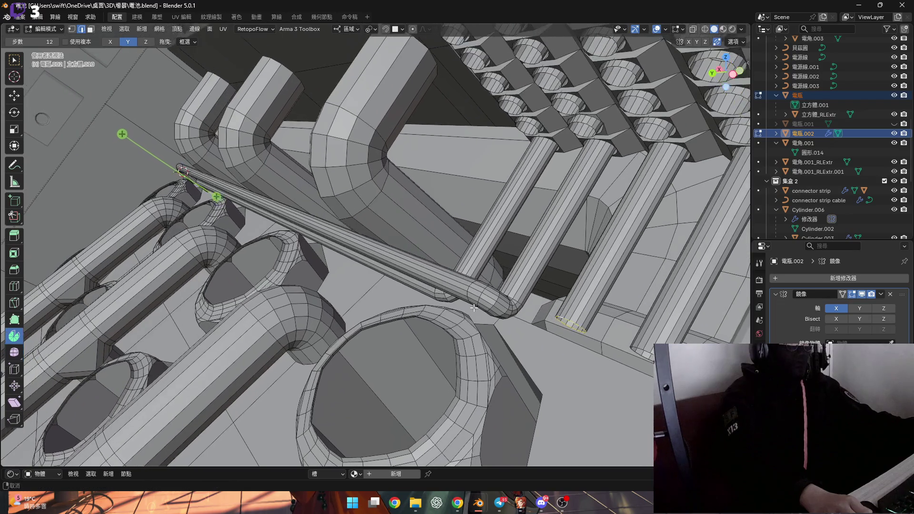
{"action": "mouse_move", "coordinate": [467, 303]}
{"action": "middle_mouse_down"}
{"action": "mouse_move", "coordinate": [386, 269]}
{"action": "mouse_move", "coordinate": [221, 276]}
{"action": "middle_mouse_up"}
- Inspect the tube bases and base rods from several angles, switching vertex and edge selection
{"action": "scroll", "coordinate": [428, 271], "scroll_direction": "up", "scroll_amount": 10}
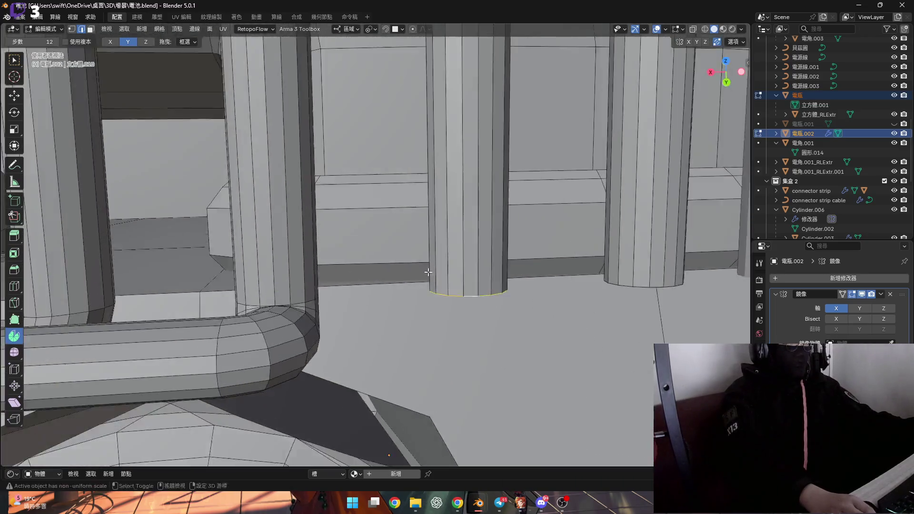
{"action": "middle_click_drag", "start_coordinate": [428, 272], "coordinate": [351, 219]}
{"action": "middle_click_drag", "start_coordinate": [395, 261], "coordinate": [383, 251]}
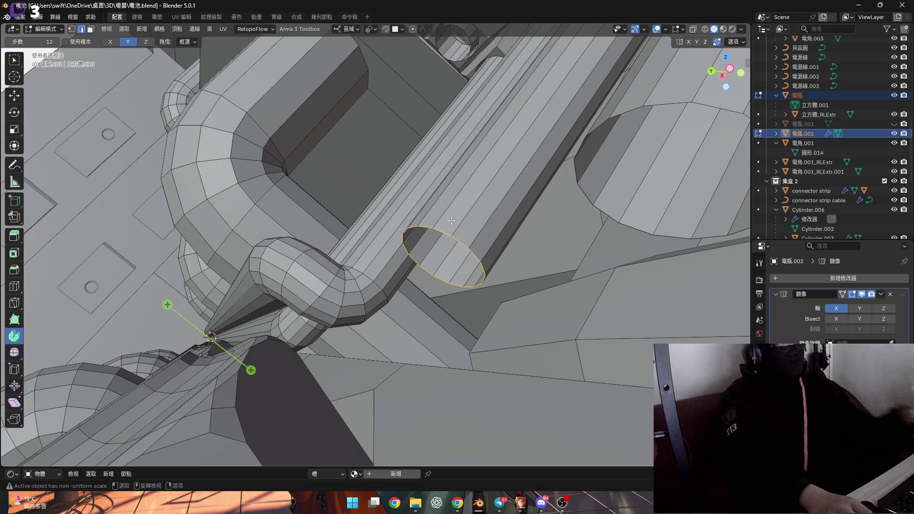
{"action": "key", "text": "1"}
{"action": "mouse_move", "coordinate": [421, 228]}
{"action": "middle_mouse_down"}
{"action": "mouse_move", "coordinate": [496, 302]}
{"action": "mouse_move", "coordinate": [474, 270]}
{"action": "mouse_move", "coordinate": [544, 197]}
{"action": "middle_mouse_up"}
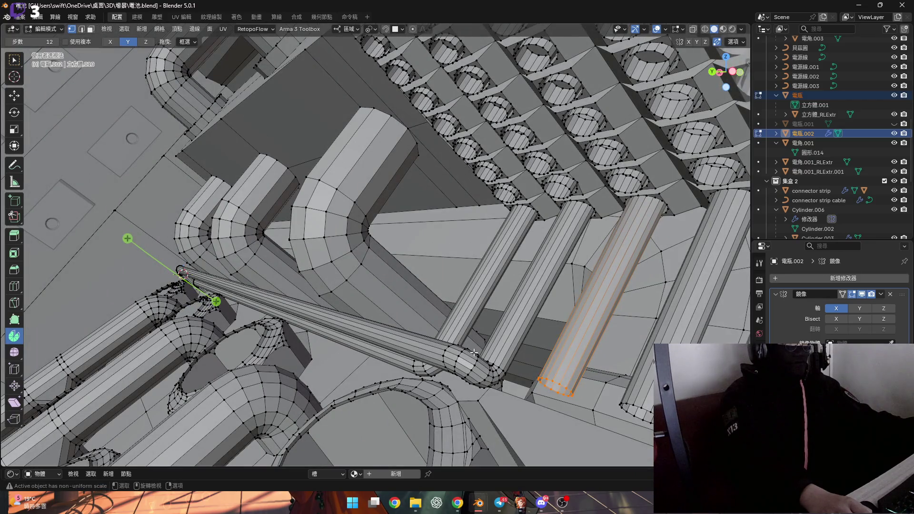
{"action": "middle_click_drag", "start_coordinate": [475, 352], "coordinate": [568, 297]}
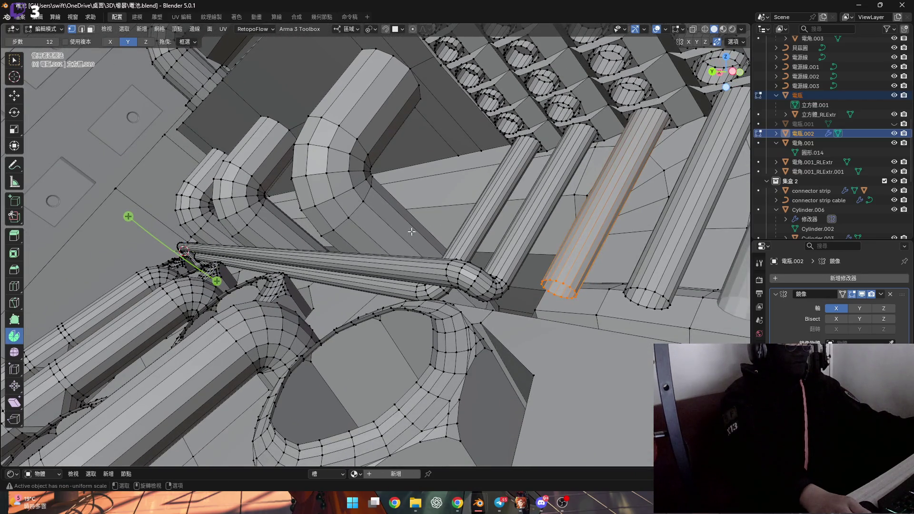
{"action": "scroll", "coordinate": [506, 267], "scroll_direction": "up", "scroll_amount": 5}
{"action": "middle_click_drag", "start_coordinate": [529, 264], "coordinate": [487, 203]}
{"action": "scroll", "coordinate": [483, 229], "scroll_direction": "down", "scroll_amount": 8}
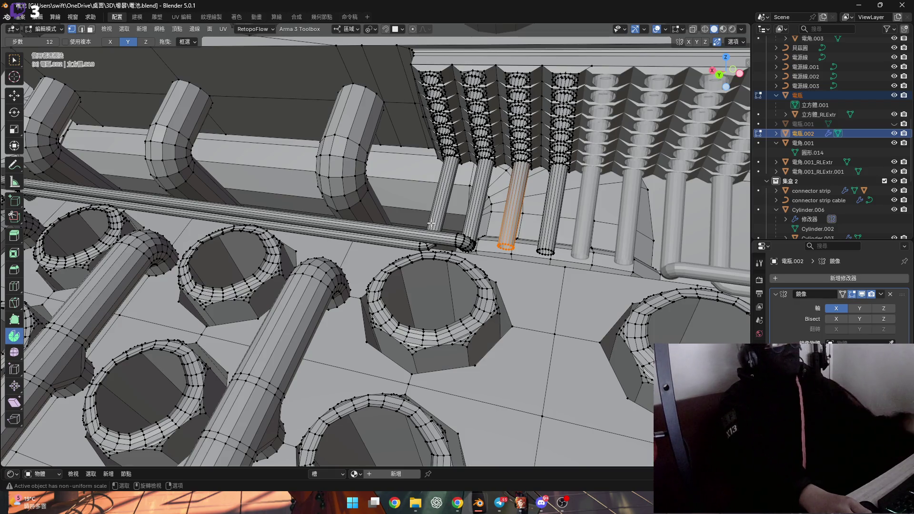
{"action": "key", "text": "2"}
{"action": "scroll", "coordinate": [476, 245], "scroll_direction": "up", "scroll_amount": 3}
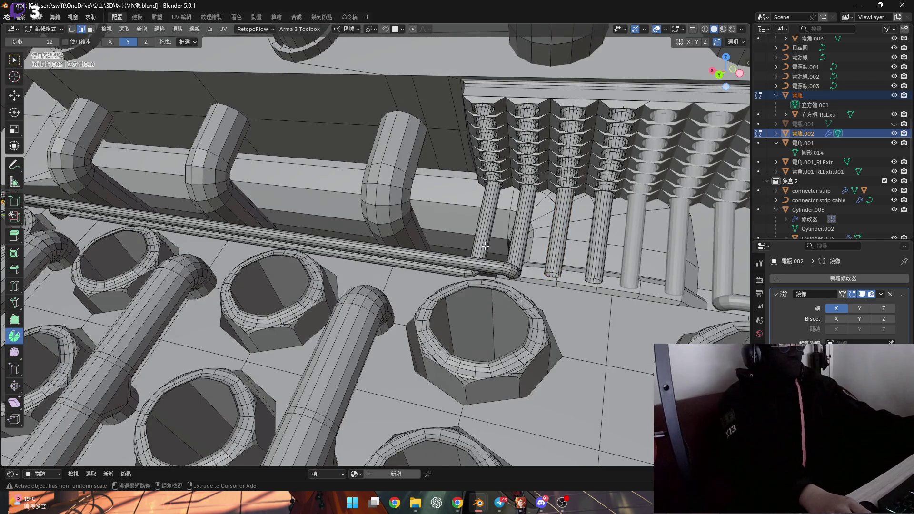
{"action": "key", "text": "1"}
- Select the short tube's end and remove its inner end ring
{"action": "left_click", "coordinate": [481, 244]}
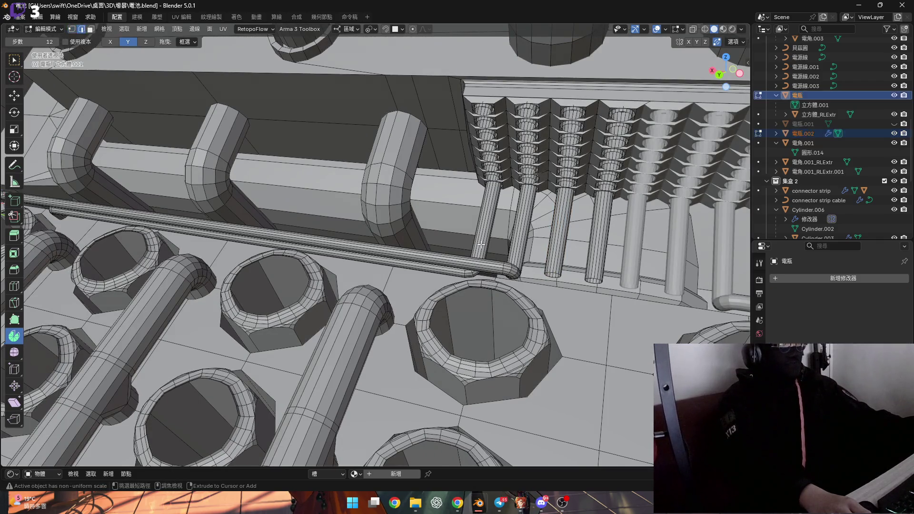
{"action": "left_click", "coordinate": [480, 245]}
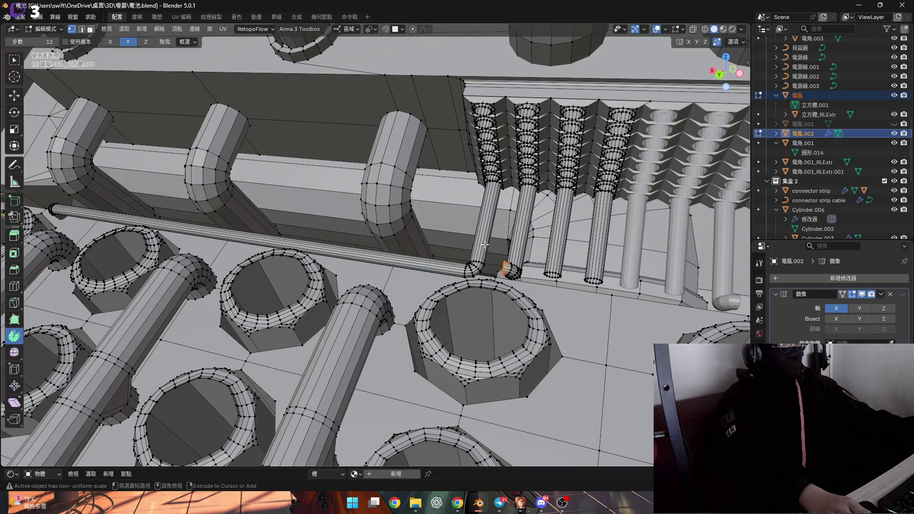
{"action": "scroll", "coordinate": [515, 271], "scroll_direction": "up", "scroll_amount": 5}
{"action": "middle_click_drag", "start_coordinate": [515, 272], "coordinate": [504, 259]}
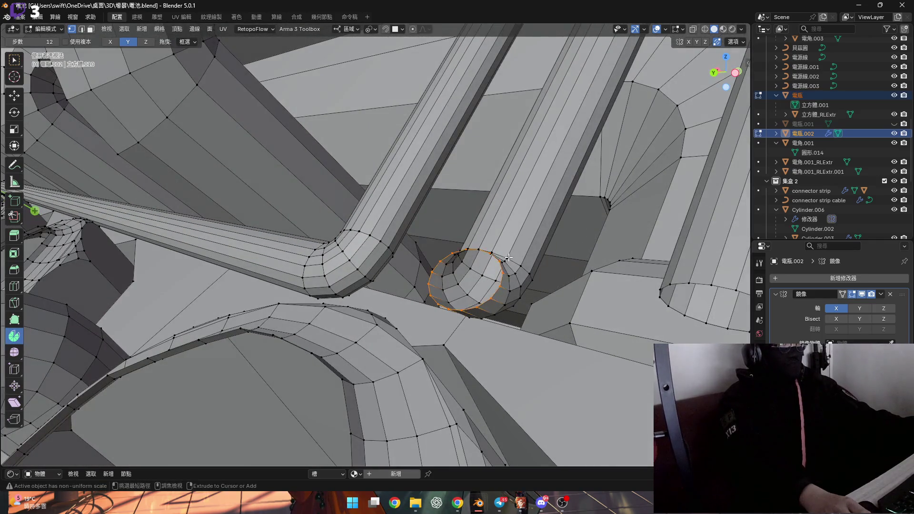
{"action": "key", "text": "ctrl+z"}
{"action": "middle_click_drag", "start_coordinate": [486, 211], "coordinate": [533, 239]}
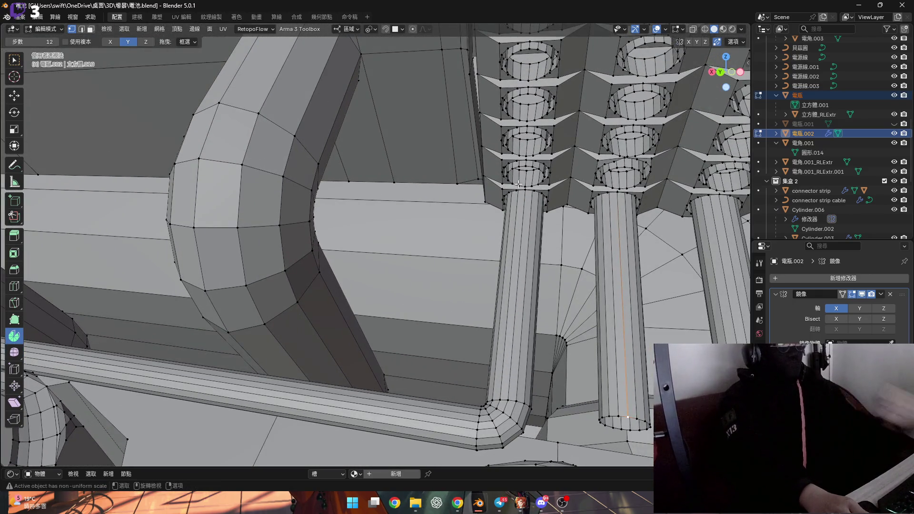
{"action": "scroll", "coordinate": [498, 378], "scroll_direction": "down", "scroll_amount": 4}
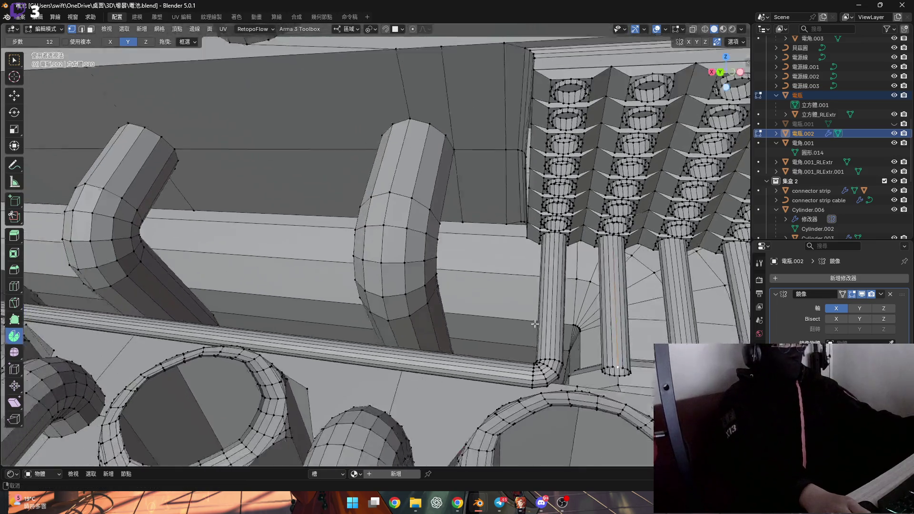
{"action": "scroll", "coordinate": [425, 288], "scroll_direction": "down", "scroll_amount": 2}
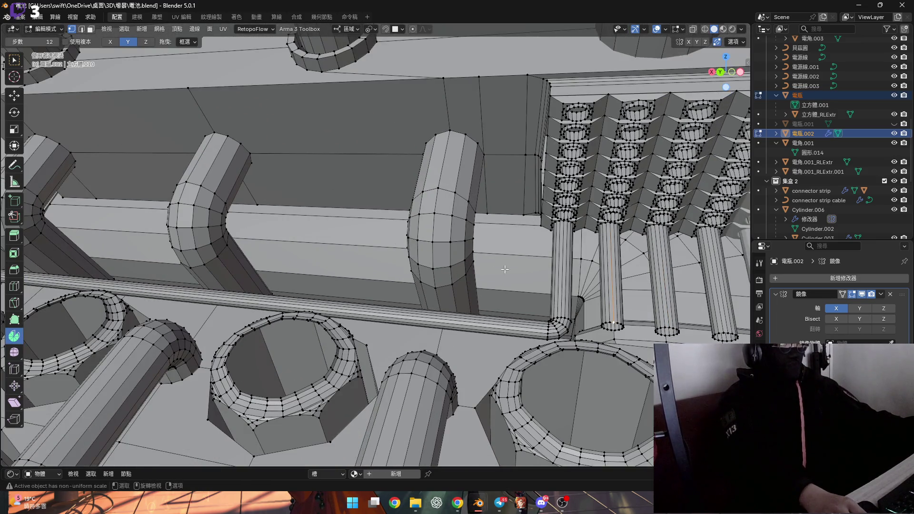
{"action": "scroll", "coordinate": [510, 266], "scroll_direction": "up", "scroll_amount": 8}
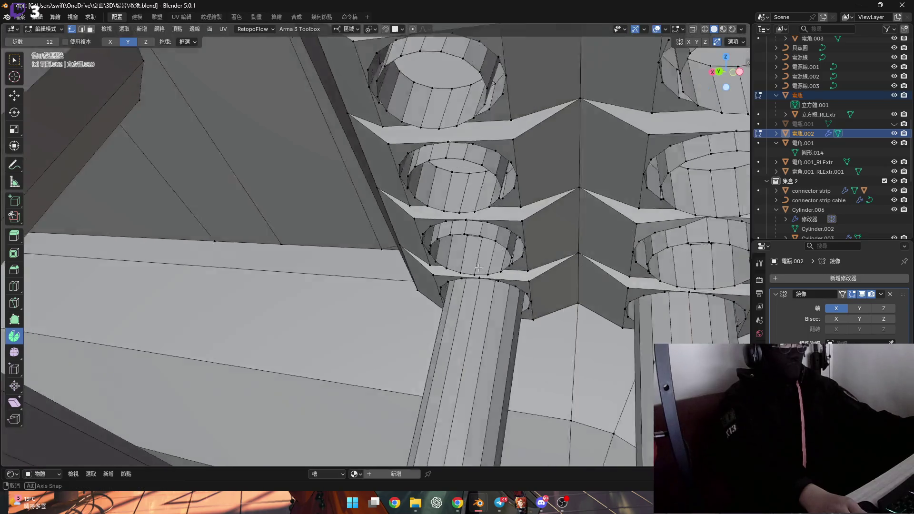
{"action": "middle_click_drag", "start_coordinate": [482, 269], "coordinate": [495, 276]}
- Extrude the tube end about 0.0116 m along its local Y axis
{"action": "key", "text": "2"}
{"action": "scroll", "coordinate": [483, 273], "scroll_direction": "down", "scroll_amount": 4}
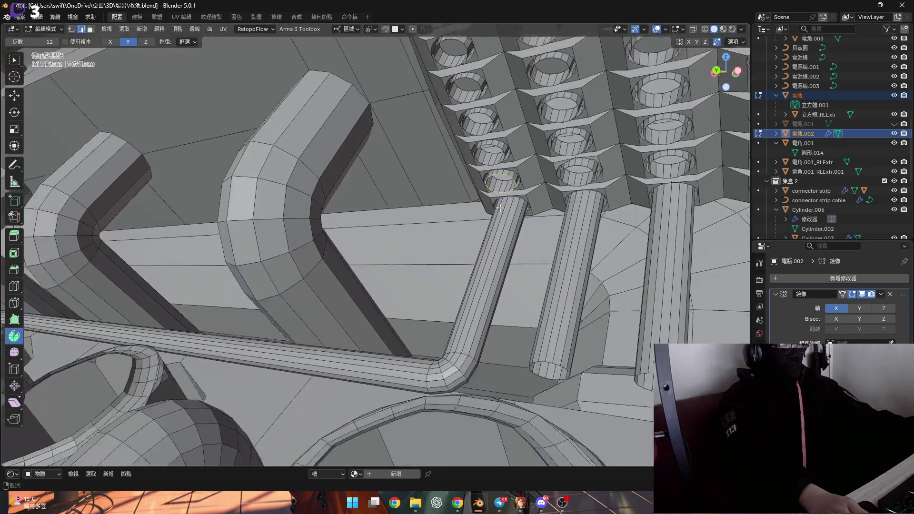
{"action": "scroll", "coordinate": [479, 212], "scroll_direction": "up", "scroll_amount": 5}
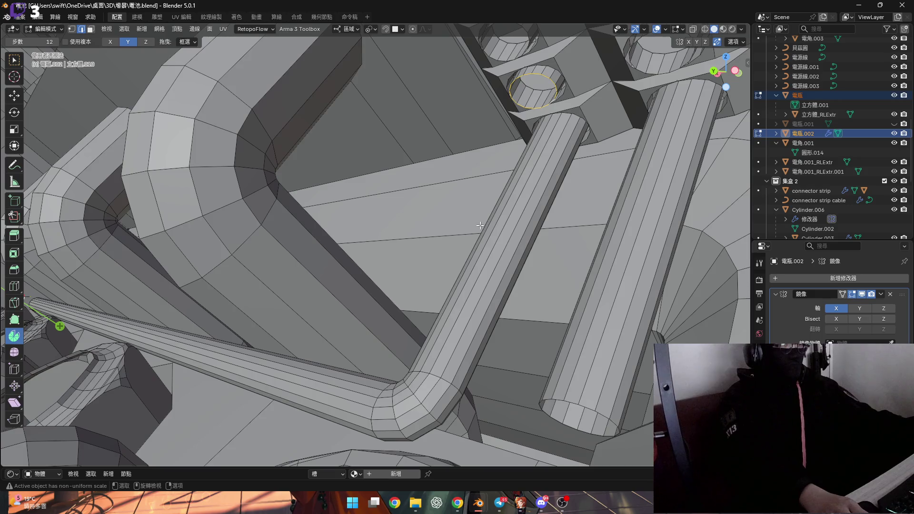
{"action": "key", "text": "e"}
{"action": "key", "text": "x"}
{"action": "key", "text": "Escape"}
{"action": "key", "text": "e"}
{"action": "key", "text": "z"}
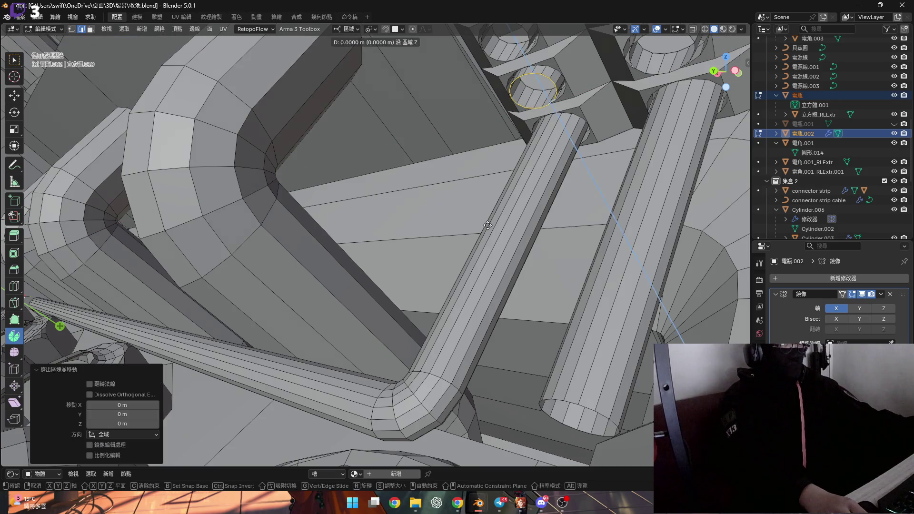
{"action": "key", "text": "y"}
{"action": "left_click", "coordinate": [322, 459]}
- Flatten the new edge loops to zero along Y
{"action": "middle_click_drag", "start_coordinate": [322, 460], "coordinate": [449, 269]}
{"action": "left_click", "coordinate": [449, 269], "text": "alt+shift"}
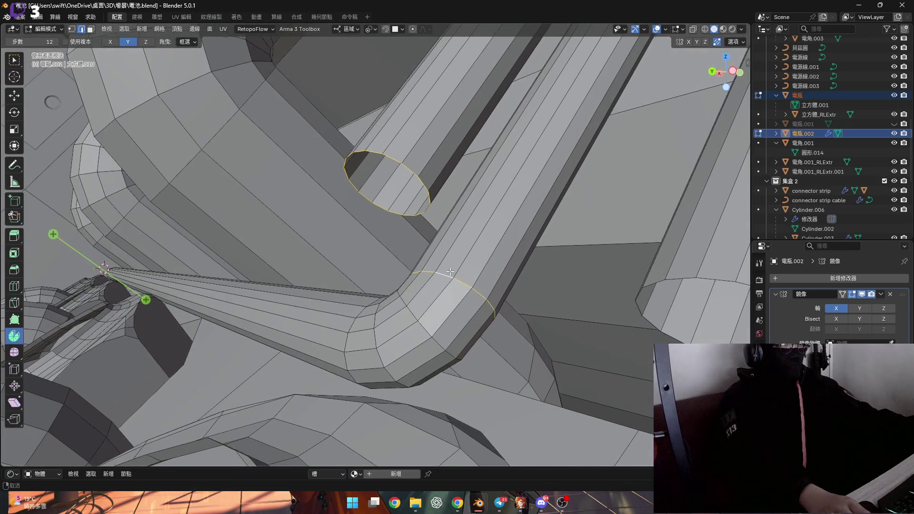
{"action": "key", "text": "s"}
{"action": "key", "text": "y"}
{"action": "key", "text": "0"}
{"action": "key", "text": "Return"}
- Snap the 3D cursor to a tube vertex as the bend pivot and select the whole tube
{"action": "mouse_move", "coordinate": [450, 269]}
{"action": "middle_mouse_down"}
{"action": "mouse_move", "coordinate": [397, 260]}
{"action": "mouse_move", "coordinate": [541, 246]}
{"action": "mouse_move", "coordinate": [533, 286]}
{"action": "mouse_move", "coordinate": [485, 275]}
{"action": "middle_mouse_up"}
{"action": "key", "text": "1"}
{"action": "left_click", "coordinate": [541, 247], "text": "alt"}
{"action": "key", "text": "shift+s"}
{"action": "left_click", "coordinate": [518, 296]}
{"action": "key", "text": "1"}
{"action": "key", "text": "ctrl+l"}
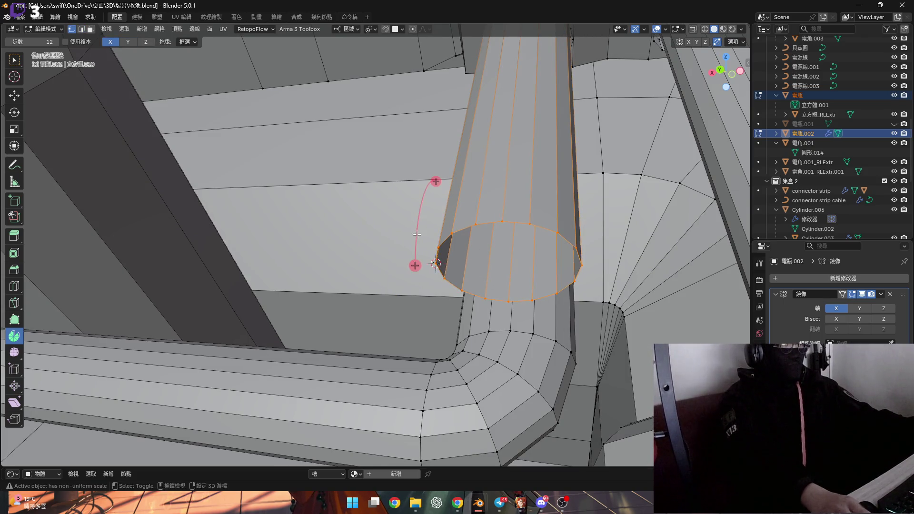
- Spin the tube around the pivot with the angle set to exactly -90°
{"action": "middle_click_drag", "start_coordinate": [418, 233], "coordinate": [157, 44]}
{"action": "scroll", "coordinate": [442, 322], "scroll_direction": "up", "scroll_amount": 3}
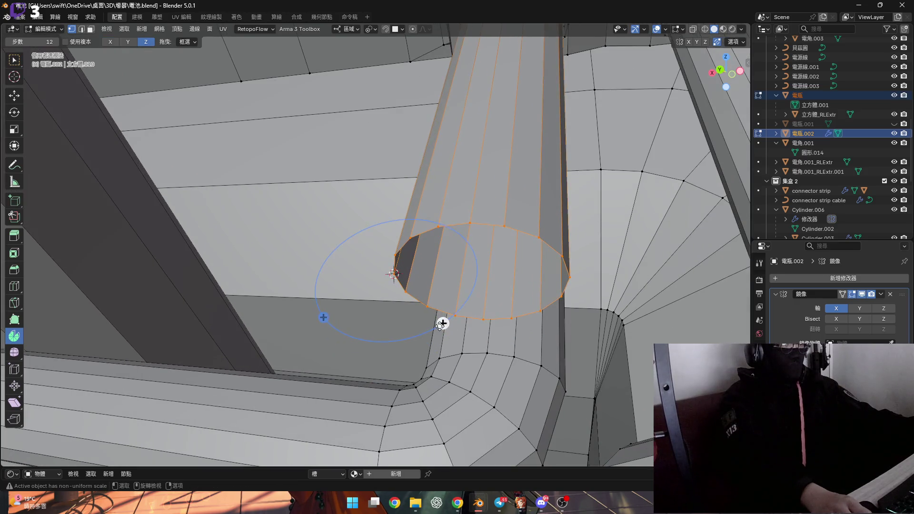
{"action": "left_click_drag", "start_coordinate": [443, 323], "coordinate": [443, 323]}
{"action": "left_click_drag", "start_coordinate": [370, 349], "coordinate": [305, 323]}
{"action": "left_click", "coordinate": [126, 376]}
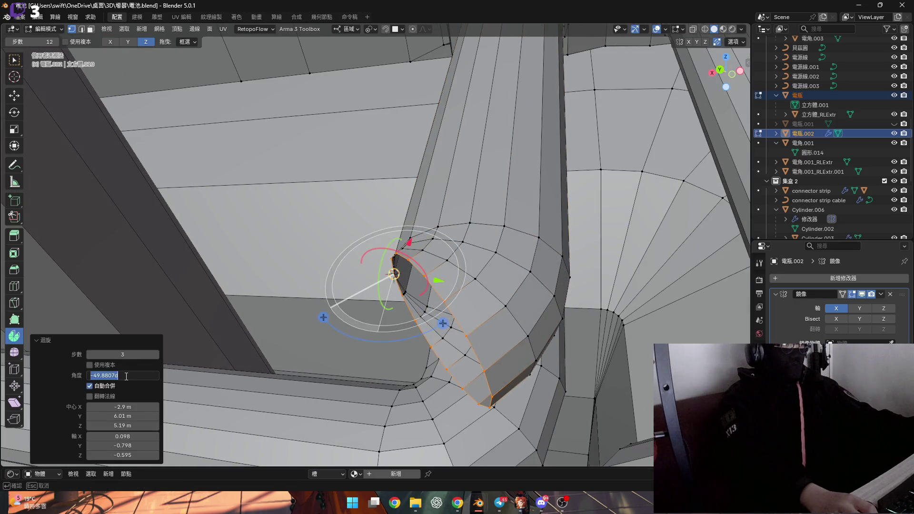
{"action": "type", "text": "-90"}
{"action": "key", "text": "Return"}
{"action": "scroll", "coordinate": [522, 314], "scroll_direction": "down", "scroll_amount": 5}
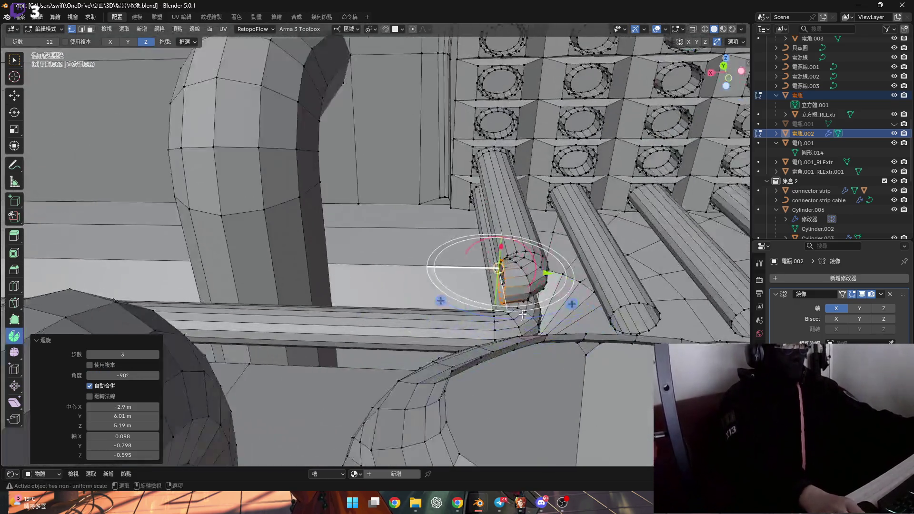
- Extend the bent tube end about 0.086 m along X as a cable on the base
{"action": "mouse_move", "coordinate": [522, 314]}
{"action": "middle_mouse_down"}
{"action": "mouse_move", "coordinate": [574, 329]}
{"action": "mouse_move", "coordinate": [602, 317]}
{"action": "middle_mouse_up"}
{"action": "key", "text": "g"}
{"action": "key", "text": "x"}
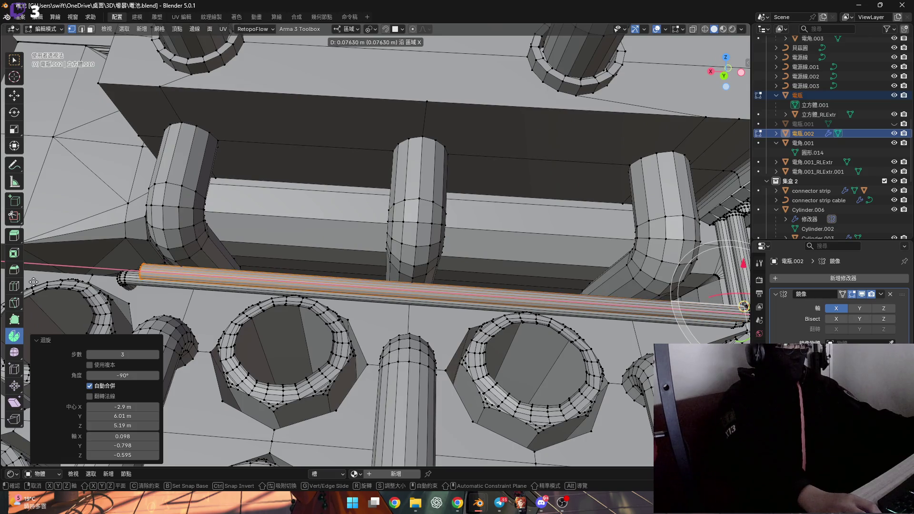
{"action": "left_click", "coordinate": [746, 279]}
- Align the cable end with the neighbouring cable's end vertex by scaling X to 0
{"action": "mouse_move", "coordinate": [333, 286]}
{"action": "middle_mouse_down"}
{"action": "mouse_move", "coordinate": [285, 295]}
{"action": "mouse_move", "coordinate": [337, 299]}
{"action": "mouse_move", "coordinate": [320, 230]}
{"action": "mouse_move", "coordinate": [330, 212]}
{"action": "mouse_move", "coordinate": [373, 220]}
{"action": "mouse_move", "coordinate": [347, 242]}
{"action": "mouse_move", "coordinate": [354, 270]}
{"action": "mouse_move", "coordinate": [336, 313]}
{"action": "mouse_move", "coordinate": [390, 288]}
{"action": "mouse_move", "coordinate": [430, 292]}
{"action": "mouse_move", "coordinate": [402, 257]}
{"action": "mouse_move", "coordinate": [400, 265]}
{"action": "middle_mouse_up"}
{"action": "scroll", "coordinate": [272, 290], "scroll_direction": "up", "scroll_amount": 3}
{"action": "left_click", "coordinate": [304, 332], "text": "shift"}
{"action": "key", "text": "s"}
{"action": "key", "text": "x"}
{"action": "key", "text": "0"}
{"action": "key", "text": "Return"}
- Frame the next tube, pick its end and select the entire tube with L
{"action": "key", "text": "2"}
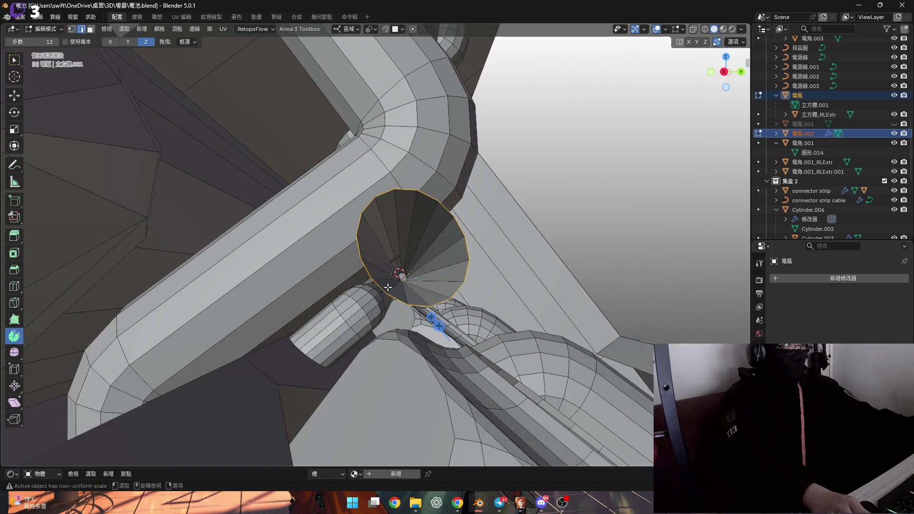
{"action": "scroll", "coordinate": [383, 288], "scroll_direction": "up", "scroll_amount": 2}
{"action": "left_click", "coordinate": [382, 288]}
{"action": "key", "text": "KP_Decimal"}
{"action": "key", "text": "grave"}
{"action": "left_click", "coordinate": [269, 279]}
{"action": "key", "text": "1"}
{"action": "mouse_move", "coordinate": [269, 279]}
{"action": "middle_mouse_down"}
{"action": "mouse_move", "coordinate": [294, 260]}
{"action": "mouse_move", "coordinate": [285, 267]}
{"action": "mouse_move", "coordinate": [186, 95]}
{"action": "middle_mouse_up"}
{"action": "key", "text": "l"}
{"action": "scroll", "coordinate": [286, 267], "scroll_direction": "up", "scroll_amount": 2}
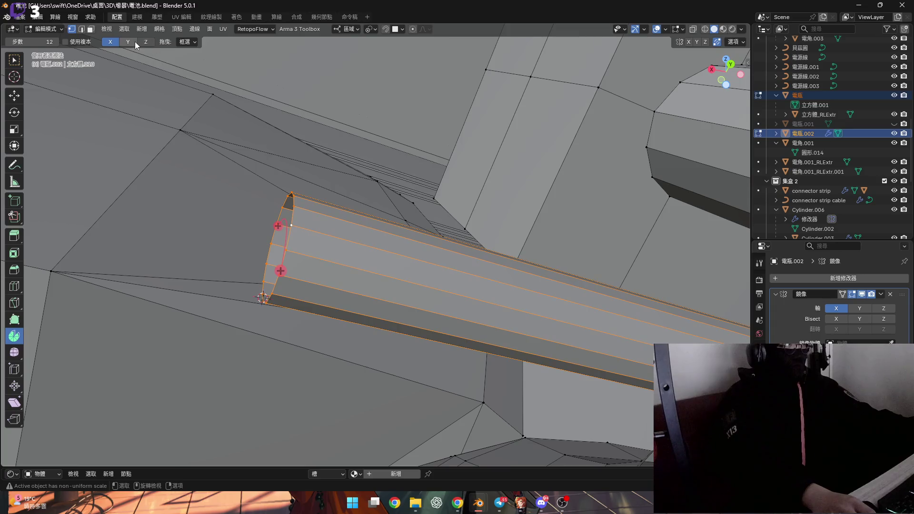
- Spin the tube end around the pivot to exactly -90°
{"action": "middle_click_drag", "start_coordinate": [282, 250], "coordinate": [224, 286]}
{"action": "left_click_drag", "start_coordinate": [196, 310], "coordinate": [211, 309]}
{"action": "type", "text": "0"}
{"action": "key", "text": "Return"}
{"action": "middle_click_drag", "start_coordinate": [286, 309], "coordinate": [468, 260]}
- Extend a short 0.0051 m straight section along Z beyond the bend
{"action": "key", "text": "g"}
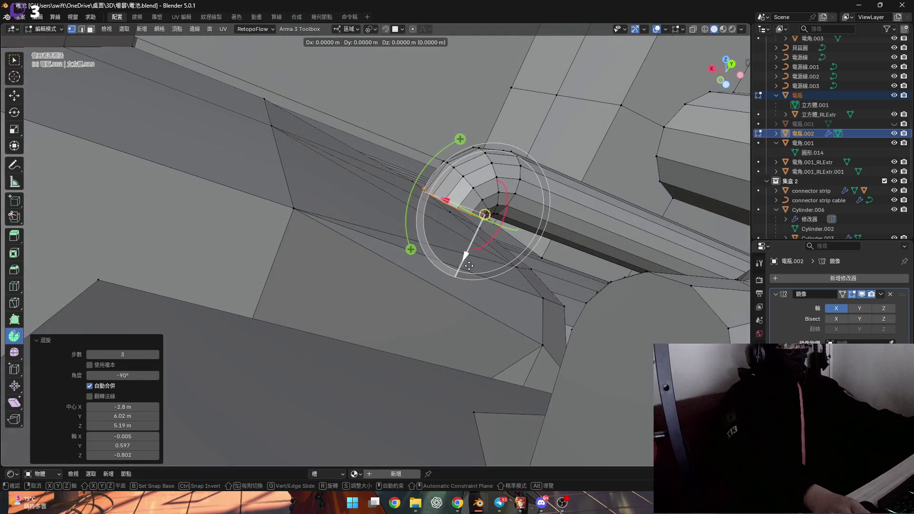
{"action": "key", "text": "z"}
{"action": "left_click", "coordinate": [400, 410]}
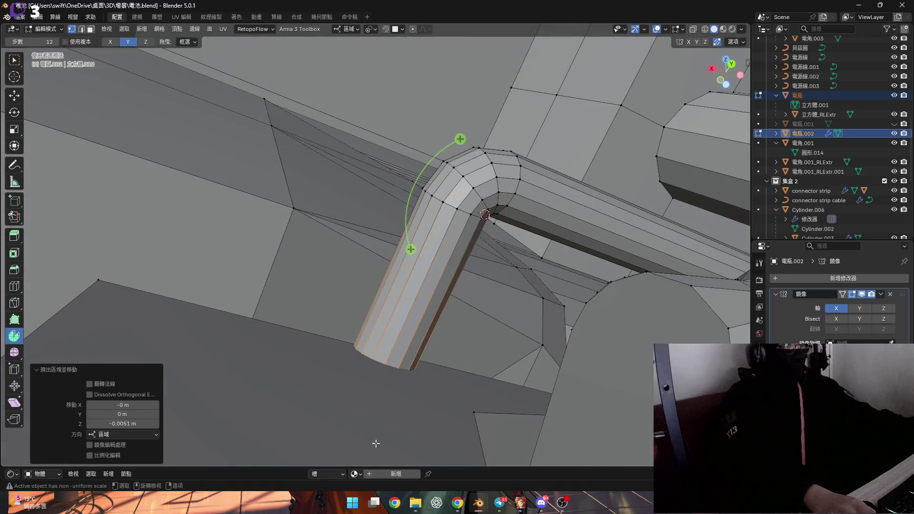
{"action": "middle_click_drag", "start_coordinate": [369, 347], "coordinate": [407, 243]}
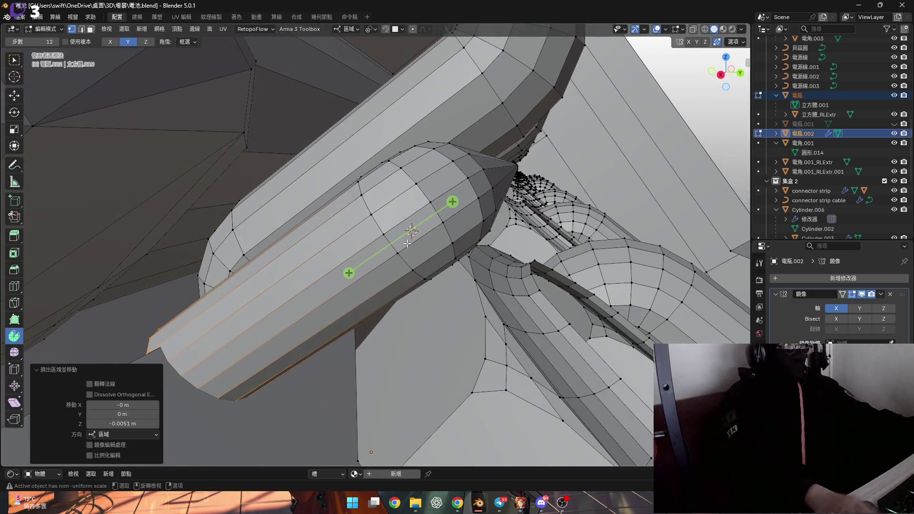
{"action": "key", "text": "ctrl+KP_Add"}
{"action": "key", "text": "ctrl+KP_Add"}
{"action": "key", "text": "ctrl+KP_Add"}
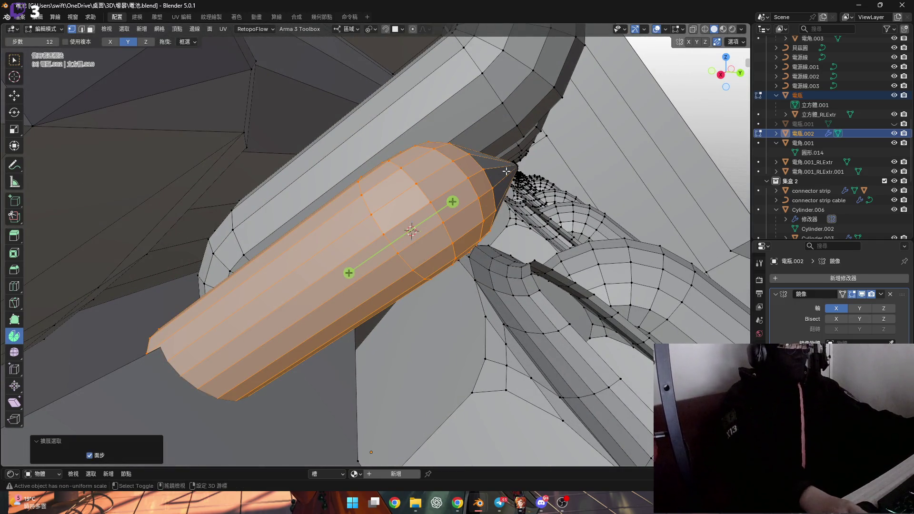